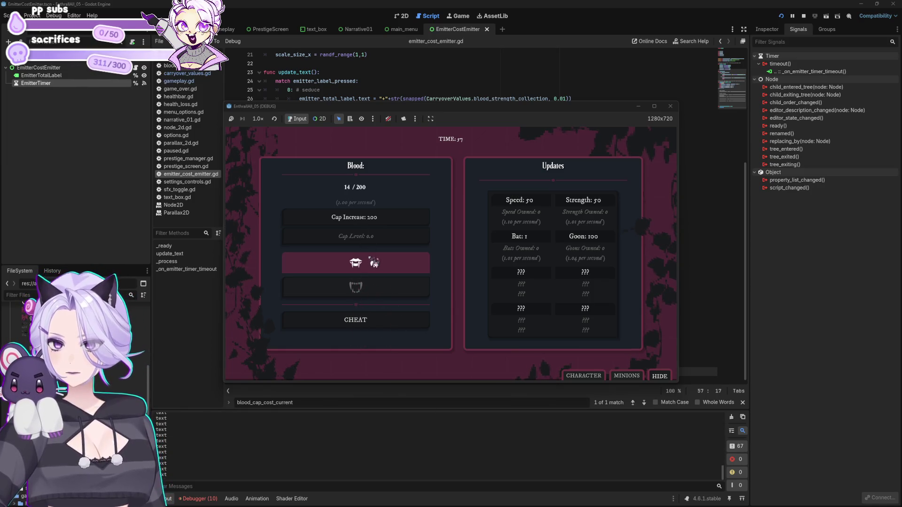
# Seduce twice, cheat, then drain twice to see the floating +2.01 label, and stop the game
pyautogui.click(374, 262)
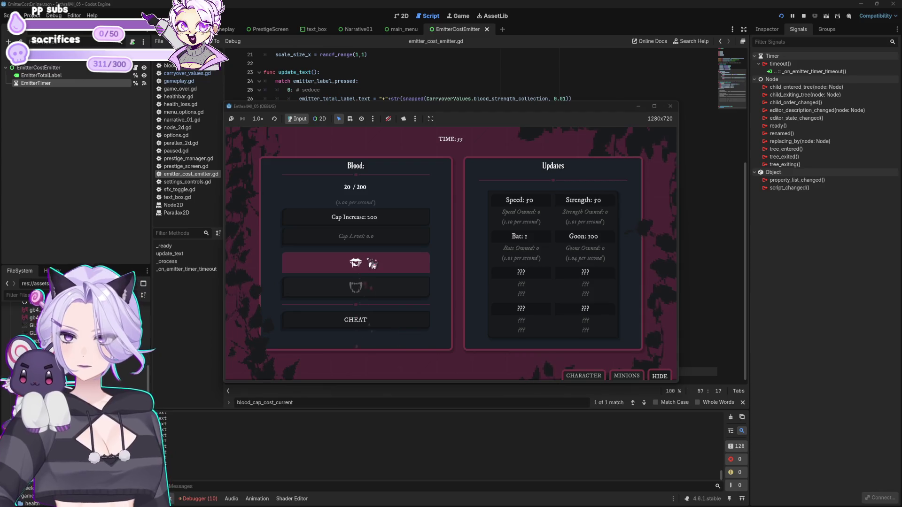
pyautogui.click(374, 263)
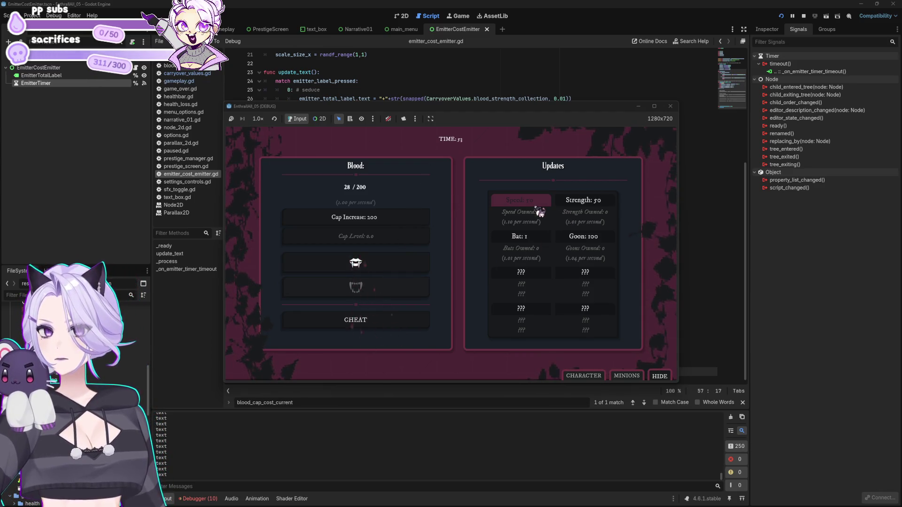
pyautogui.click(371, 319)
pyautogui.click(373, 292)
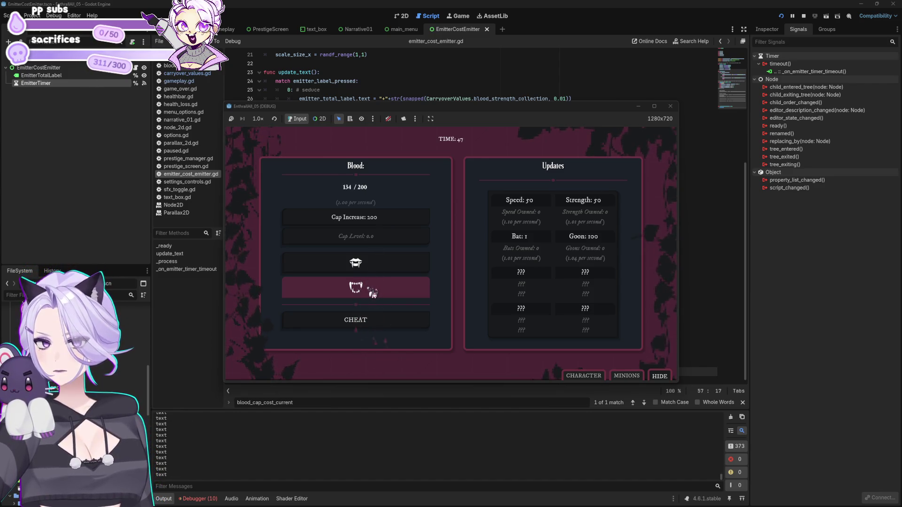
pyautogui.click(373, 292)
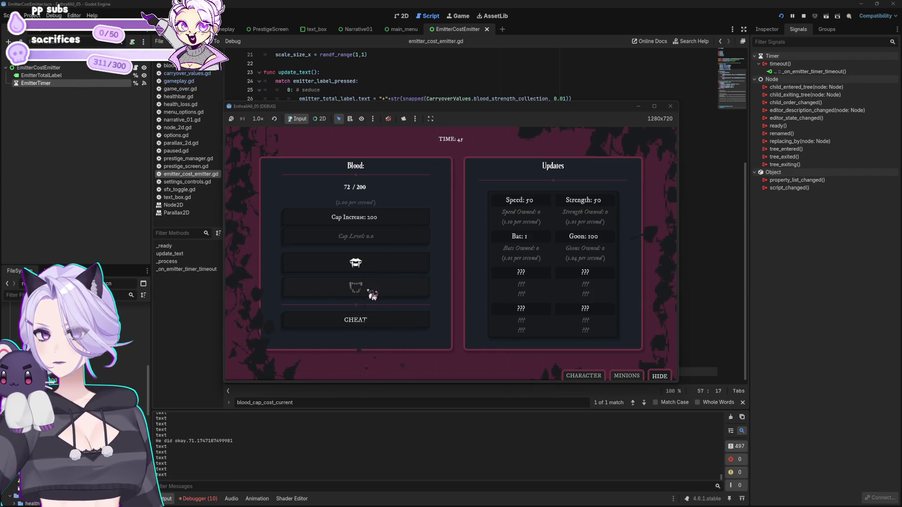
pyautogui.click(671, 108)
pyautogui.click(535, 178)
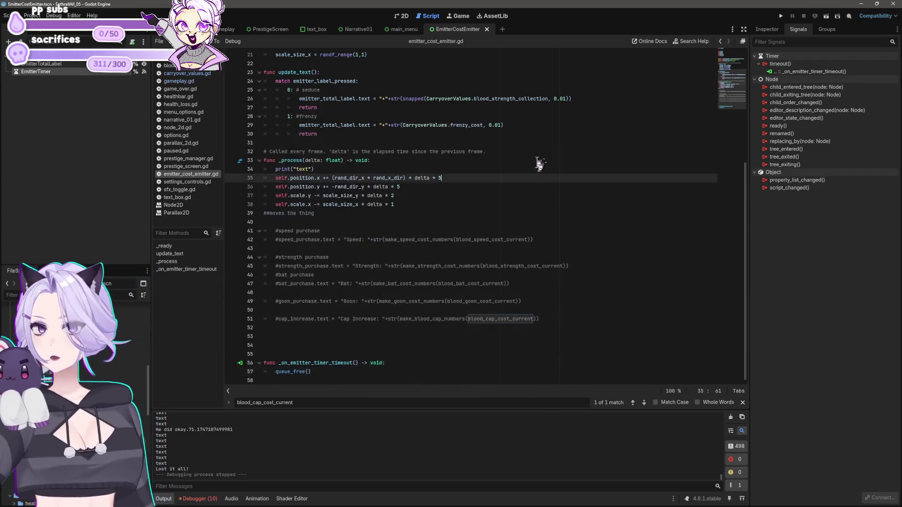
# Open gameplay.gd and put the caret in the drain handler's success branch
pyautogui.click(228, 30)
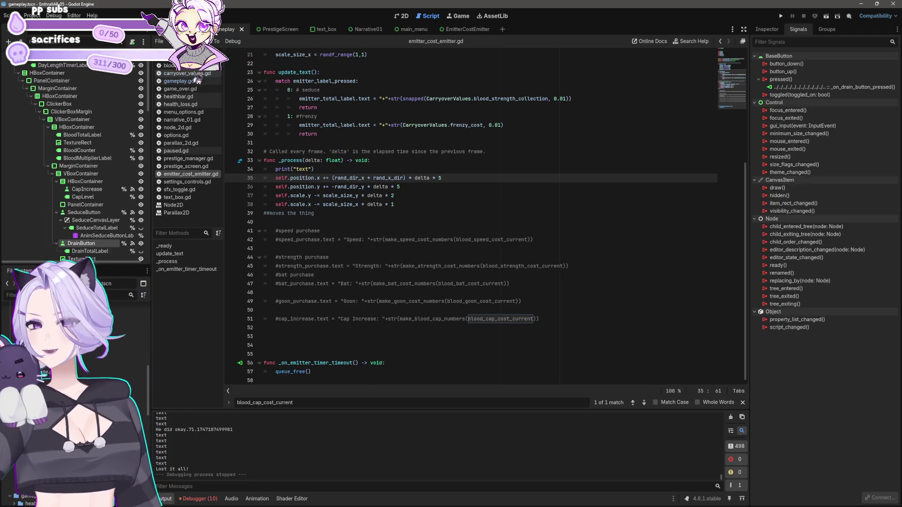
pyautogui.scroll(-10, 362, 202)
pyautogui.scroll(3, 363, 206)
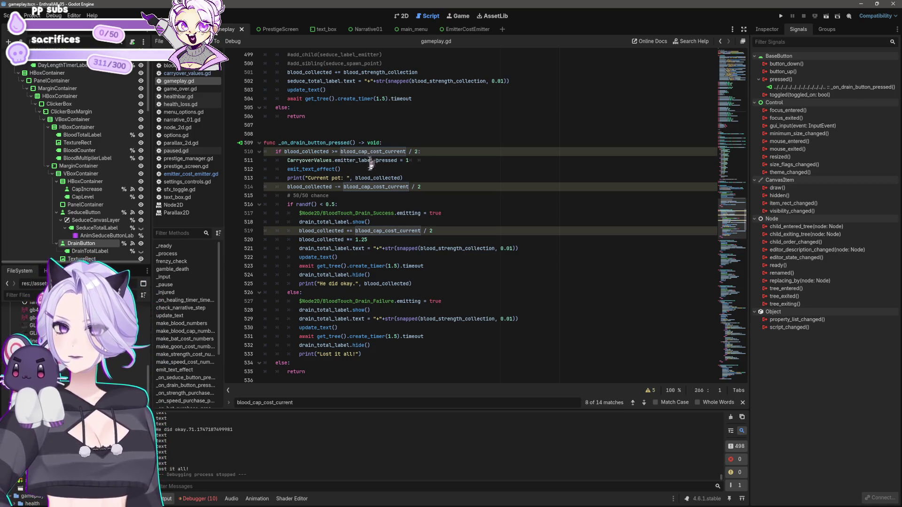
pyautogui.scroll(-2, 371, 164)
pyautogui.scroll(1, 379, 234)
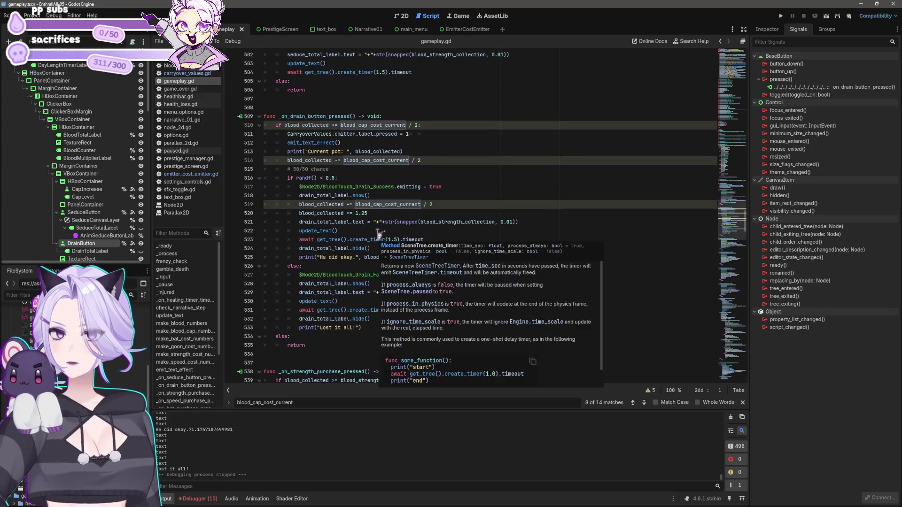
pyautogui.click(466, 215)
pyautogui.click(464, 188)
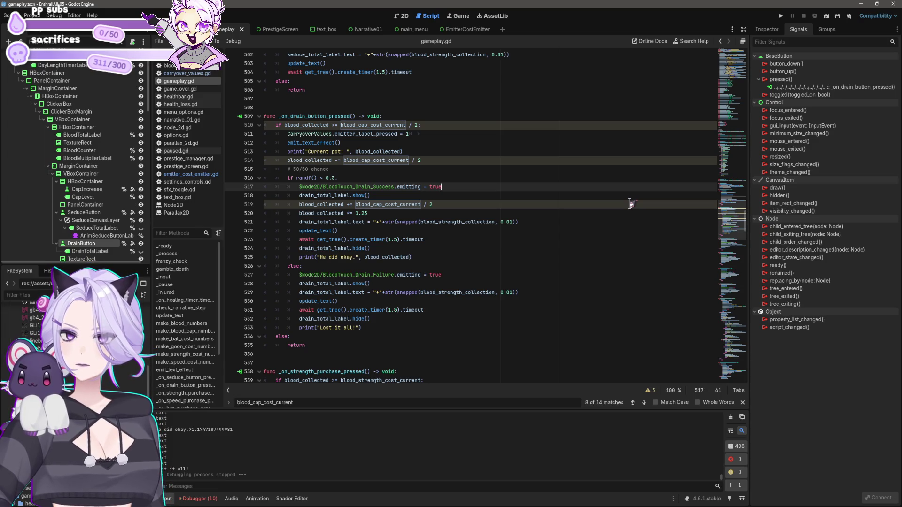
# Delete the drain_total_label.show() line from the successful drain branch
pyautogui.press('Down')
pyautogui.hotkey('shift', 'Home')
pyautogui.hotkey('shift', 'Home')
pyautogui.press('BackSpace')
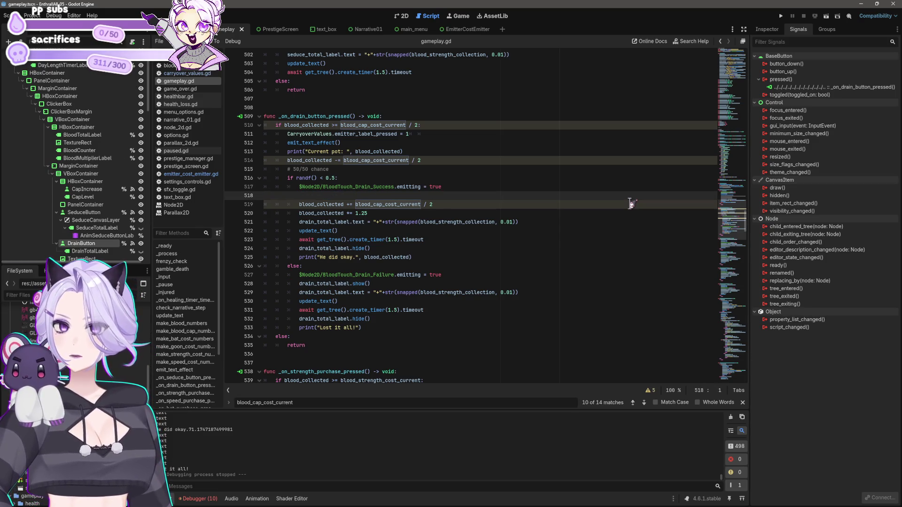
pyautogui.press('Delete')
pyautogui.press('Down')
pyautogui.press('Down')
pyautogui.press('Down')
pyautogui.hotkey('shift', 'End')
pyautogui.press('BackSpace')
# Keep update_text() in the failure branch and save gameplay.gd
pyautogui.press('Down')
pyautogui.press('Down')
pyautogui.press('Down')
pyautogui.press('Down')
pyautogui.hotkey('shift', 'End')
pyautogui.press('BackSpace')
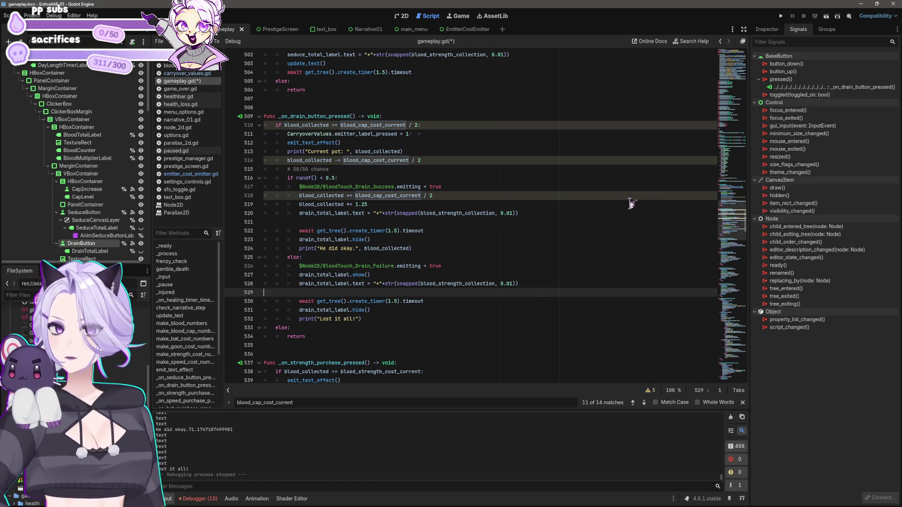
pyautogui.hotkey('ctrl', 'z')
pyautogui.hotkey('ctrl', 'z')
pyautogui.hotkey('ctrl', 's')
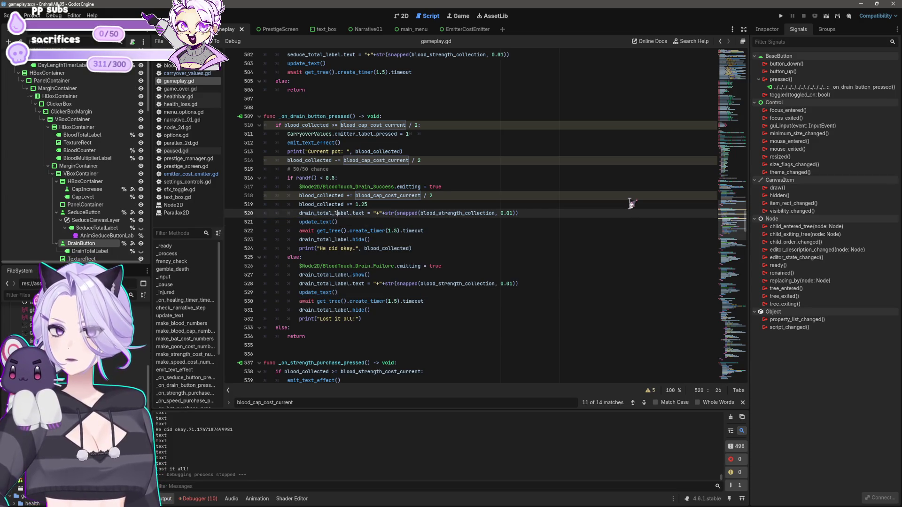
pyautogui.press('Up')
pyautogui.press('Up')
pyautogui.press('Up')
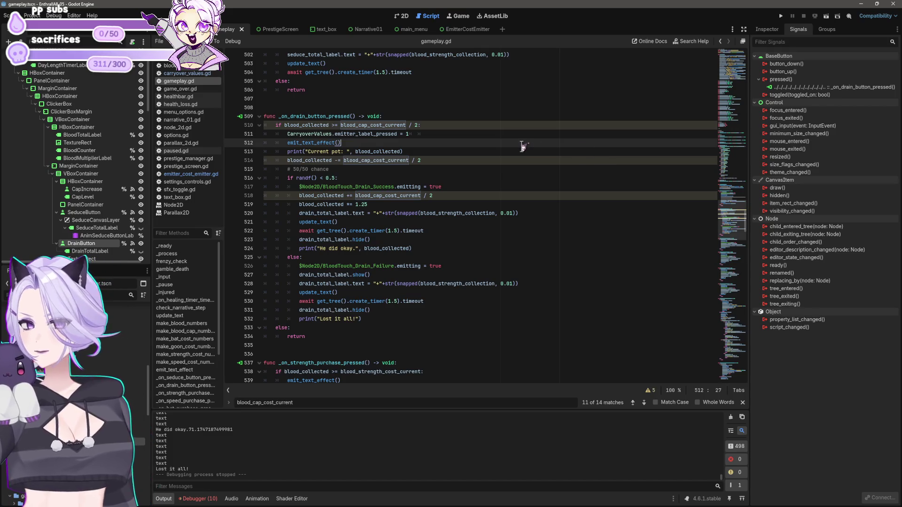
pyautogui.scroll(3, 508, 169)
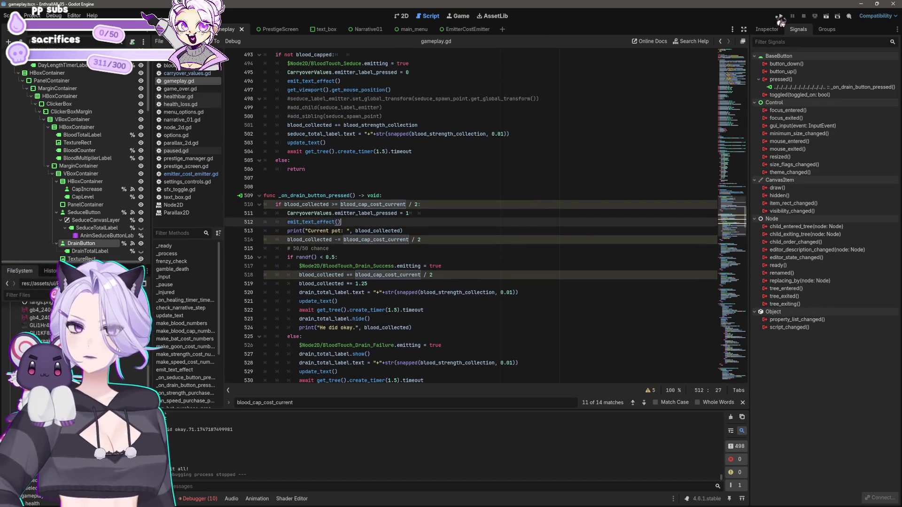
pyautogui.click(781, 16)
pyautogui.click(457, 276)
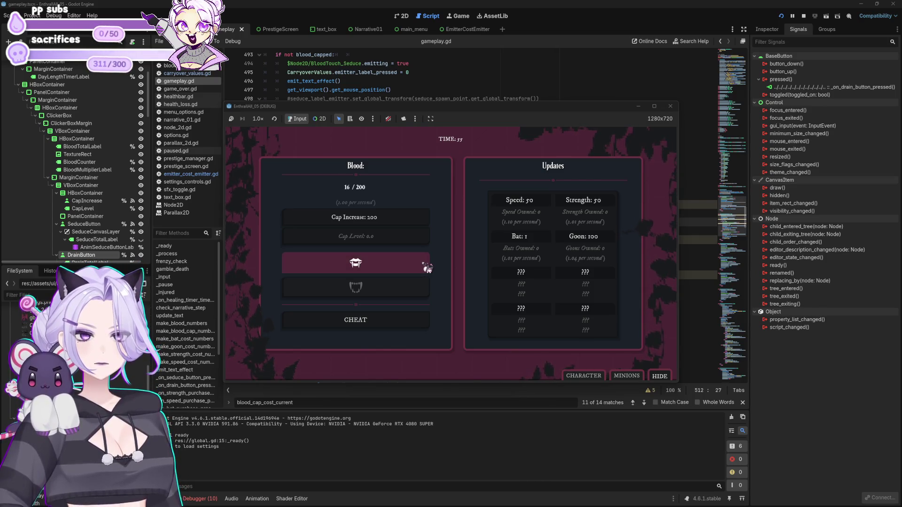
pyautogui.click(413, 264)
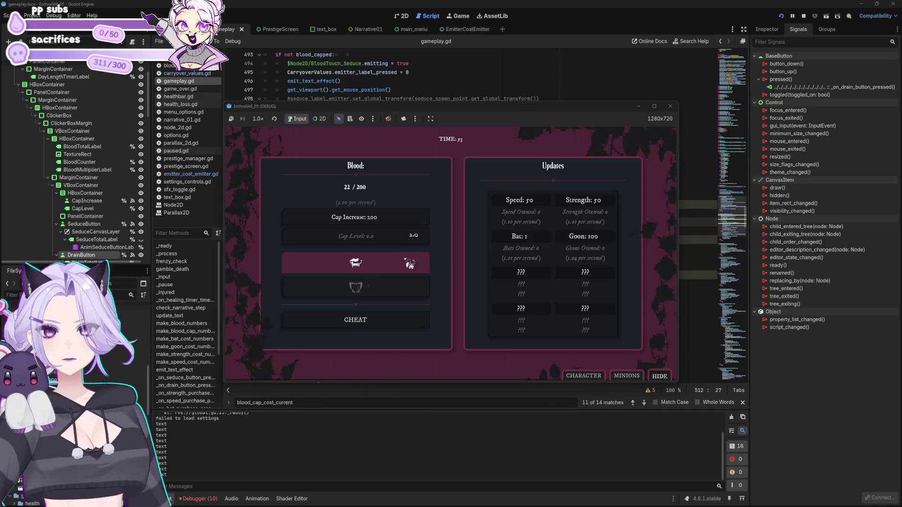
pyautogui.click(402, 266)
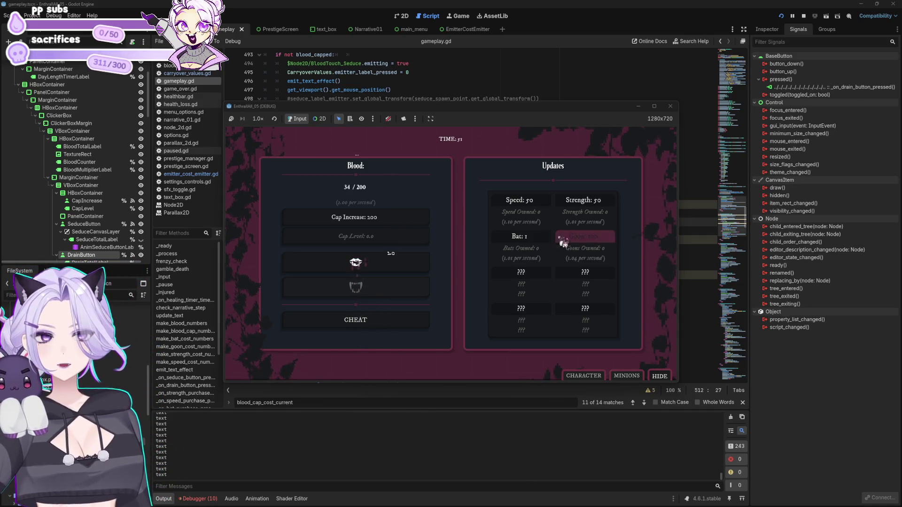
pyautogui.click(411, 256)
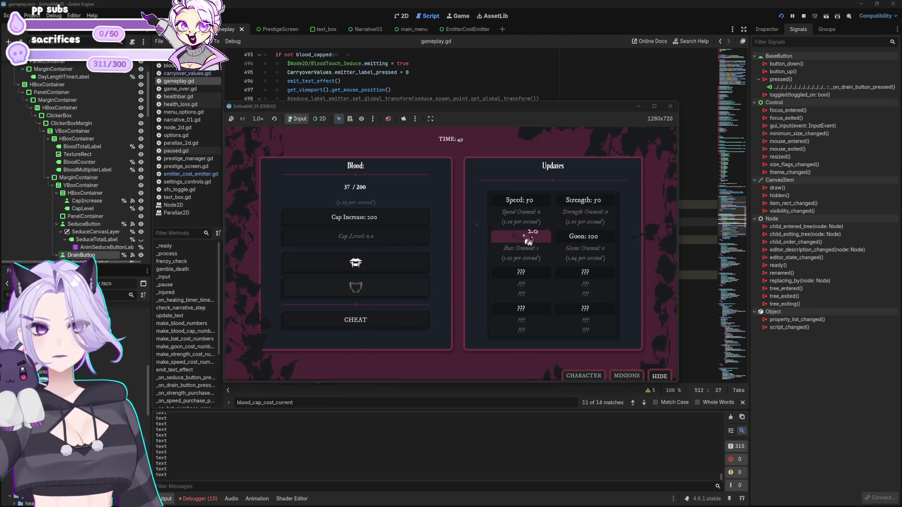
pyautogui.click(670, 106)
pyautogui.click(403, 249)
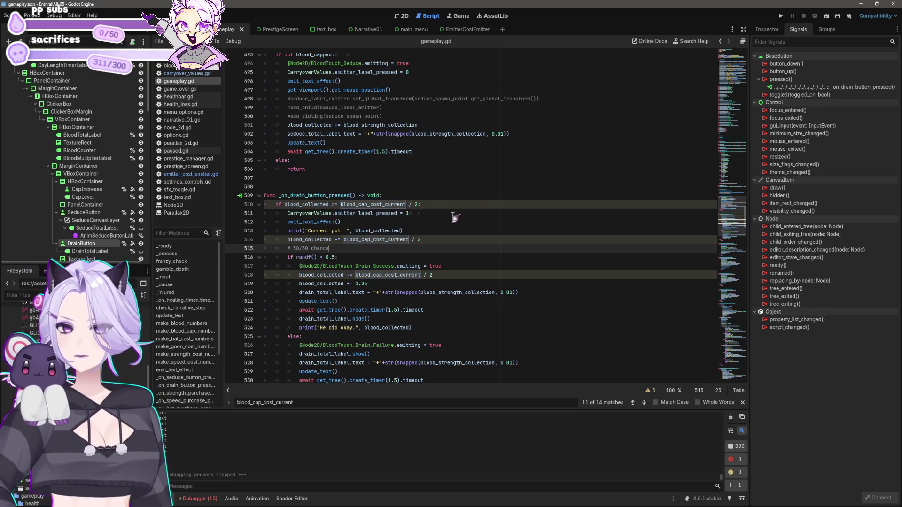
# In emitter_cost_emitter.gd, comment out the seduce and frenzy label text lines
pyautogui.click(465, 29)
pyautogui.click(190, 175)
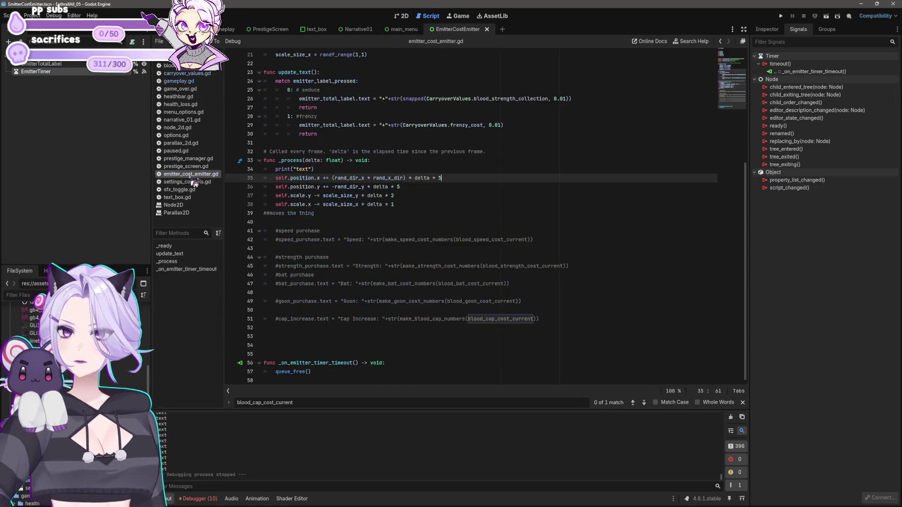
pyautogui.scroll(6, 457, 231)
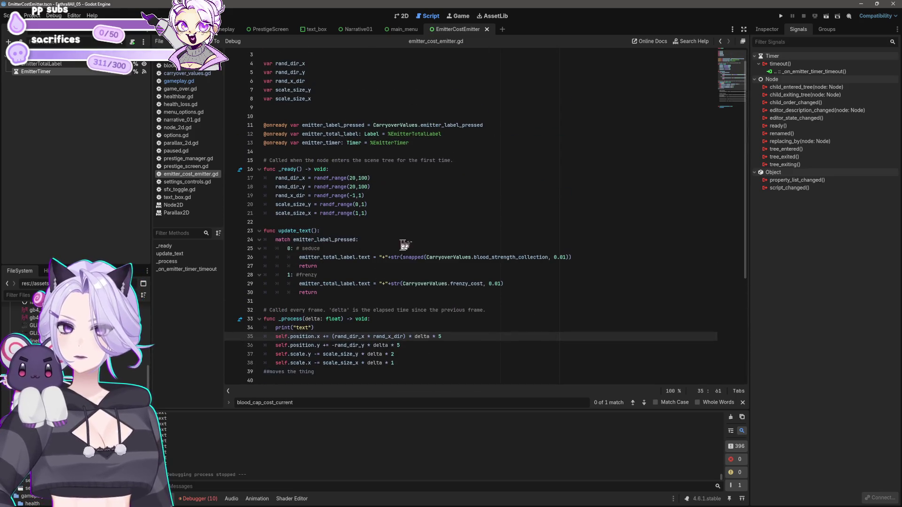
pyautogui.click(584, 257)
pyautogui.hotkey('ctrl', 'k')
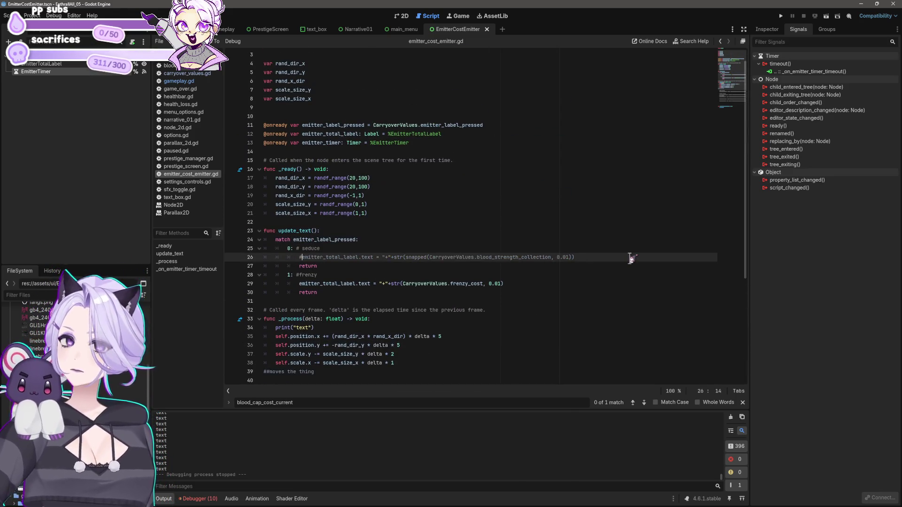
pyautogui.press('Down')
pyautogui.press('Down')
pyautogui.press('Down')
pyautogui.hotkey('ctrl', 'k')
pyautogui.press('Up')
pyautogui.press('Up')
pyautogui.press('Up')
# Add a new emitter_total_label.text assignment above the commented seduce line
pyautogui.hotkey('ctrl', 'shift', 'Return')
pyautogui.write('emi')
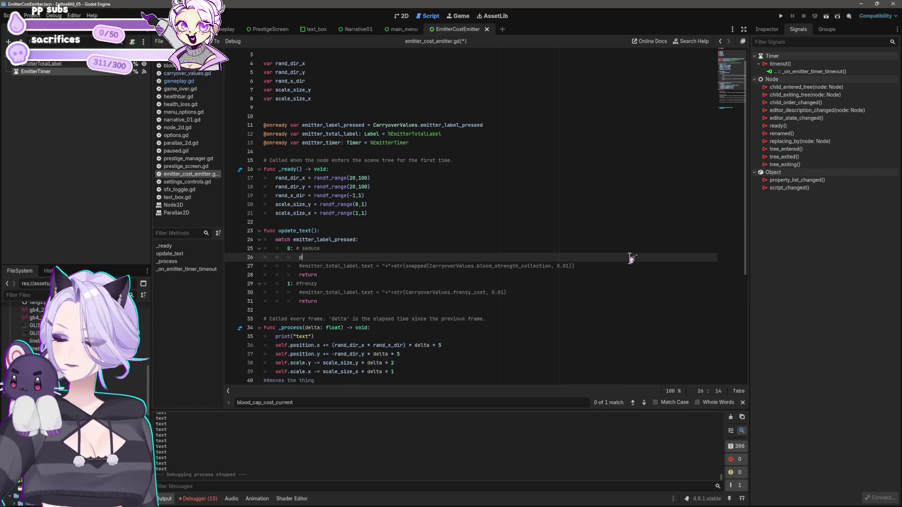
pyautogui.press('BackSpace')
pyautogui.press('BackSpace')
pyautogui.press('BackSpace')
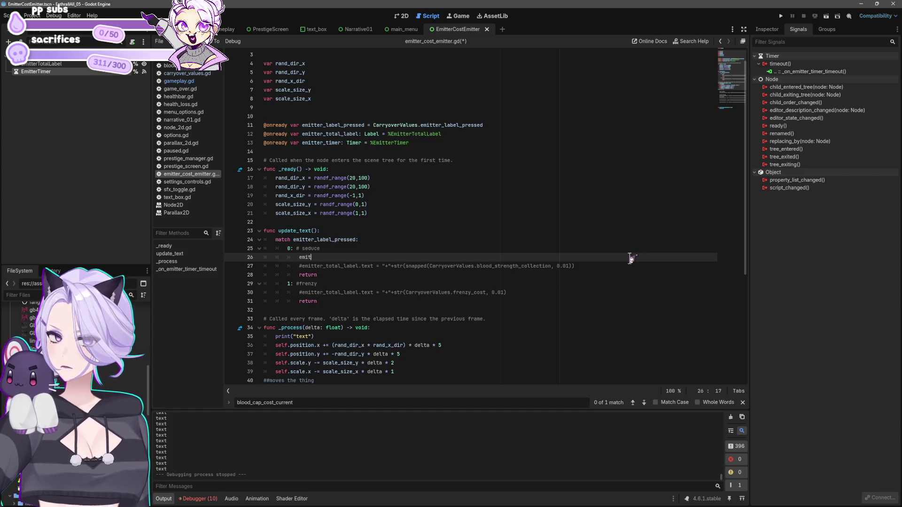
pyautogui.write('ter_total_')
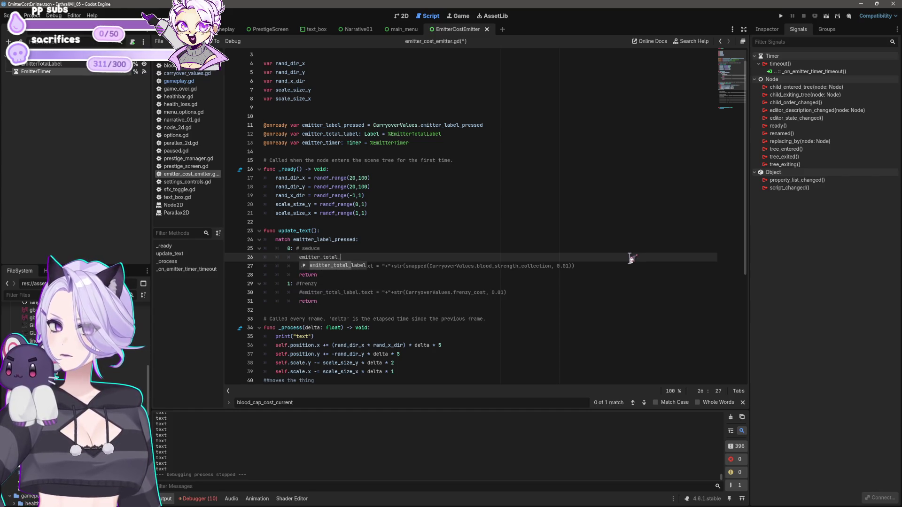
pyautogui.press('Return')
pyautogui.write('.text = "HELLO')
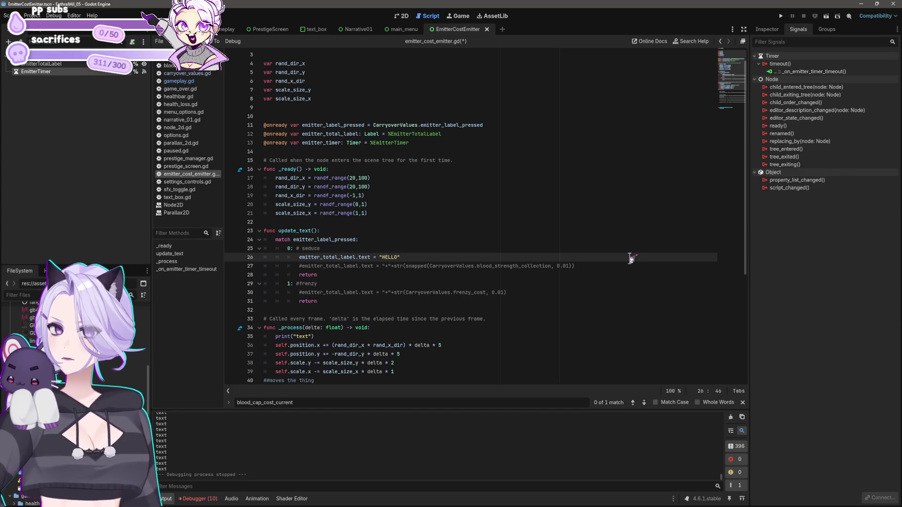
# Copy the label assignment into the frenzy branch and save the script
pyautogui.hotkey('shift', 'Home')
pyautogui.hotkey('shift', 'Home')
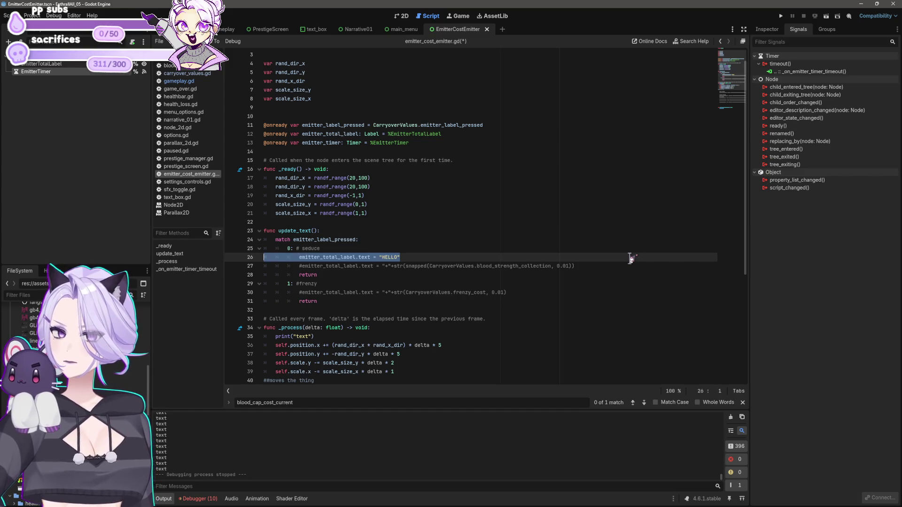
pyautogui.hotkey('ctrl', 'c')
pyautogui.press('Down')
pyautogui.press('Down')
pyautogui.press('Down')
pyautogui.press('Return')
pyautogui.press('Up')
pyautogui.hotkey('ctrl', 'v')
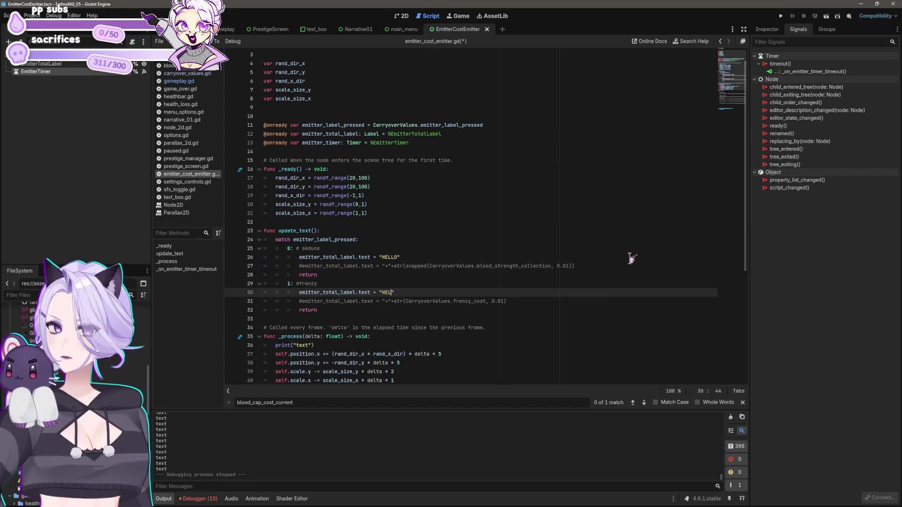
pyautogui.press('Up')
pyautogui.press('Up')
pyautogui.press('Up')
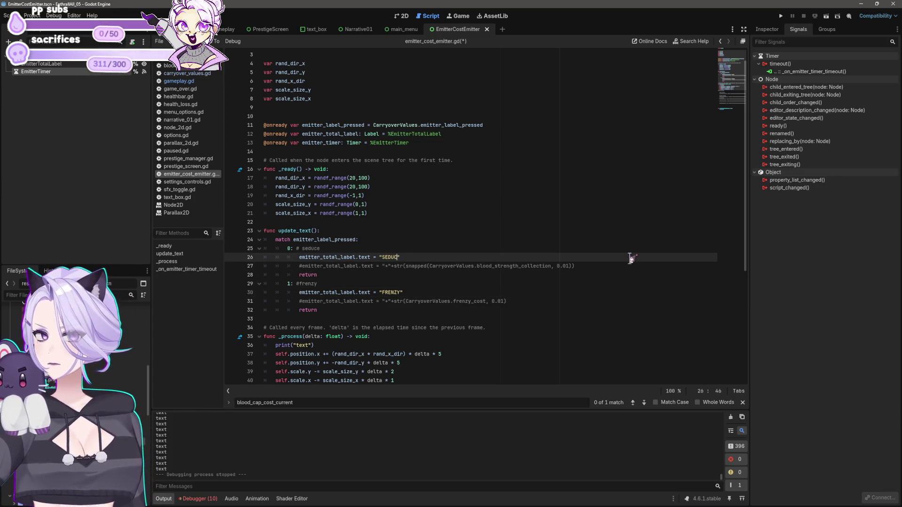
pyautogui.hotkey('ctrl', 's')
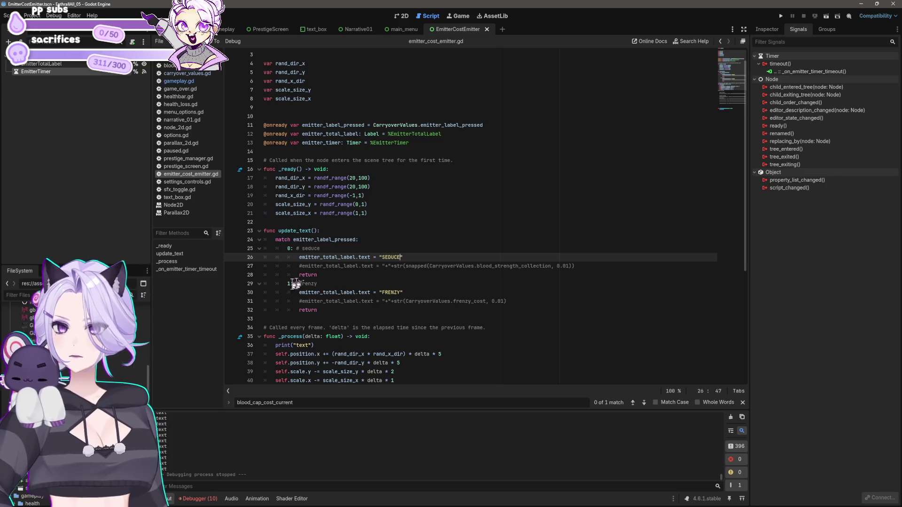
# Run the project, start a new game, and close it
pyautogui.click(781, 16)
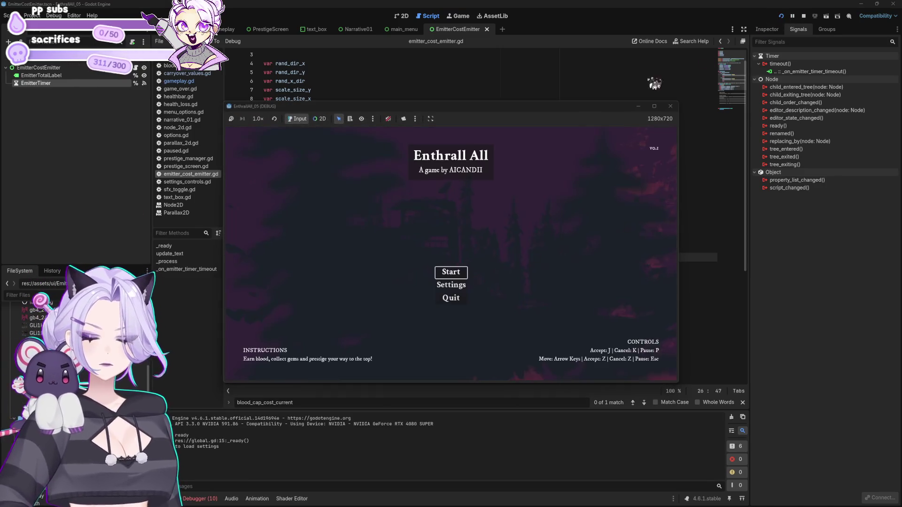
pyautogui.click(462, 274)
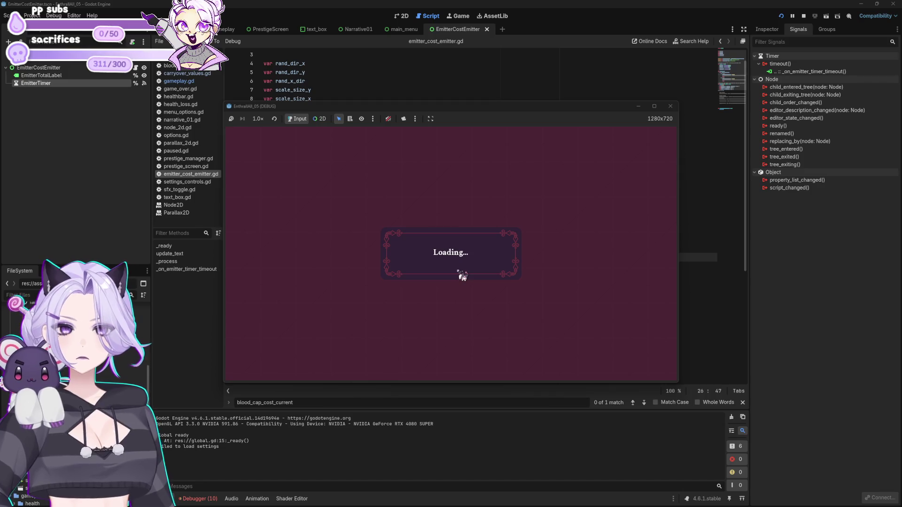
pyautogui.click(671, 106)
# Add update_text() as the first line of _ready() and relaunch the game
pyautogui.click(345, 162)
pyautogui.click(360, 169)
pyautogui.press('Return')
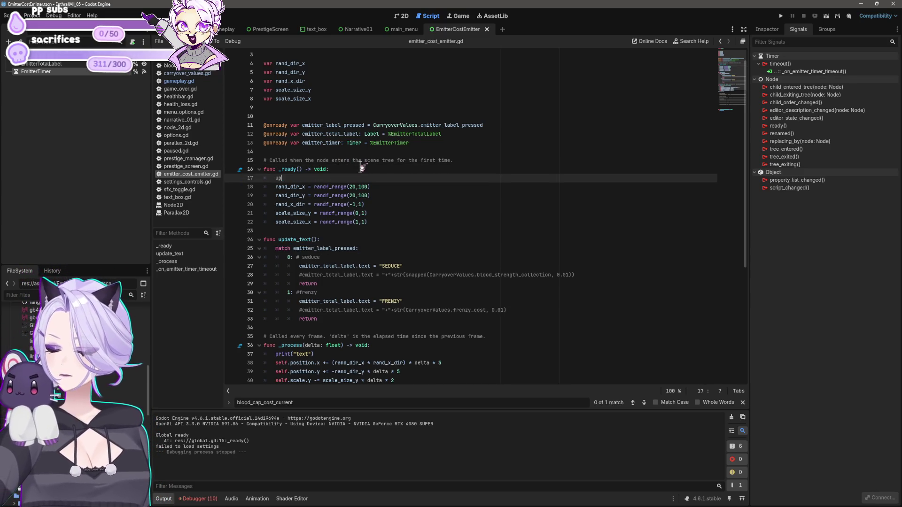
pyautogui.write('date_text')
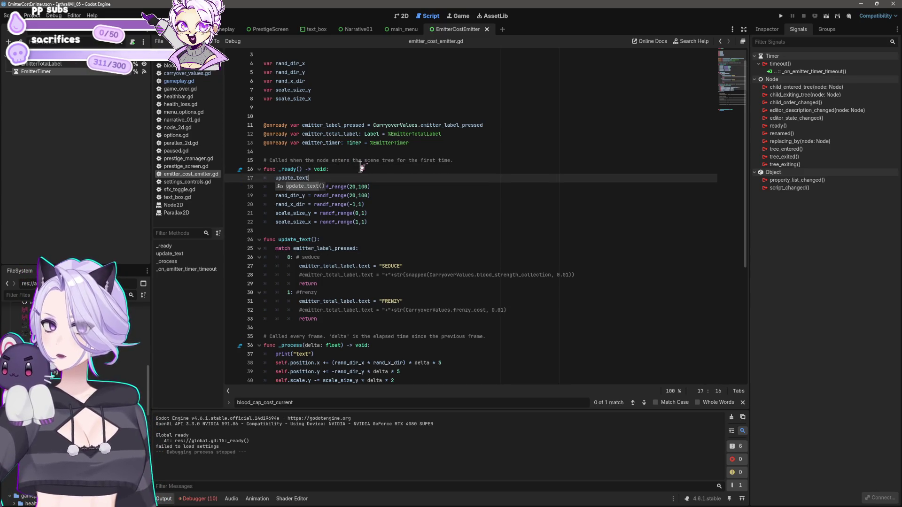
pyautogui.press('Return')
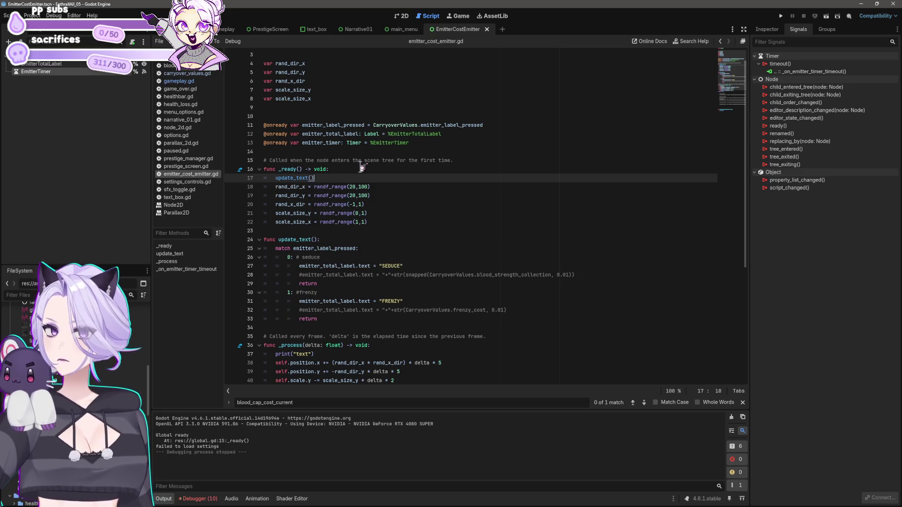
pyautogui.click(781, 16)
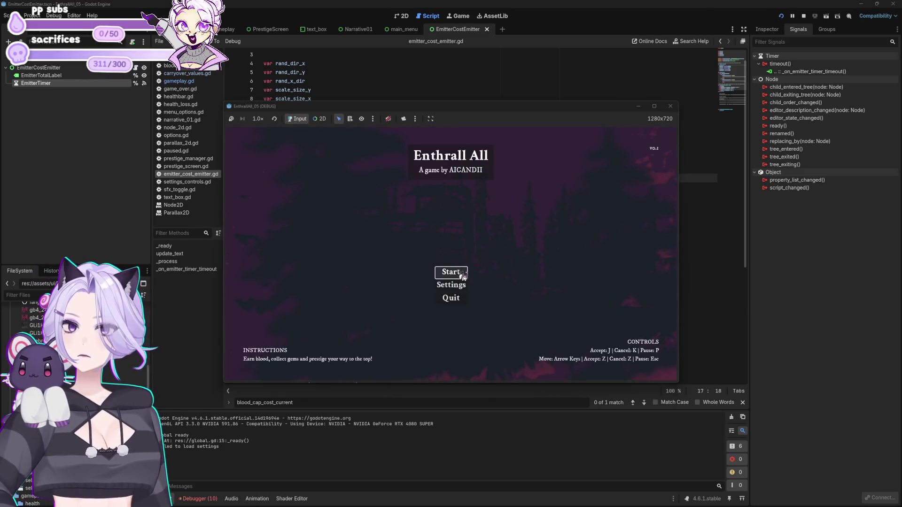
# Start a new game, then seduce and trigger frenzy to watch the floating labels
pyautogui.click(463, 275)
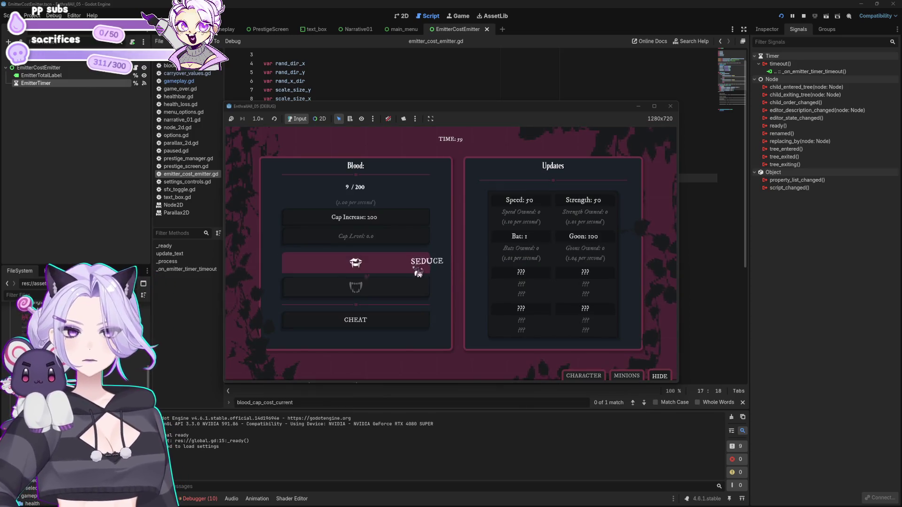
pyautogui.click(418, 270)
pyautogui.click(413, 265)
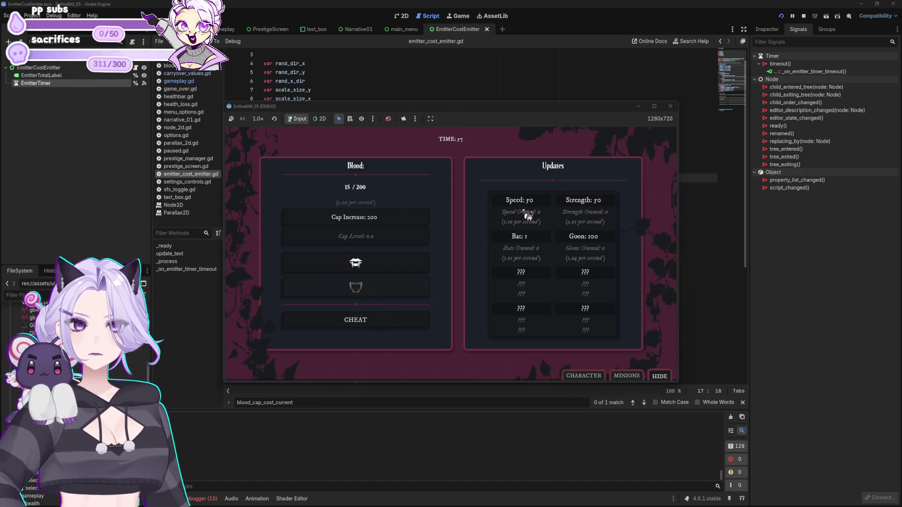
pyautogui.click(358, 317)
pyautogui.click(374, 292)
pyautogui.click(374, 292)
pyautogui.click(373, 293)
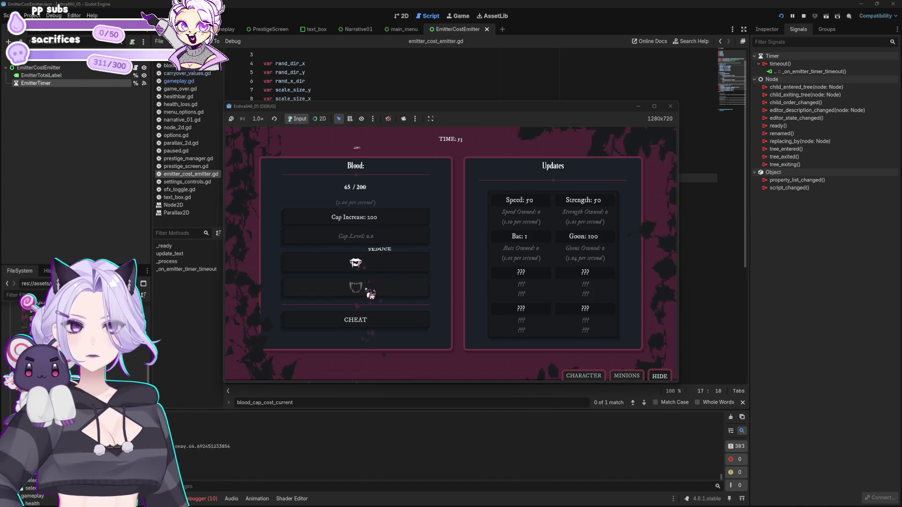
# Seduce to fill blood, spend it on frenzy, refill to the 200 cap, then stop the game
pyautogui.click(369, 269)
pyautogui.click(367, 272)
pyautogui.click(357, 288)
pyautogui.click(369, 265)
pyautogui.click(368, 266)
pyautogui.click(369, 266)
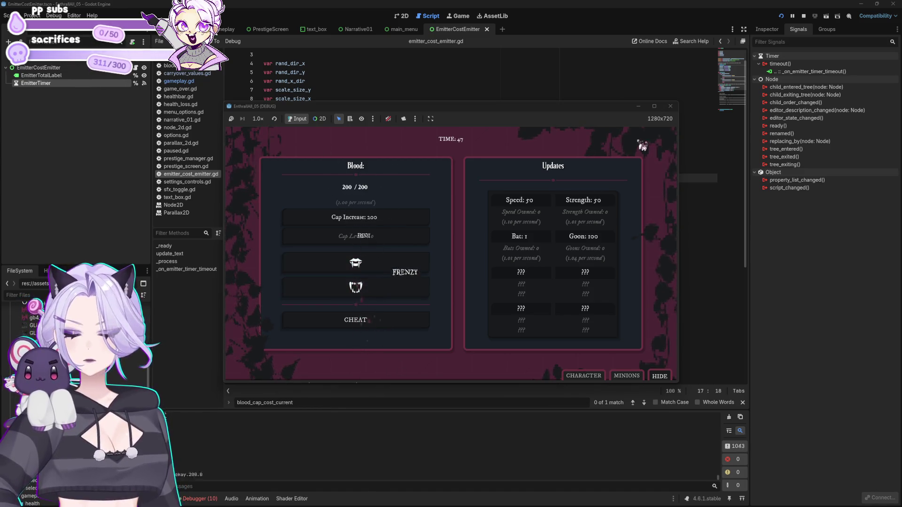
pyautogui.click(670, 105)
pyautogui.click(490, 187)
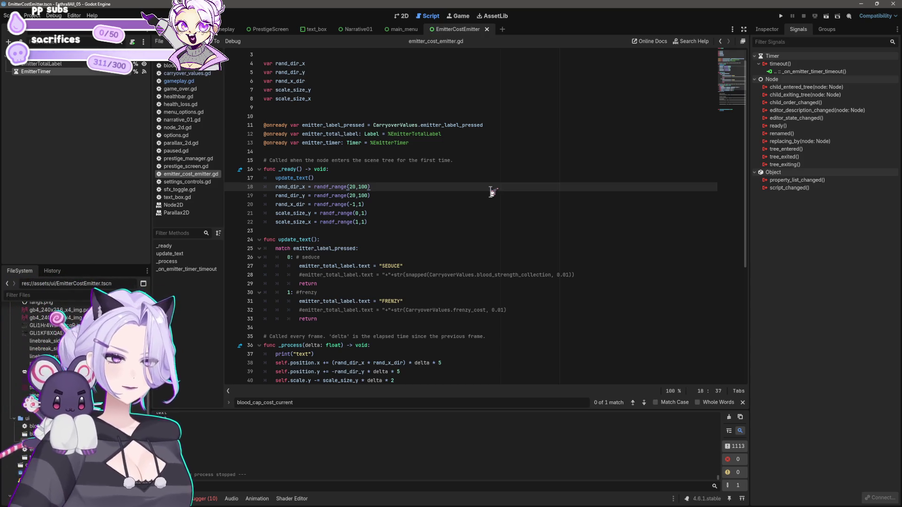
# Delete the "FRENZY" text assignment line from update_text
pyautogui.scroll(-4, 421, 195)
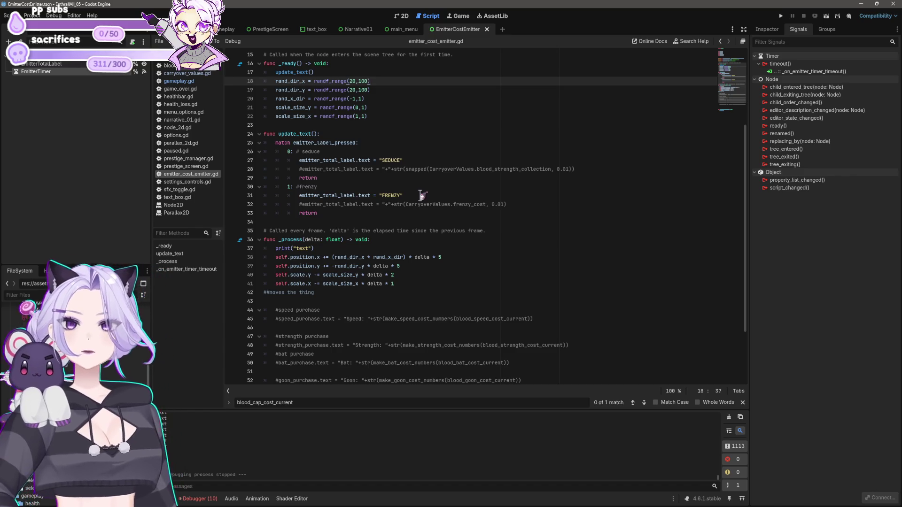
pyautogui.click(500, 195)
pyautogui.hotkey('shift', 'Home')
pyautogui.hotkey('shift', 'Home')
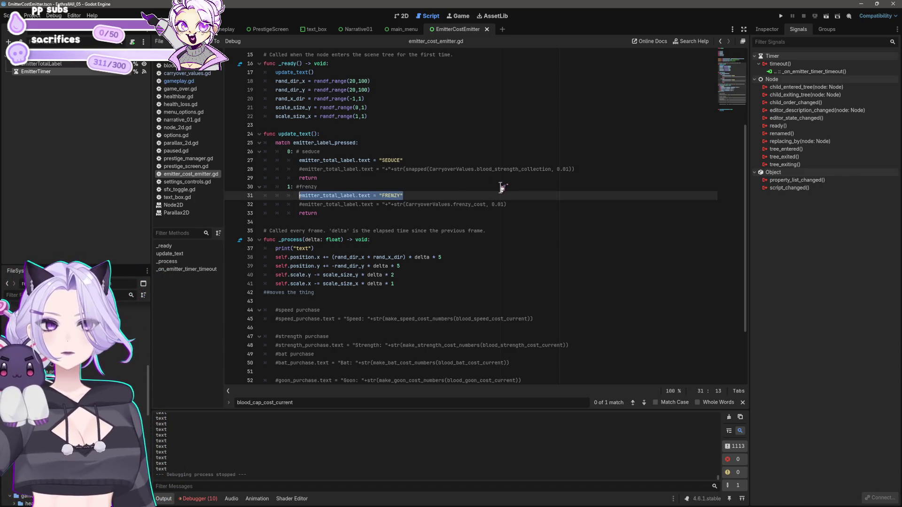
pyautogui.press('BackSpace')
pyautogui.press('Delete')
# Uncomment the frenzy_cost and blood_strength_collection label lines and relaunch the game
pyautogui.hotkey('ctrl', 'k')
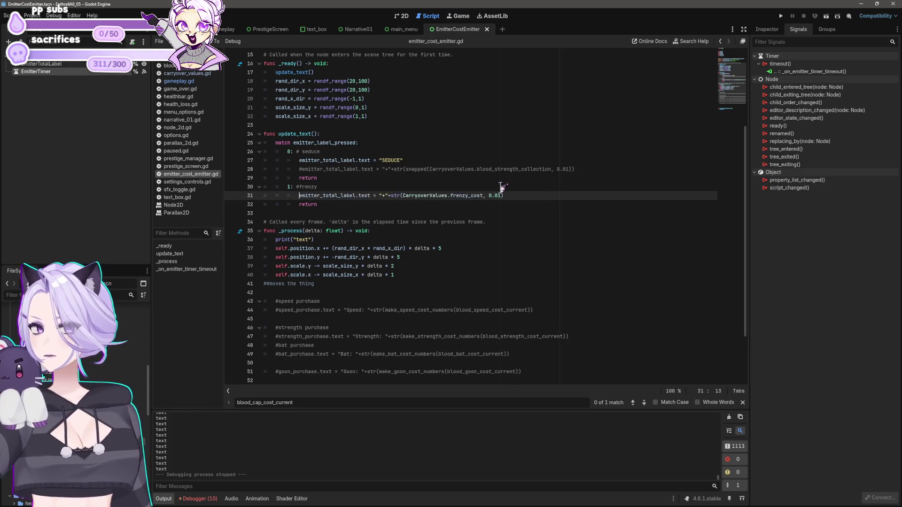
pyautogui.press('Up')
pyautogui.press('Up')
pyautogui.press('Up')
pyautogui.hotkey('ctrl', 'k')
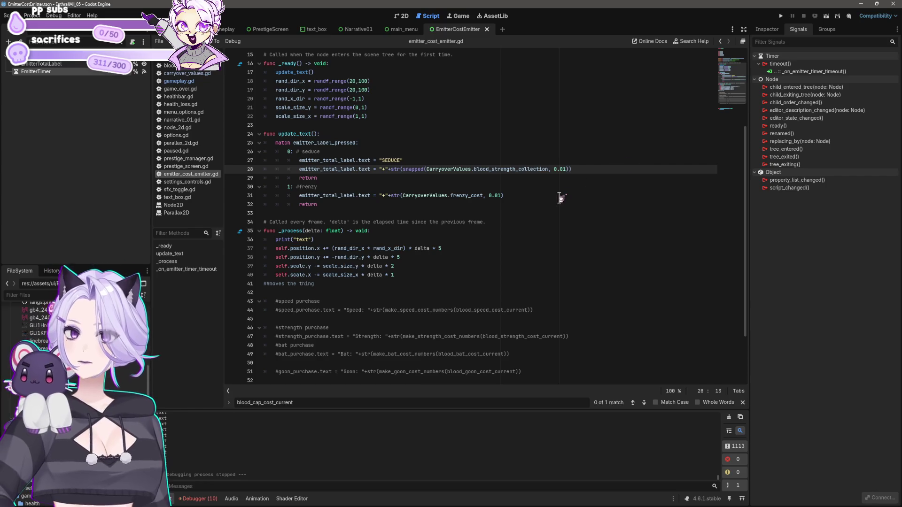
pyautogui.click(561, 197)
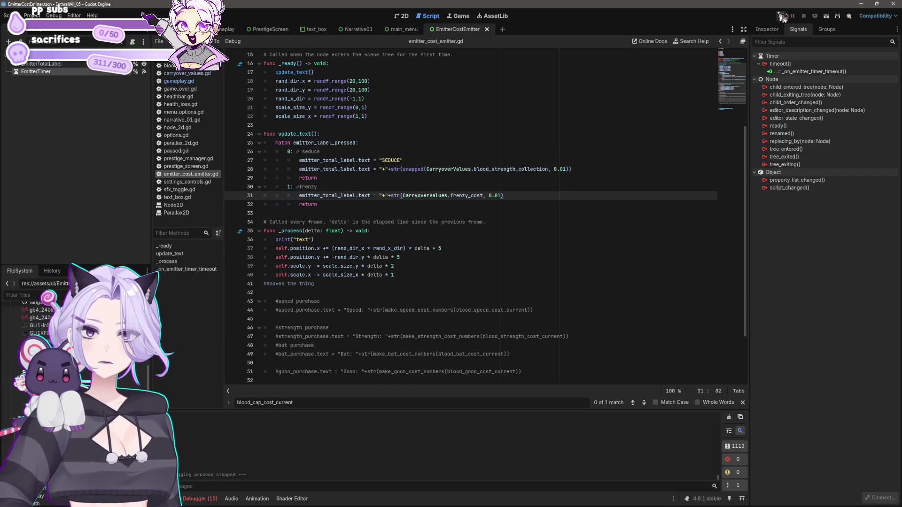
pyautogui.click(782, 16)
pyautogui.click(459, 273)
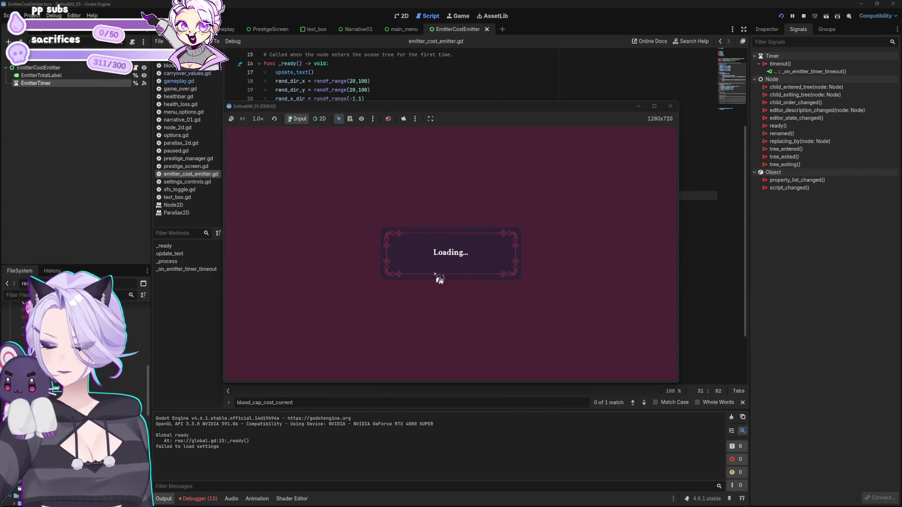
# Seduce seven times to see the +1.01 labels, stop the game, and select EmitterTimer
pyautogui.click(397, 273)
pyautogui.click(379, 272)
pyautogui.click(379, 270)
pyautogui.click(380, 271)
pyautogui.click(382, 271)
pyautogui.click(379, 269)
pyautogui.click(379, 268)
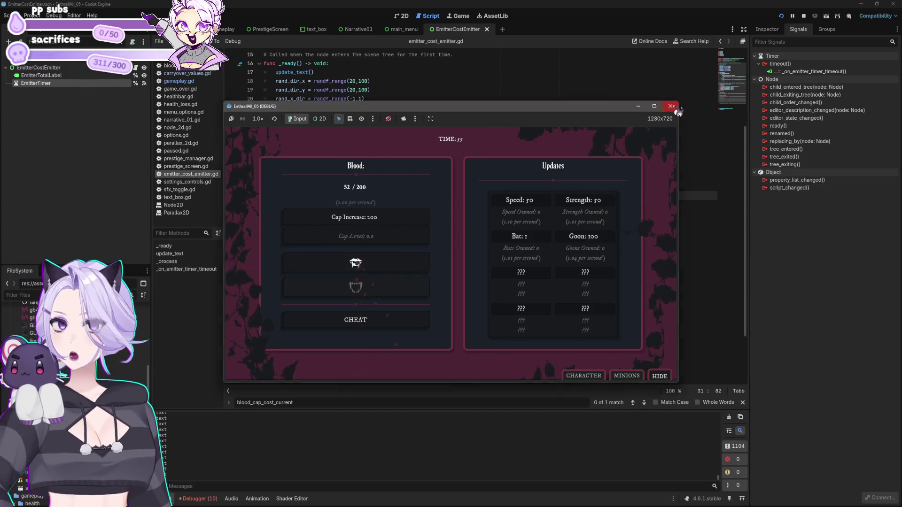
pyautogui.click(671, 106)
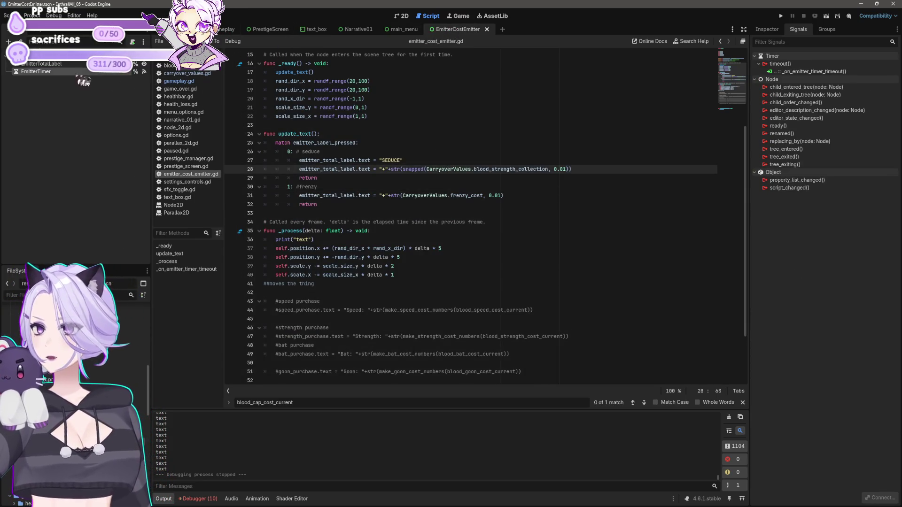
pyautogui.click(767, 30)
# Set the EmitterTimer Wait Time to 0.5 and test-run the game with a few seduce clicks
pyautogui.click(845, 102)
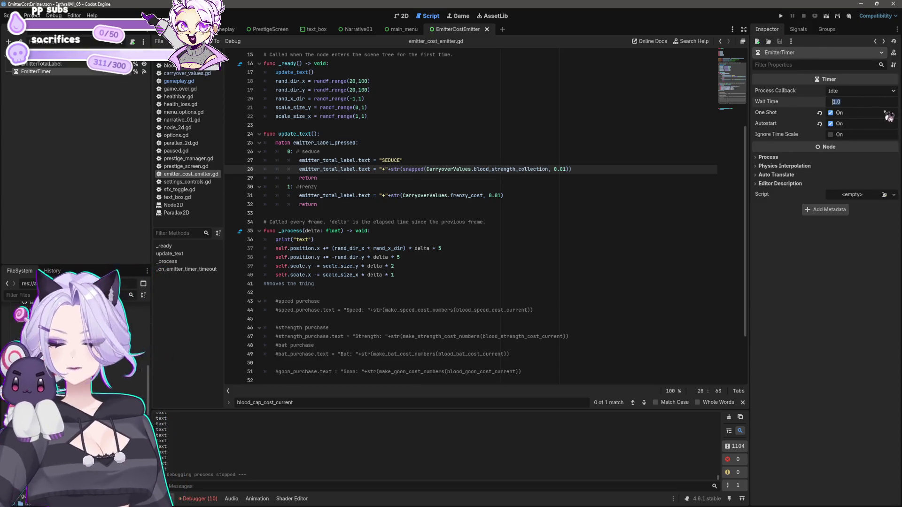
pyautogui.write('0.5')
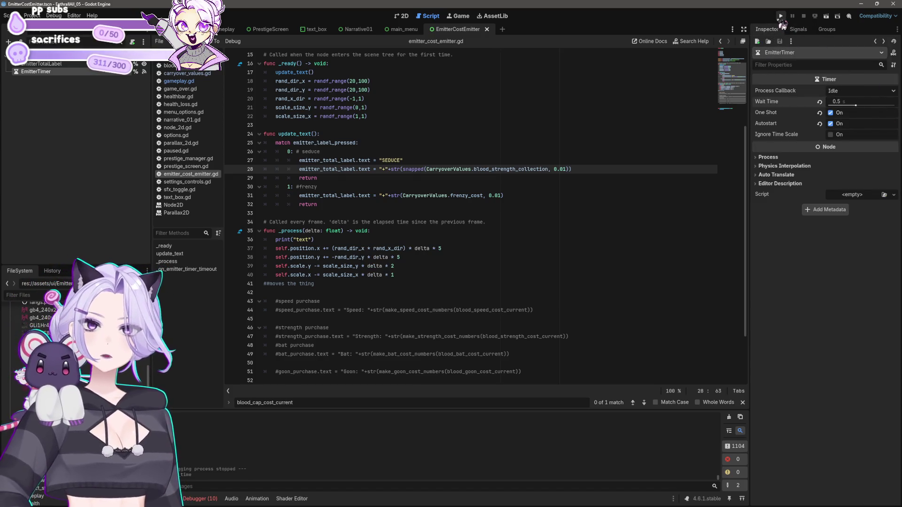
pyautogui.click(781, 16)
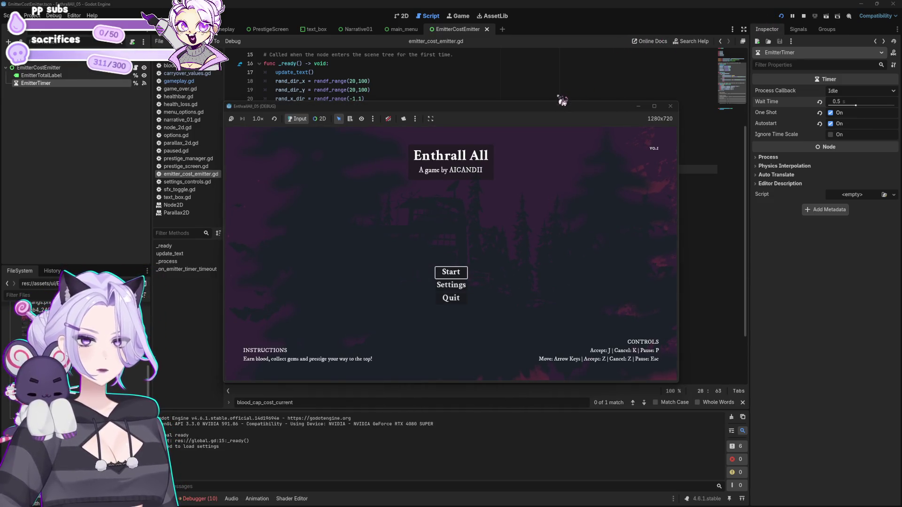
pyautogui.click(466, 276)
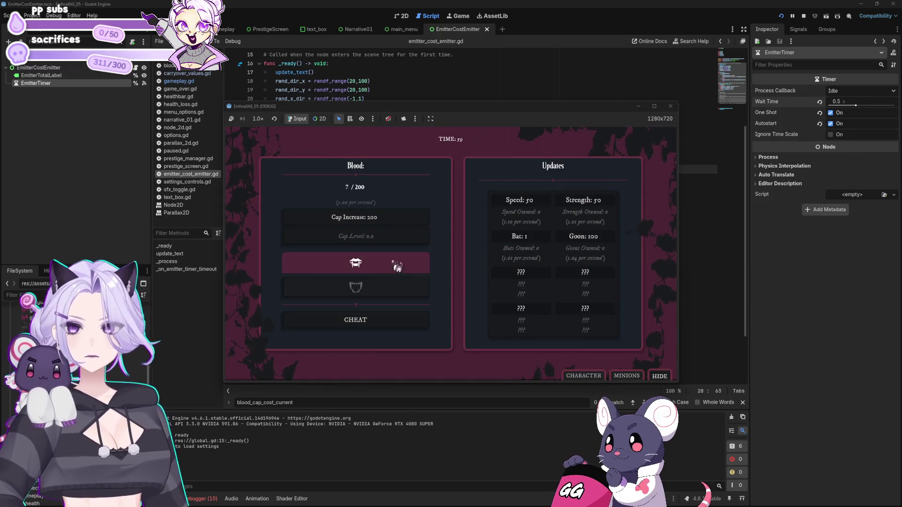
pyautogui.click(390, 268)
pyautogui.click(390, 269)
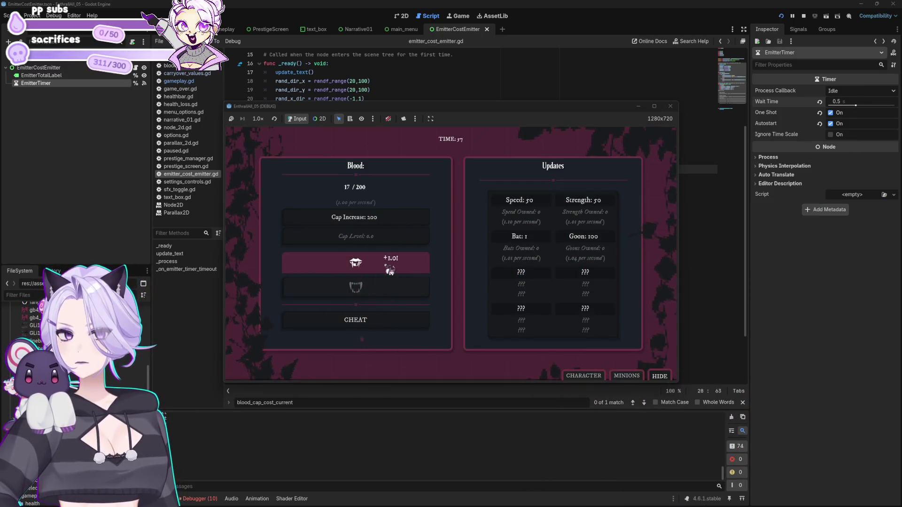
pyautogui.click(400, 269)
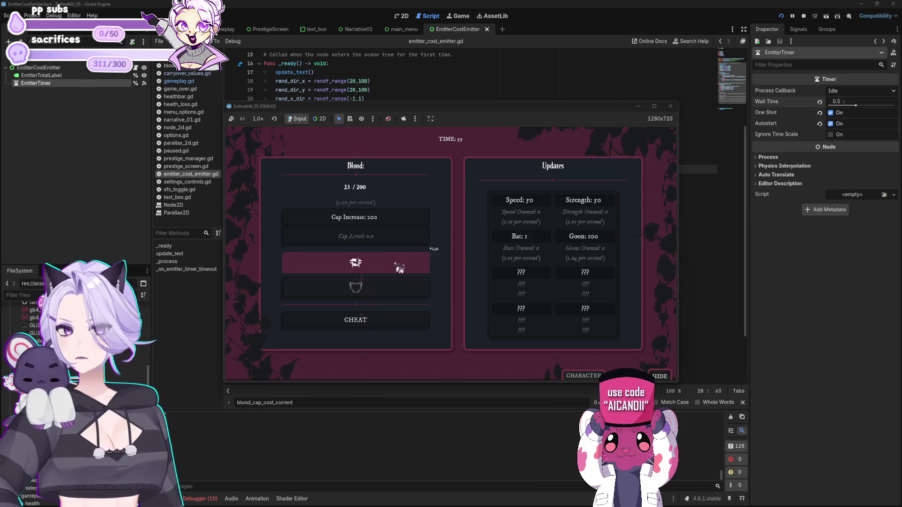
pyautogui.click(670, 106)
# Change the Wait Time to 0.25 and relaunch the game
pyautogui.click(860, 102)
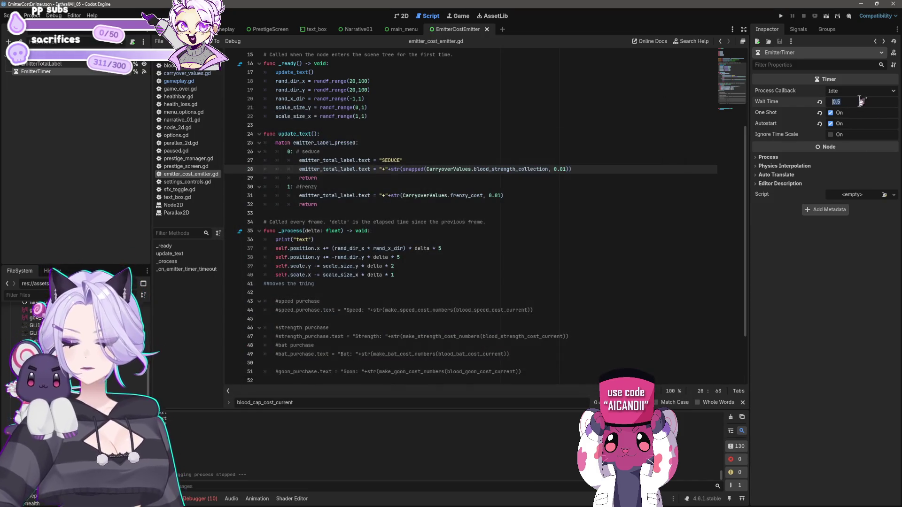
pyautogui.write('0.25')
pyautogui.click(781, 16)
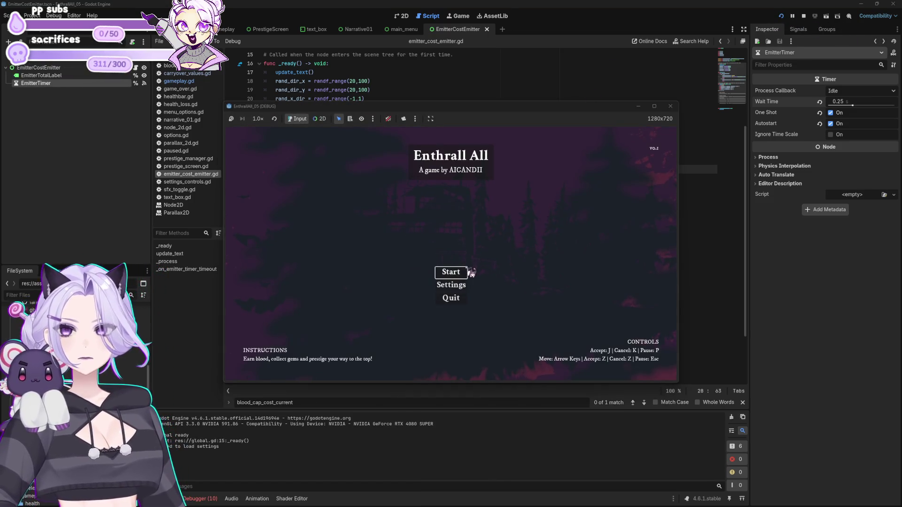
# Start a new game and seduce repeatedly to spawn +1.01 floating labels
pyautogui.click(467, 275)
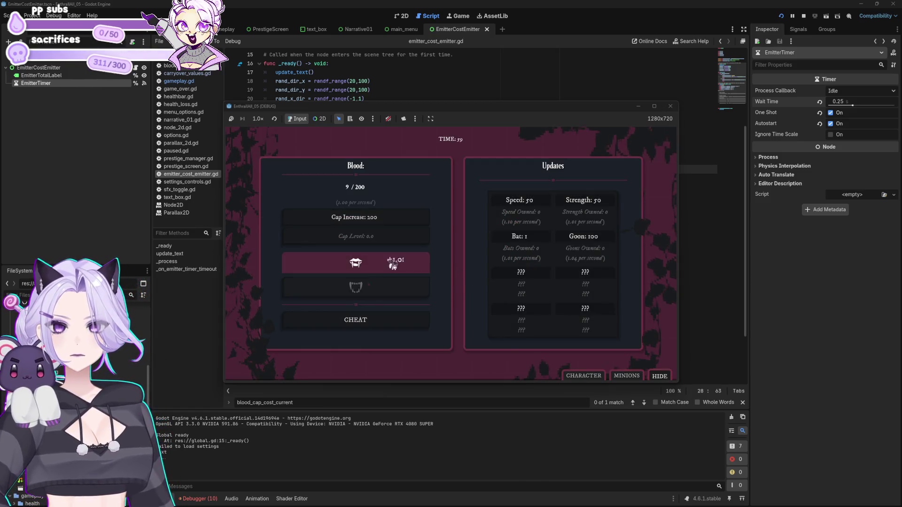
pyautogui.click(374, 272)
pyautogui.click(371, 271)
pyautogui.click(371, 271)
pyautogui.click(371, 271)
pyautogui.click(371, 270)
pyautogui.click(371, 270)
pyautogui.click(371, 271)
pyautogui.click(373, 274)
pyautogui.click(373, 274)
pyautogui.click(372, 273)
pyautogui.click(373, 273)
pyautogui.click(373, 274)
pyautogui.click(373, 273)
pyautogui.click(373, 273)
pyautogui.click(373, 274)
# Cheat blood to 200, trigger frenzy several times, refill, then close the game
pyautogui.click(364, 324)
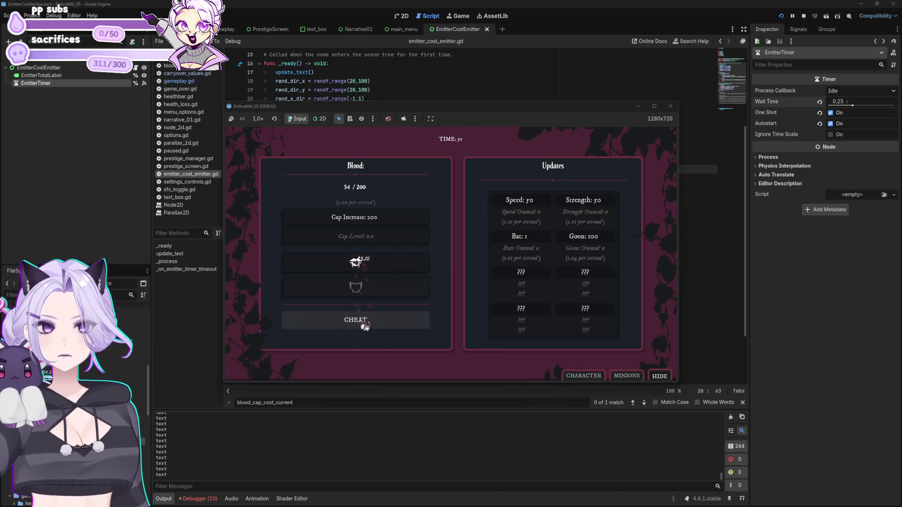
pyautogui.click(371, 295)
pyautogui.click(369, 296)
pyautogui.click(363, 294)
pyautogui.click(362, 317)
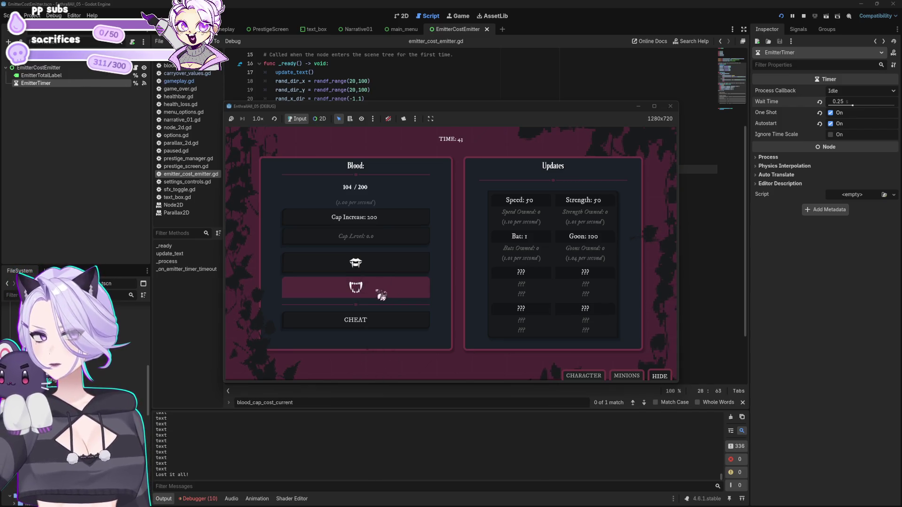
pyautogui.click(654, 106)
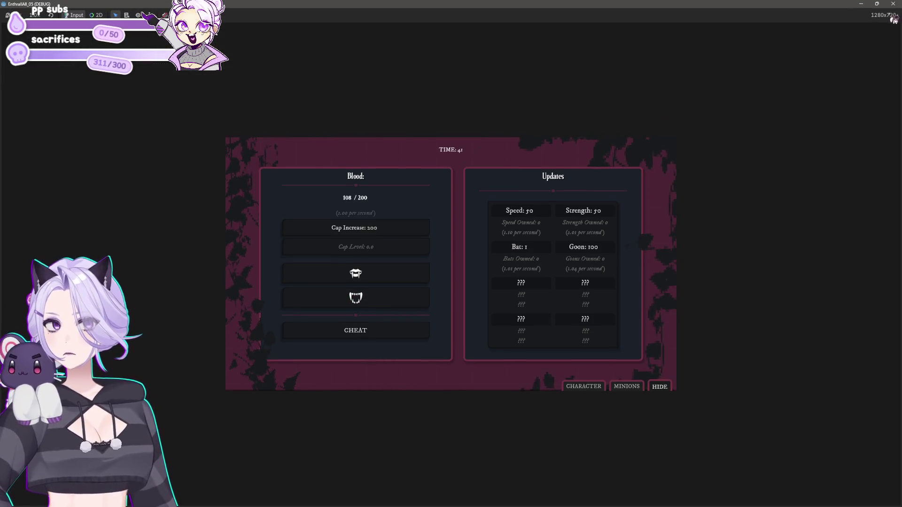
pyautogui.click(885, 8)
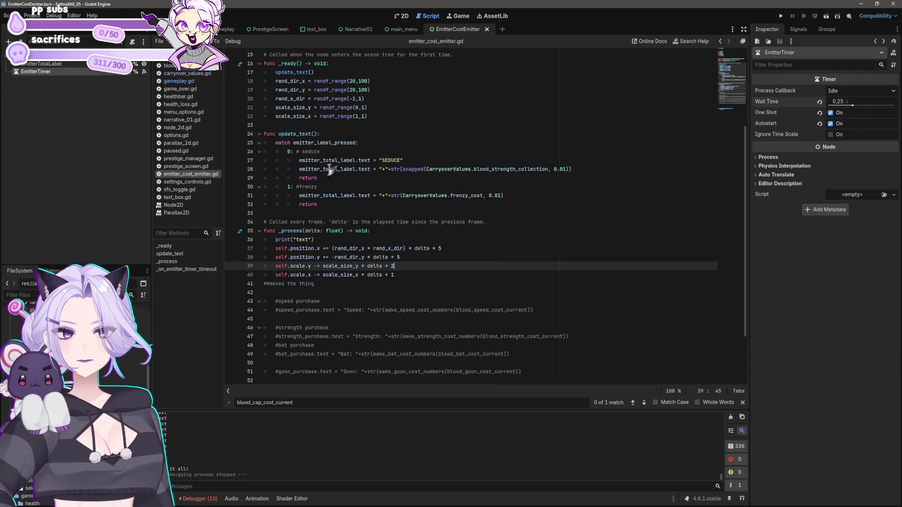
# Duplicate the frenzy case below itself as case 2 with a #strength comment
pyautogui.click(335, 206)
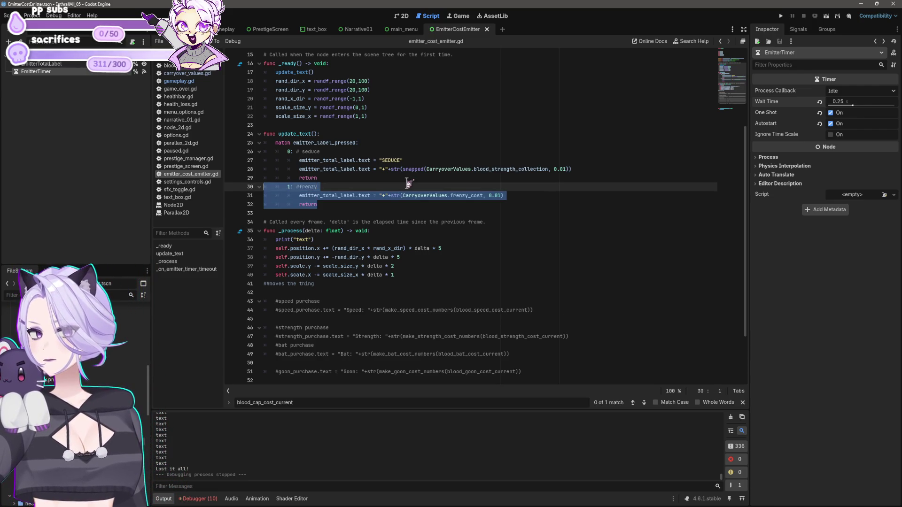
pyautogui.press('Return')
pyautogui.write('1: #frenzy \t\t\temitter_total_label.text = "+"+str(CarryoverValues.frenzy_cost, 0.01) \t\t\treturn')
pyautogui.press('Up')
pyautogui.press('Up')
pyautogui.press('Up')
pyautogui.press('BackSpace')
pyautogui.write('2')
pyautogui.press('Down')
pyautogui.press('Up')
pyautogui.press('End')
pyautogui.press('BackSpace')
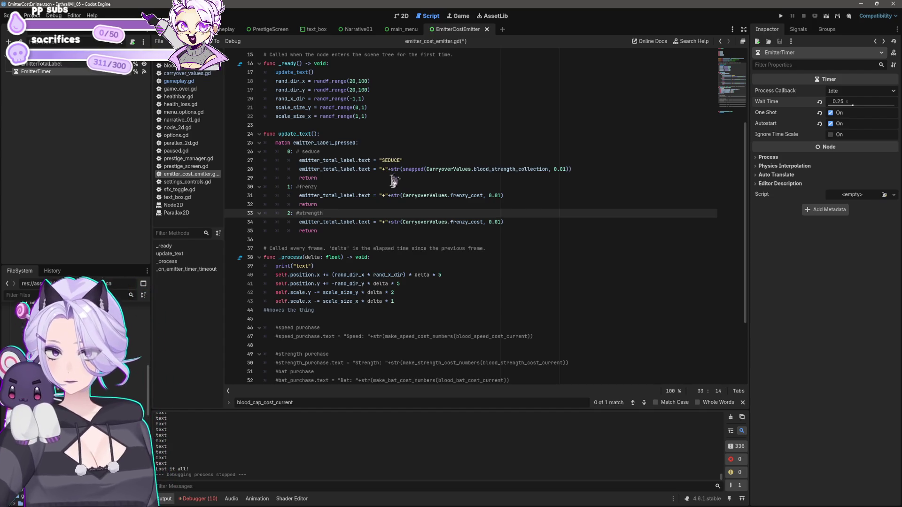
# Make case 2's label show "Strength: " plus gameplay.blood_strength_cost_current
pyautogui.scroll(-2, 425, 250)
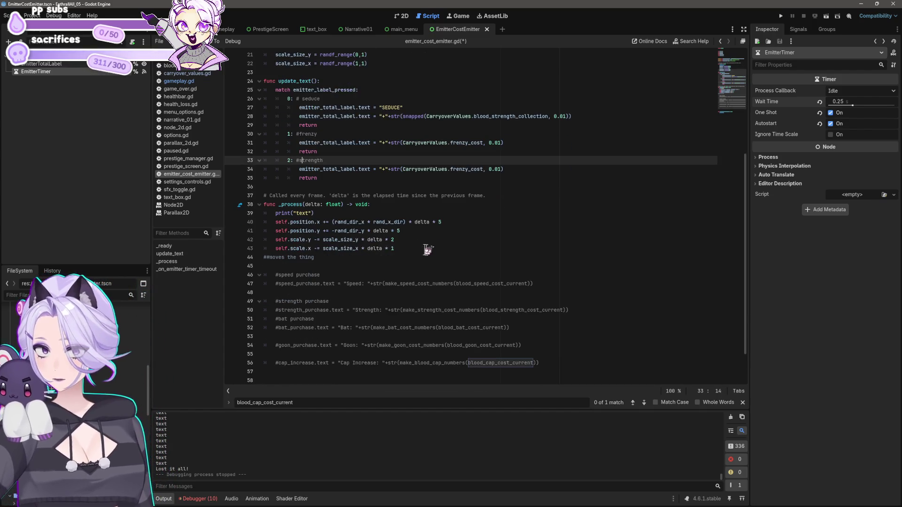
pyautogui.click(353, 310)
pyautogui.hotkey('shift', 'End')
pyautogui.hotkey('ctrl', 'c')
pyautogui.press('Delete')
pyautogui.press('Up')
pyautogui.press('Up')
pyautogui.press('Up')
pyautogui.press('Up')
pyautogui.hotkey('shift', 'End')
pyautogui.hotkey('ctrl', 'v')
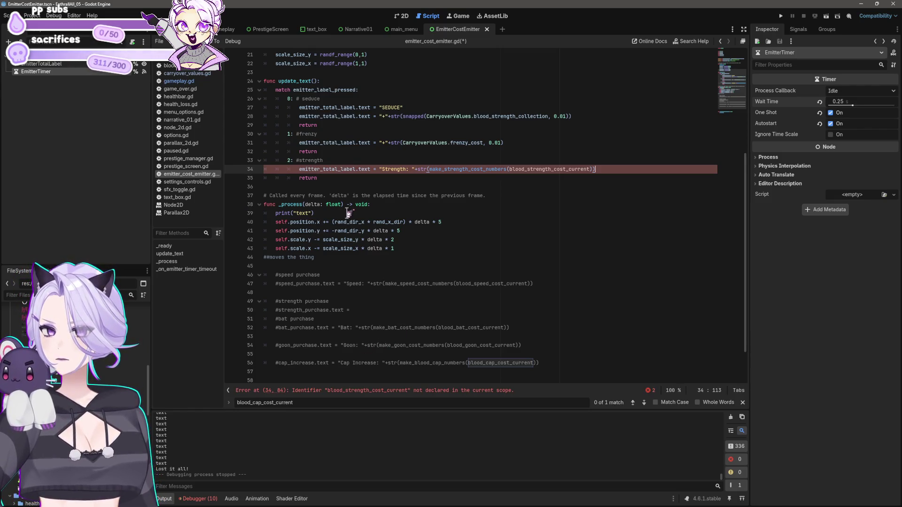
pyautogui.click(510, 169)
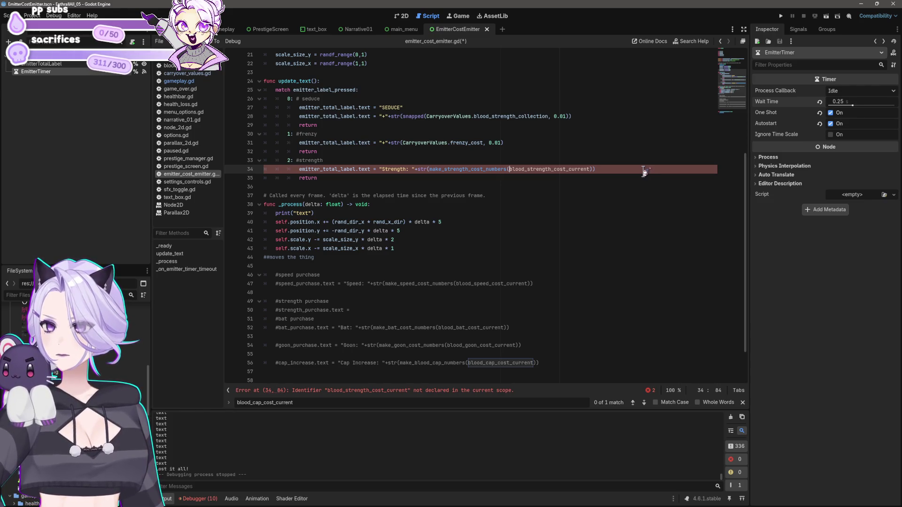
pyautogui.write('gameplay.')
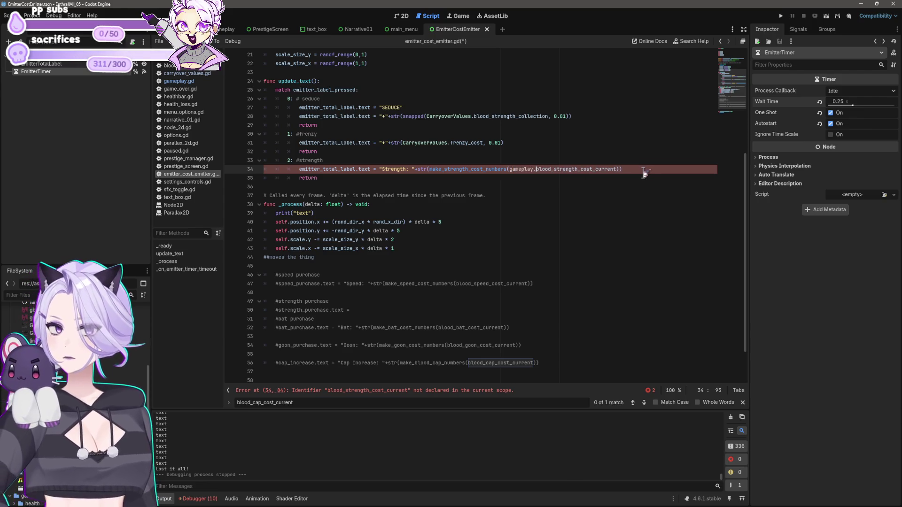
pyautogui.keyDown('ctrl'); pyautogui.click(602, 169); pyautogui.keyUp('ctrl')
# Check blood_strength_cost_current's declaration in gameplay.gd, then go through the blood_meter, main_menu and Narrative01 scenes
pyautogui.click(404, 29)
pyautogui.click(359, 29)
pyautogui.click(313, 29)
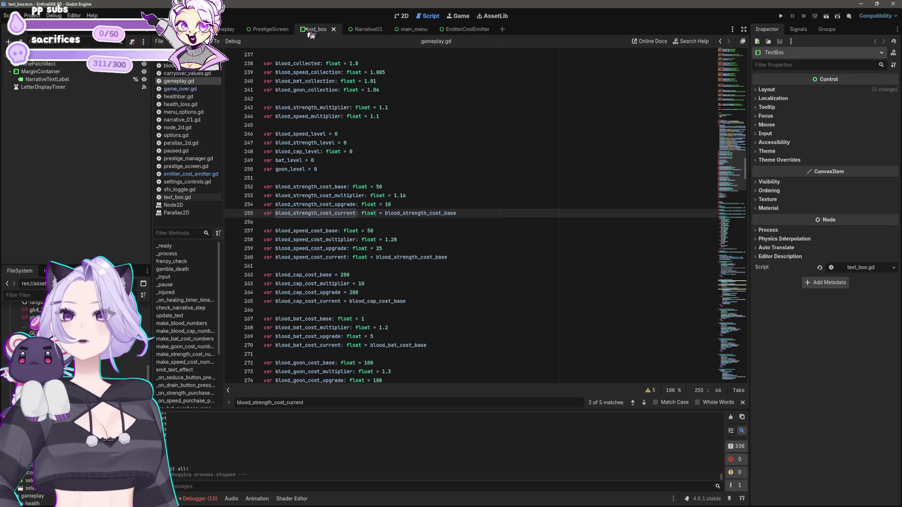
pyautogui.click(263, 29)
pyautogui.click(221, 29)
pyautogui.click(233, 29)
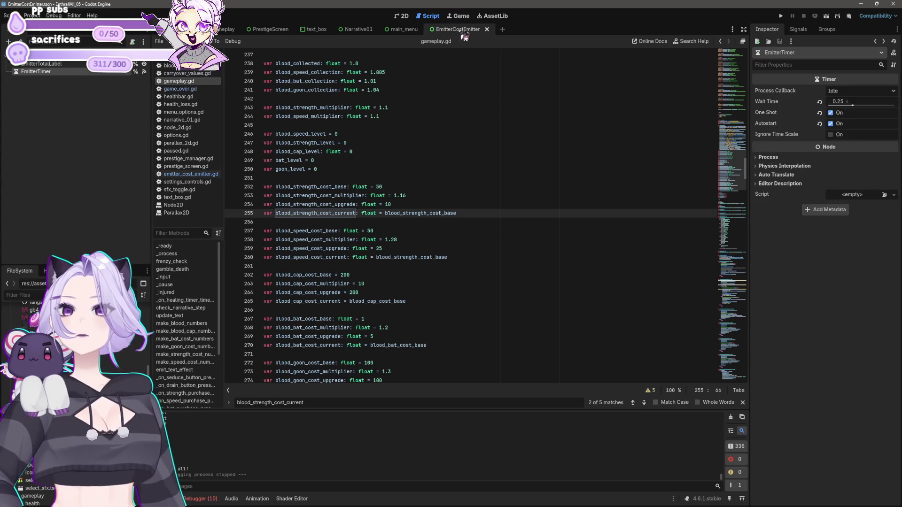
pyautogui.click(403, 27)
pyautogui.click(428, 18)
pyautogui.click(350, 29)
# Return to emitter_cost_emitter.gd at the seduce case's SEDUCE label line
pyautogui.click(312, 32)
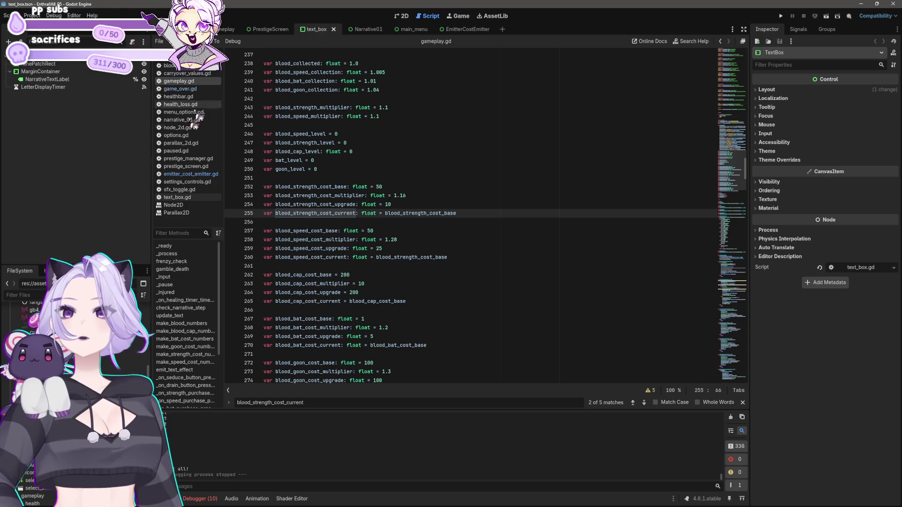
pyautogui.click(191, 174)
pyautogui.scroll(5, 422, 236)
pyautogui.click(422, 238)
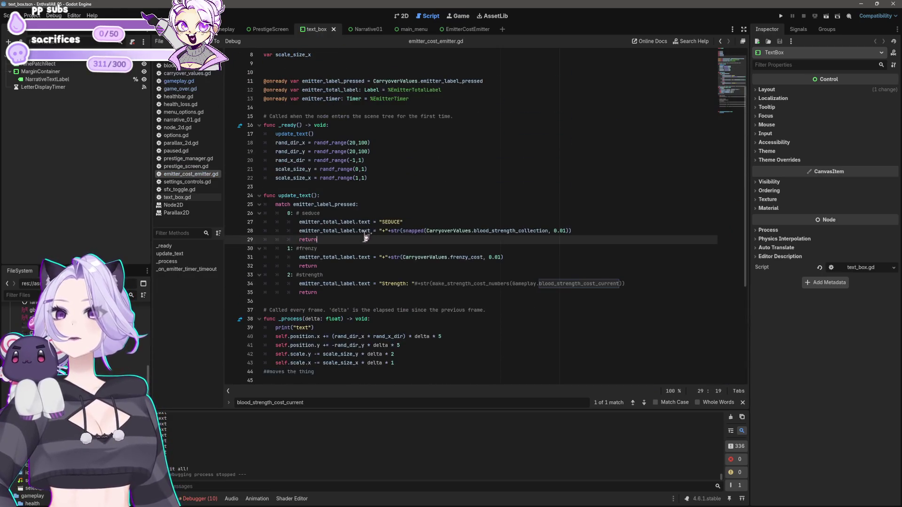
pyautogui.click(425, 221)
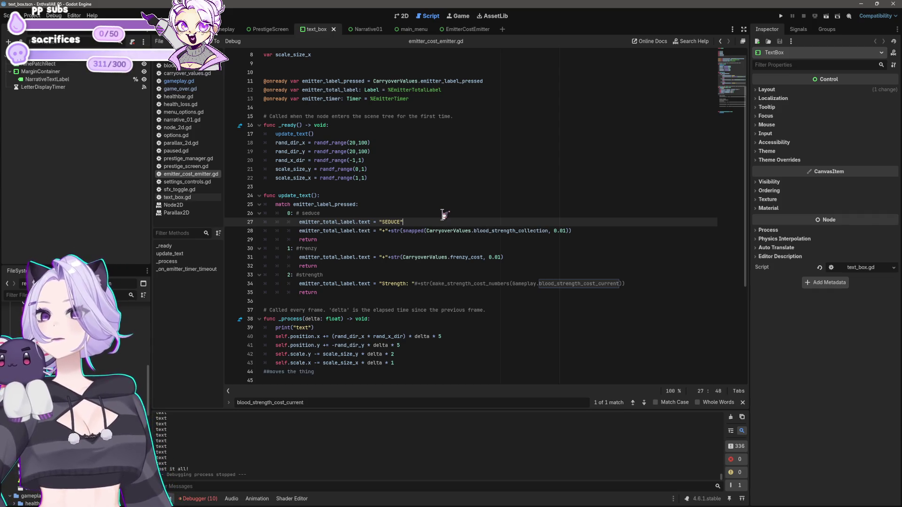
# Delete the seduce case's SEDUCE label line and add a blank line at the top of update_text
pyautogui.hotkey('shift', 'Home')
pyautogui.hotkey('shift', 'Home')
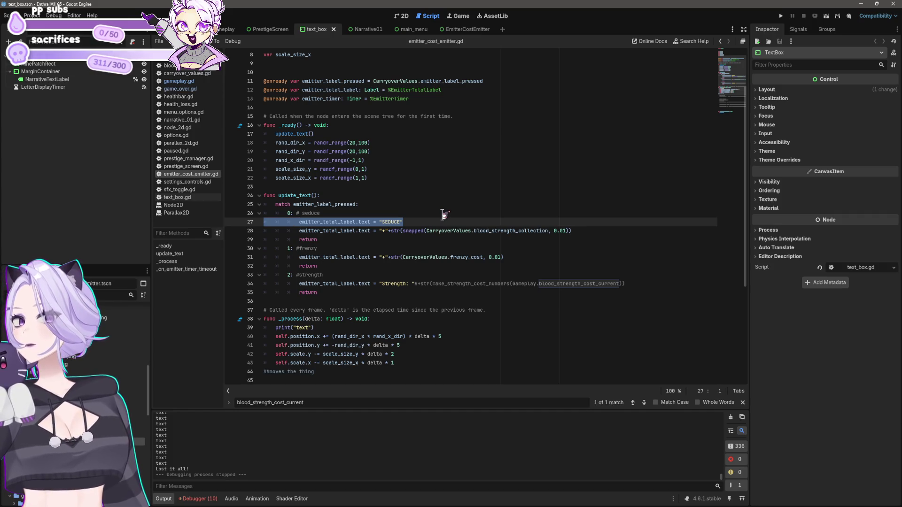
pyautogui.press('BackSpace')
pyautogui.press('BackSpace')
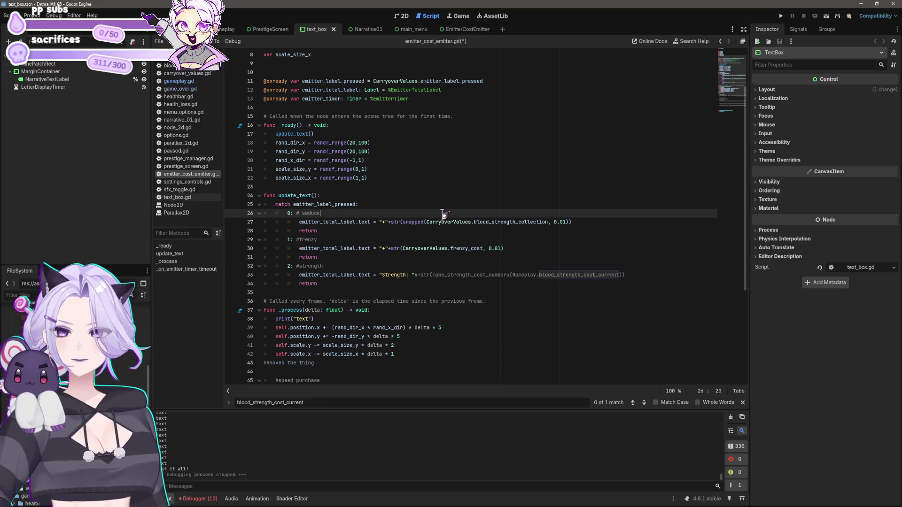
pyautogui.press('Up')
pyautogui.press('Up')
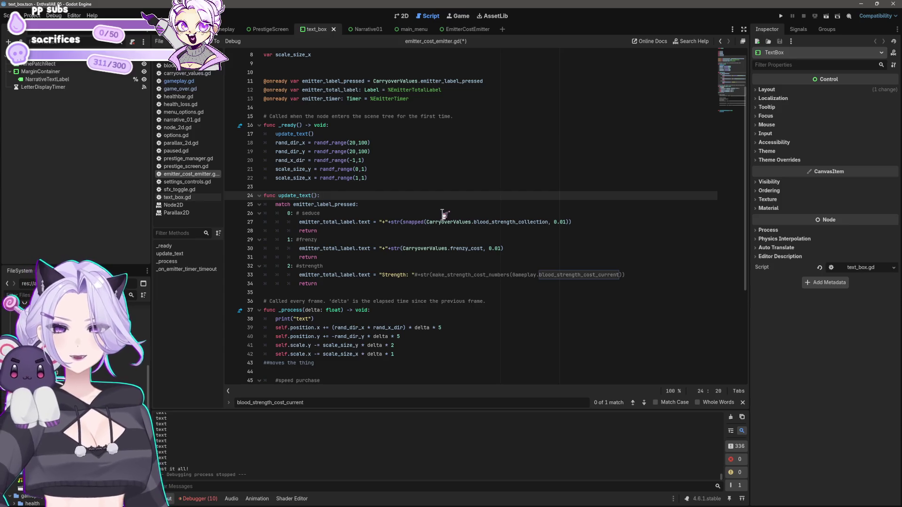
pyautogui.press('Return')
pyautogui.press('Return')
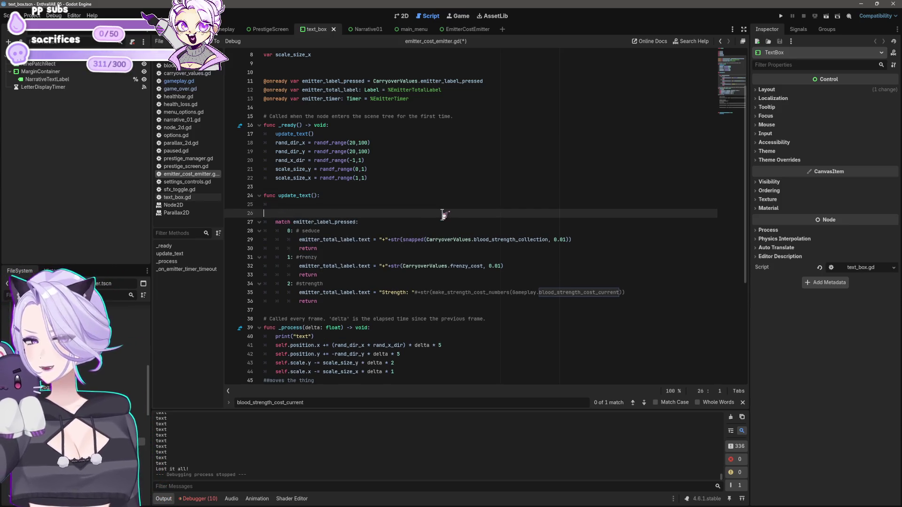
pyautogui.press('BackSpace')
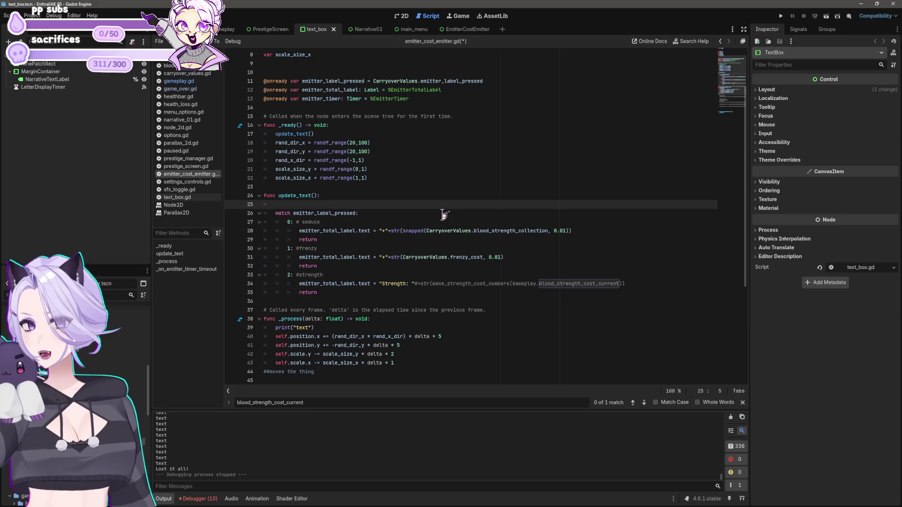
# Open narrative_01.gd in the Narrative01 scene and read its dialogue arrays and input handling
pyautogui.click(360, 30)
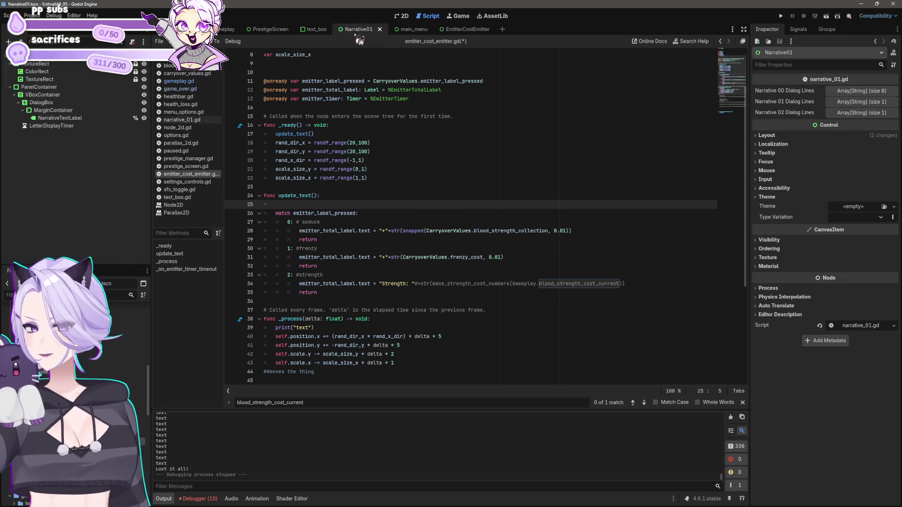
pyautogui.click(176, 89)
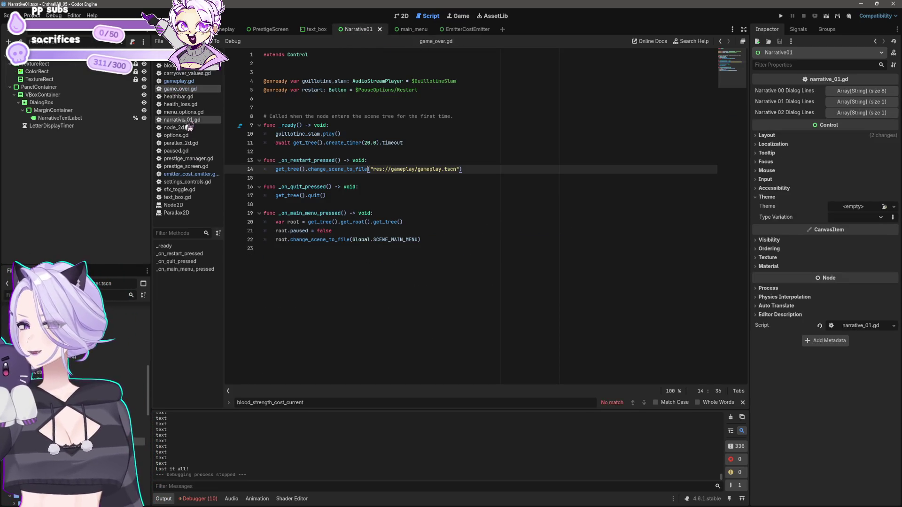
pyautogui.click(183, 119)
pyautogui.scroll(10, 475, 161)
pyautogui.click(335, 160)
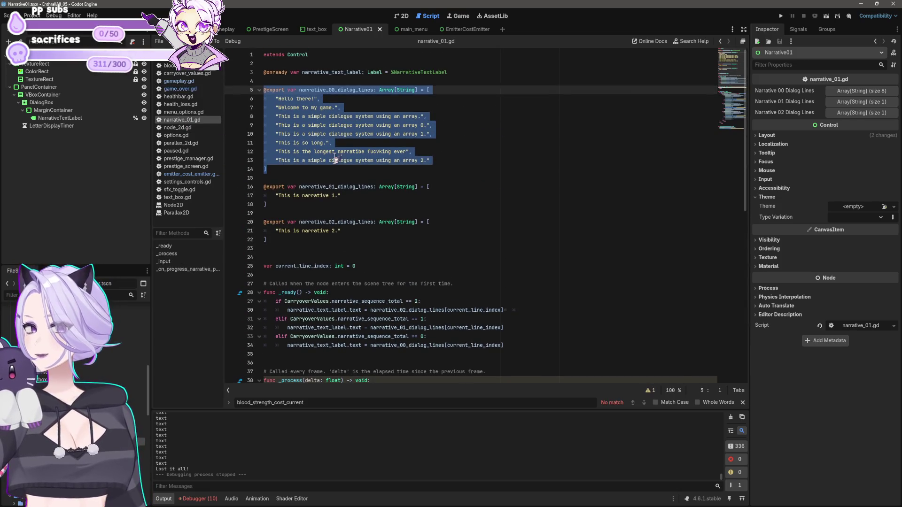
pyautogui.click(283, 169)
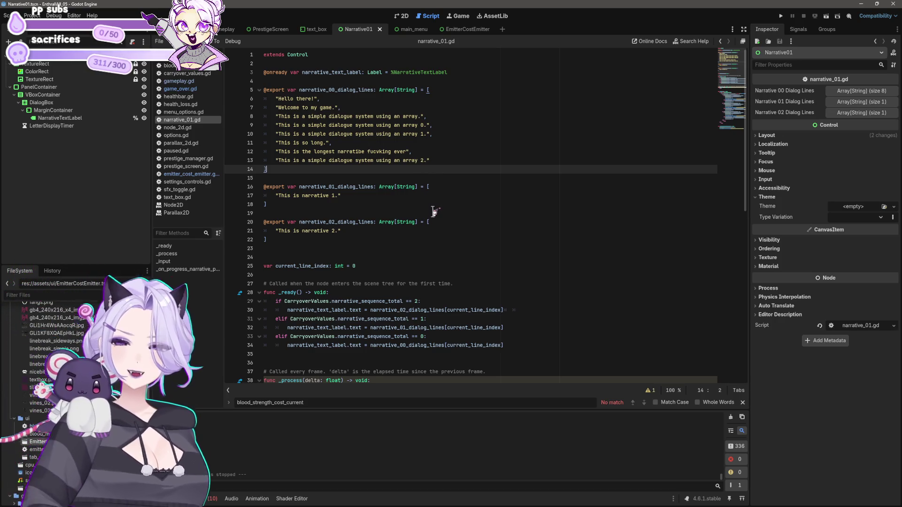
pyautogui.scroll(-10, 409, 206)
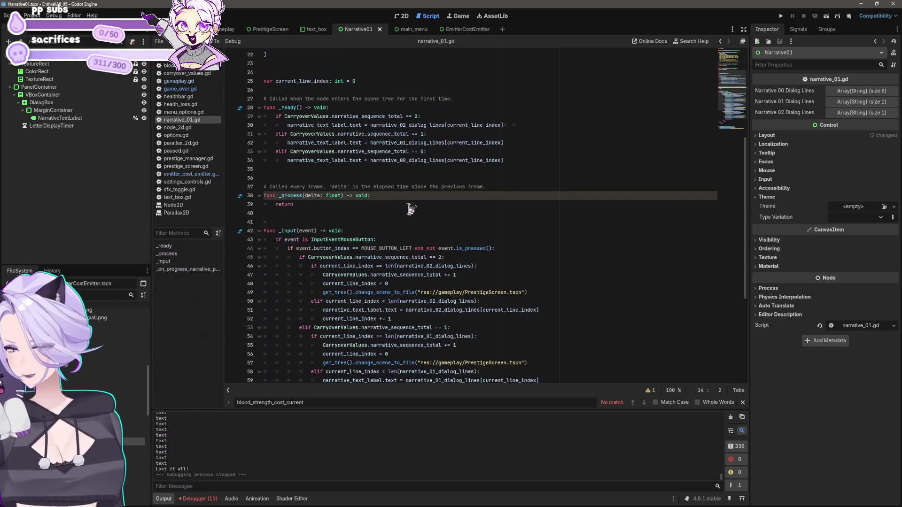
pyautogui.scroll(-2, 386, 183)
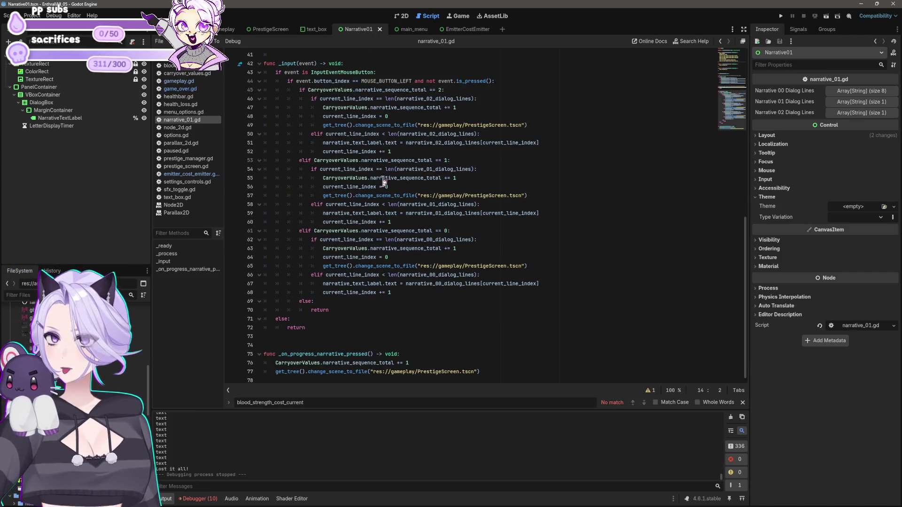
pyautogui.scroll(10, 425, 187)
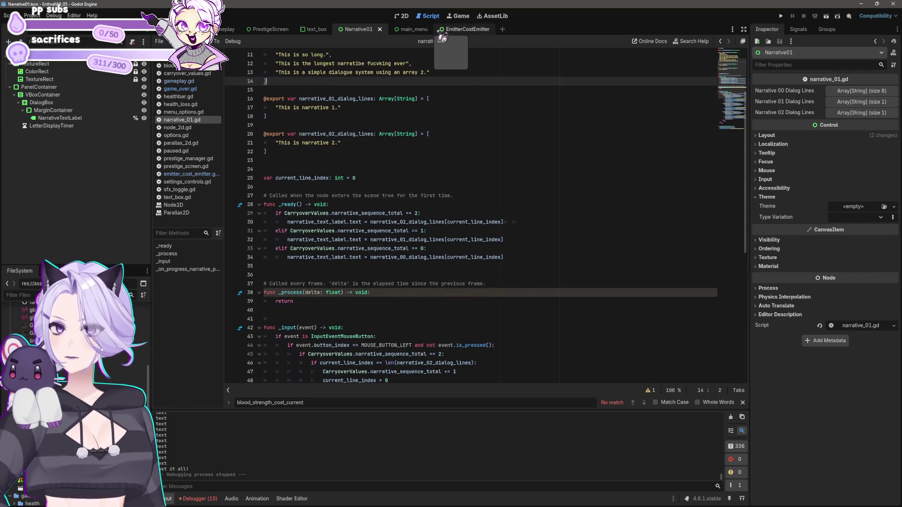
# Go back to the text_box scene and reopen emitter_cost_emitter.gd
pyautogui.click(449, 31)
pyautogui.click(341, 30)
pyautogui.click(319, 30)
pyautogui.click(307, 30)
pyautogui.click(272, 30)
pyautogui.click(313, 29)
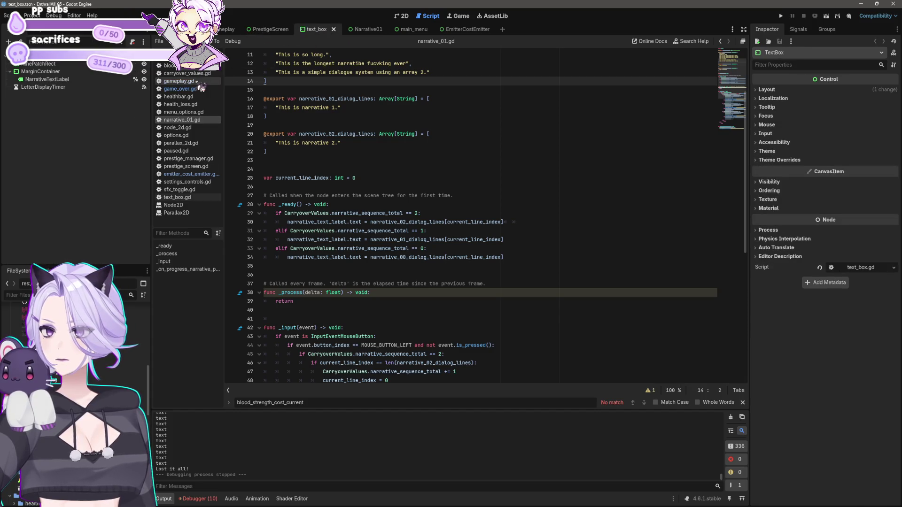
pyautogui.click(181, 81)
pyautogui.click(192, 174)
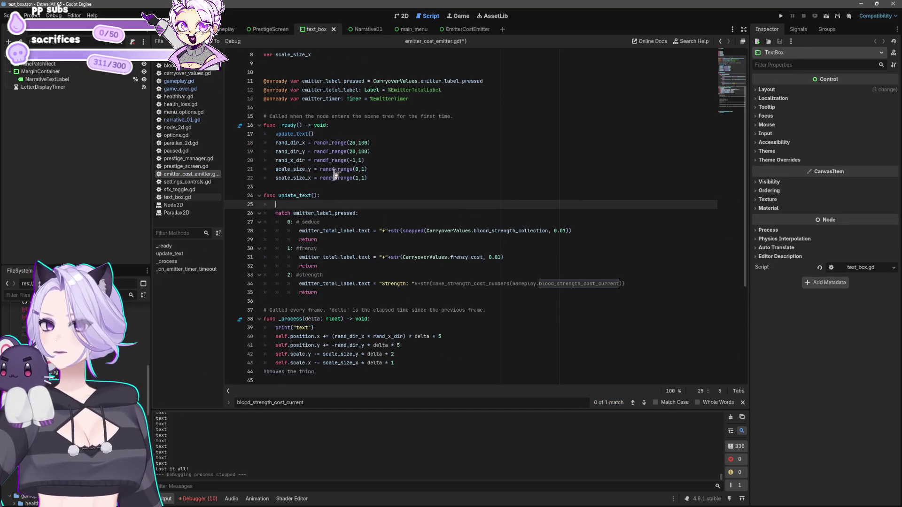
# Remove the stray blank line in update_text and copy the strength case block
pyautogui.scroll(-1, 343, 171)
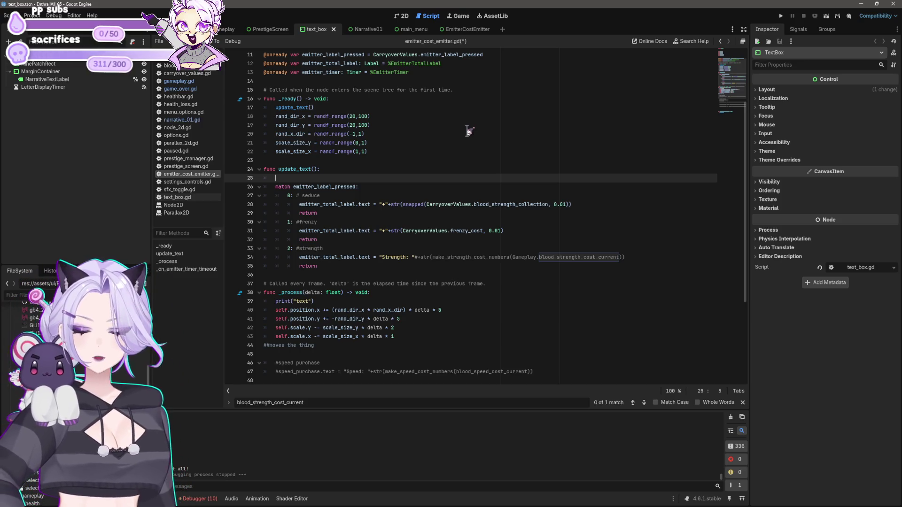
pyautogui.press('Delete')
pyautogui.press('Down')
pyautogui.press('Down')
pyautogui.press('Down')
pyautogui.press('Up')
pyautogui.press('End')
pyautogui.press('Return')
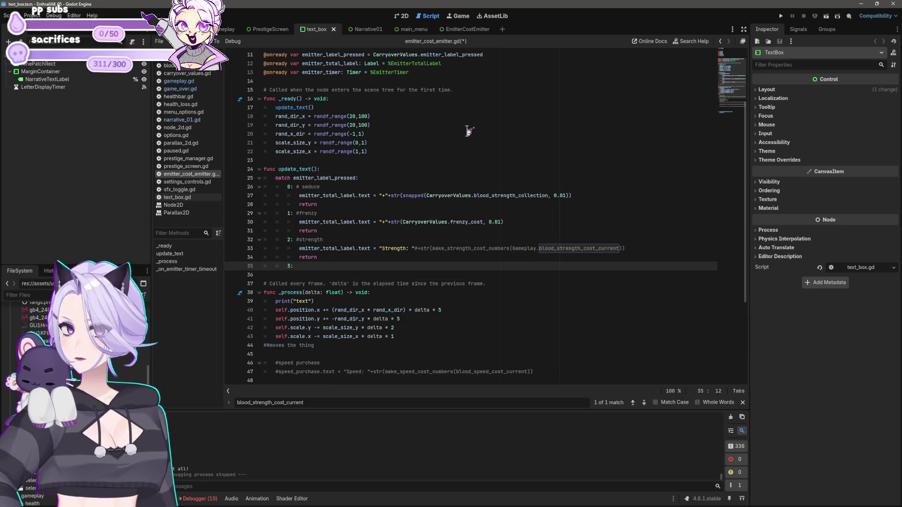
pyautogui.press('Up')
pyautogui.press('Up')
pyautogui.press('Up')
pyautogui.press('Down')
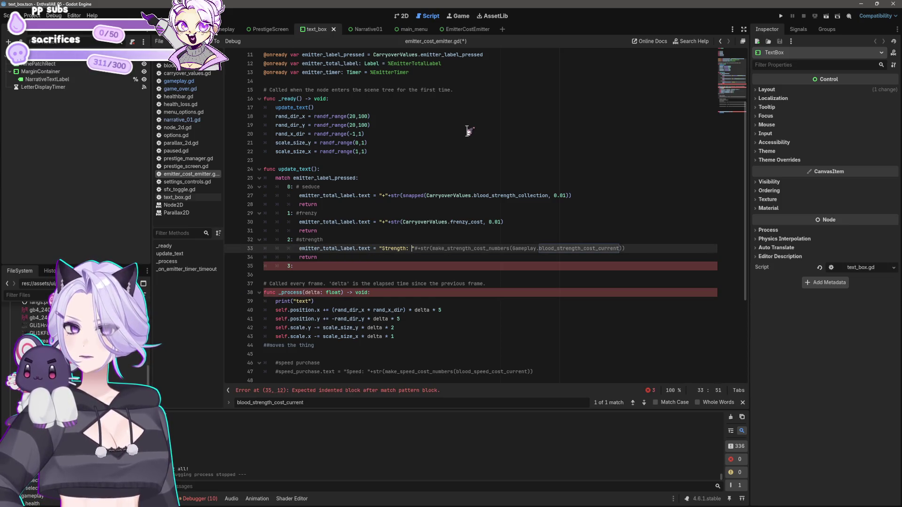
pyautogui.press('Down')
pyautogui.hotkey('shift', 'Up')
pyautogui.hotkey('shift', 'Up')
pyautogui.hotkey('shift', 'Home')
pyautogui.hotkey('shift', 'Home')
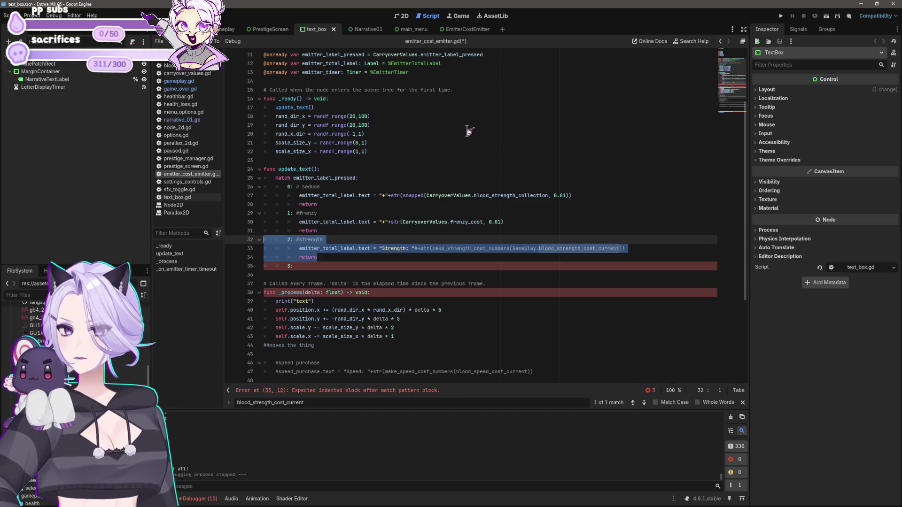
pyautogui.press('Down')
# Paste another copy of the strength case and renumber it to case 4
pyautogui.press('Down')
pyautogui.press('Down')
# Paste the strength block as a new case 3
pyautogui.hotkey('shift', 'End')
pyautogui.write('2: #strength \t\t\temitter_total_label.text = "Strength: "#+str(make_strength_cost_numbers(Gameplay.blood_strength_cost_current)) \t\t\treturn')
pyautogui.press('Up')
pyautogui.press('Up')
pyautogui.press('Home')
pyautogui.press('Delete')
pyautogui.write('3')
pyautogui.press('Down')
pyautogui.press('Down')
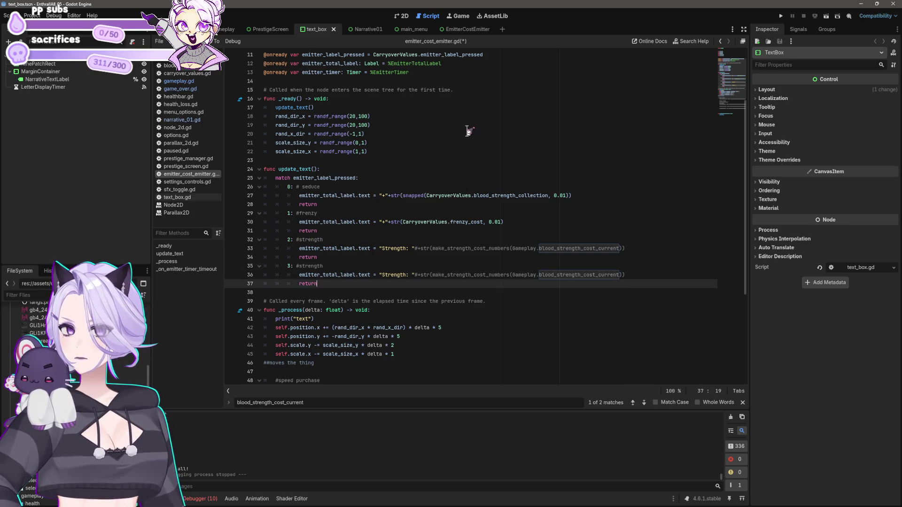
pyautogui.press('Down')
pyautogui.write('2: #strength \t\t\temitter_total_label.text = "Strength: "#+str(make_strength_cost_numbers(Gameplay.blood_strength_cost_current)) \t\t\treturn')
pyautogui.press('Up')
pyautogui.press('Up')
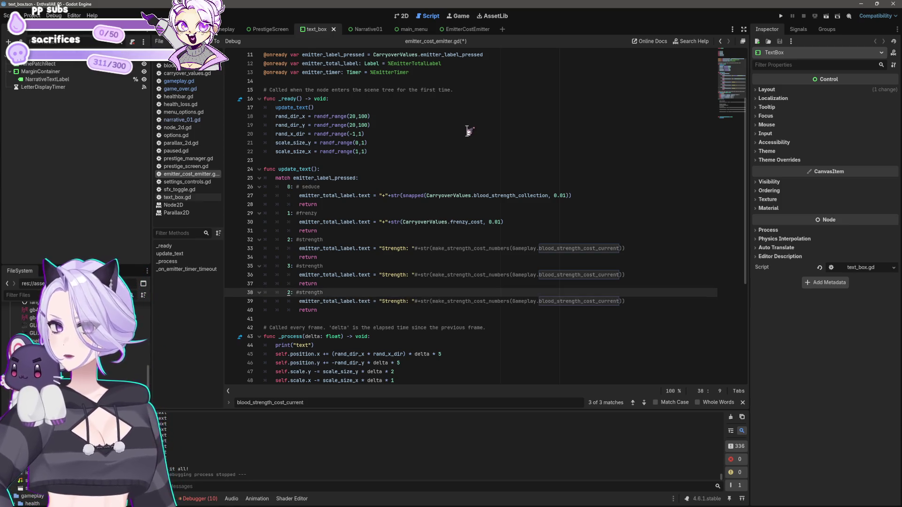
pyautogui.write('4')
pyautogui.press('End')
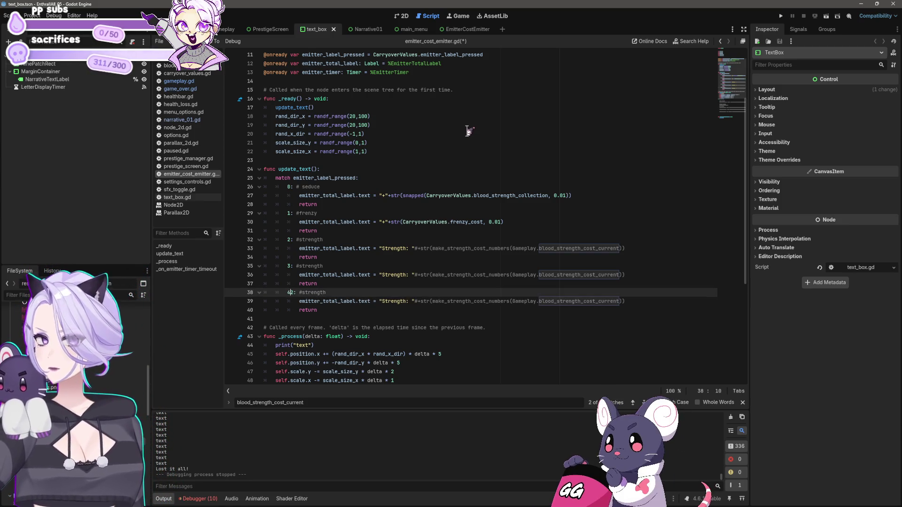
pyautogui.press('Home')
pyautogui.press('Right')
pyautogui.press('Delete')
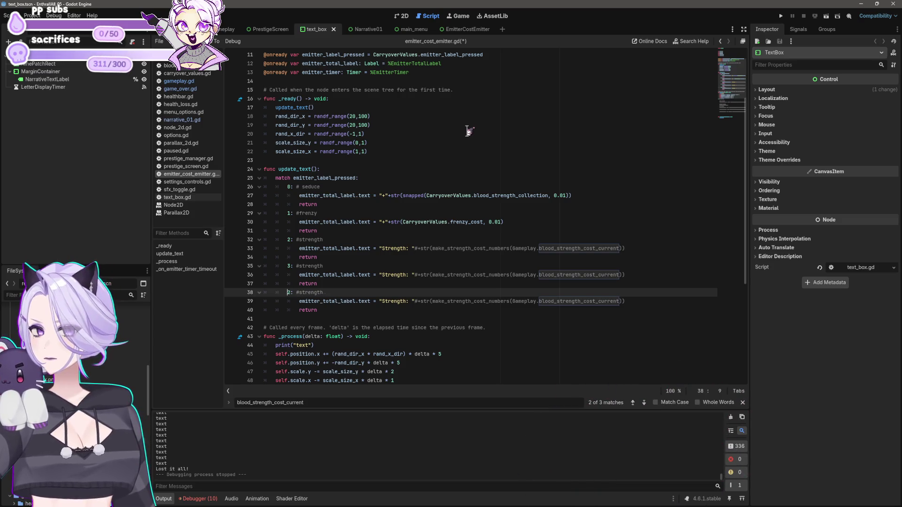
pyautogui.press('Up')
pyautogui.press('Up')
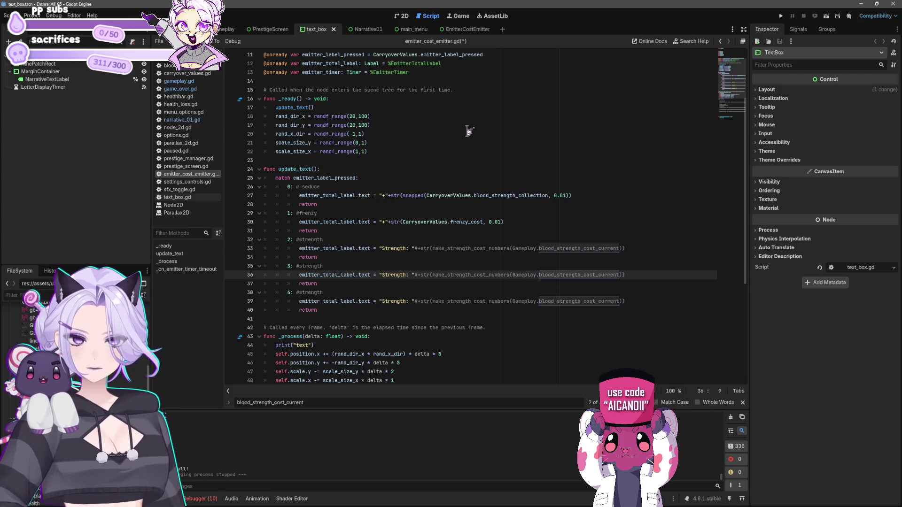
pyautogui.press('Right')
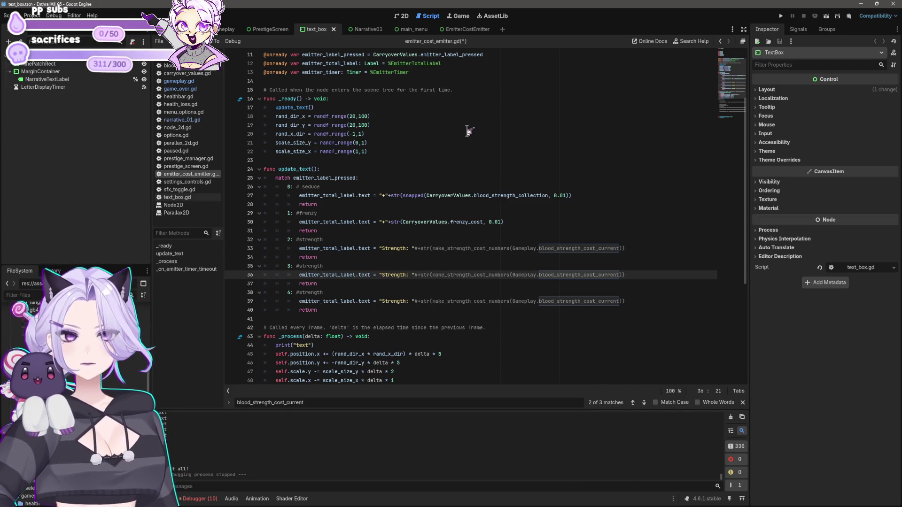
pyautogui.press('Up')
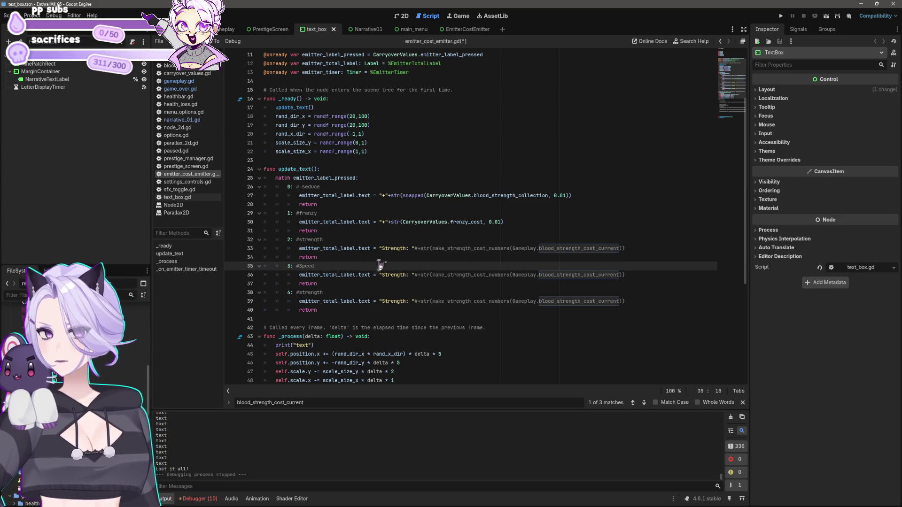
# Change case 3's label to 'Speed: ' and start renaming case 4's label to Bat
pyautogui.doubleClick(394, 275)
pyautogui.write('Speed')
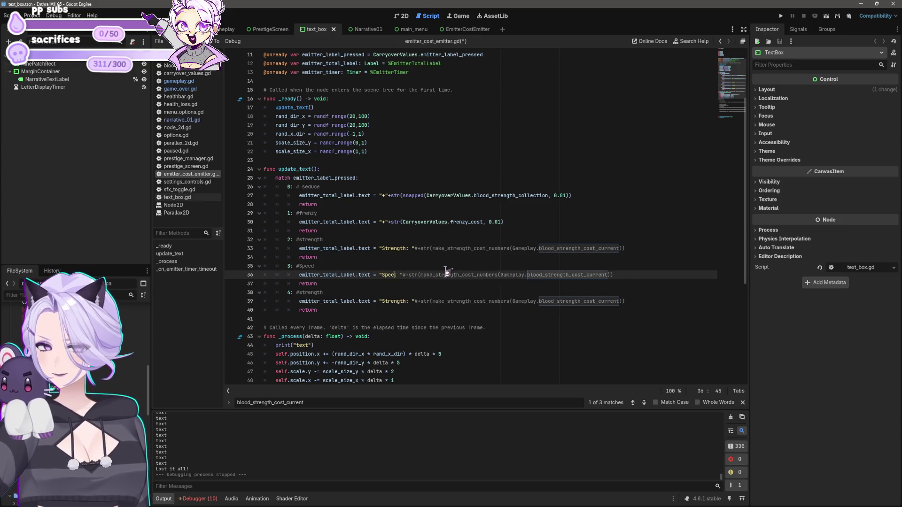
pyautogui.press('Down')
pyautogui.press('Down')
pyautogui.press('Down')
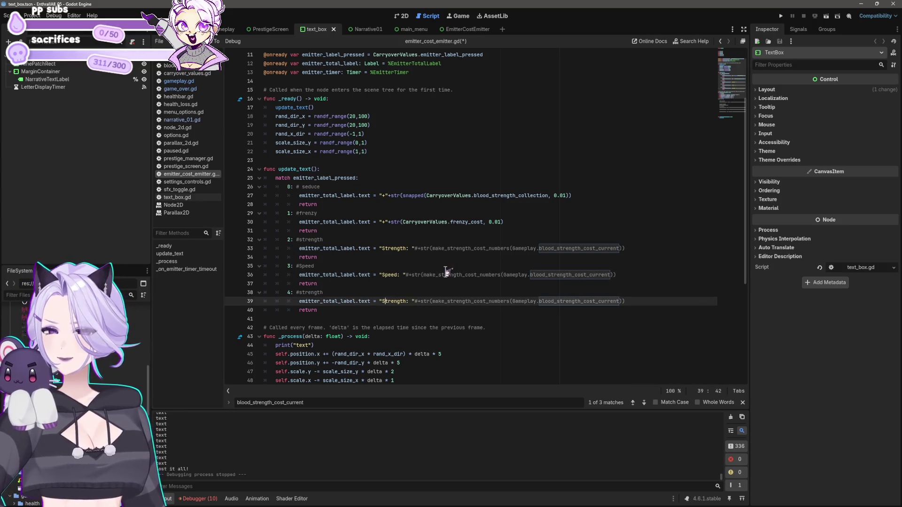
pyautogui.press('Delete')
pyautogui.press('Delete')
pyautogui.press('Delete')
pyautogui.write('V')
pyautogui.write('a')
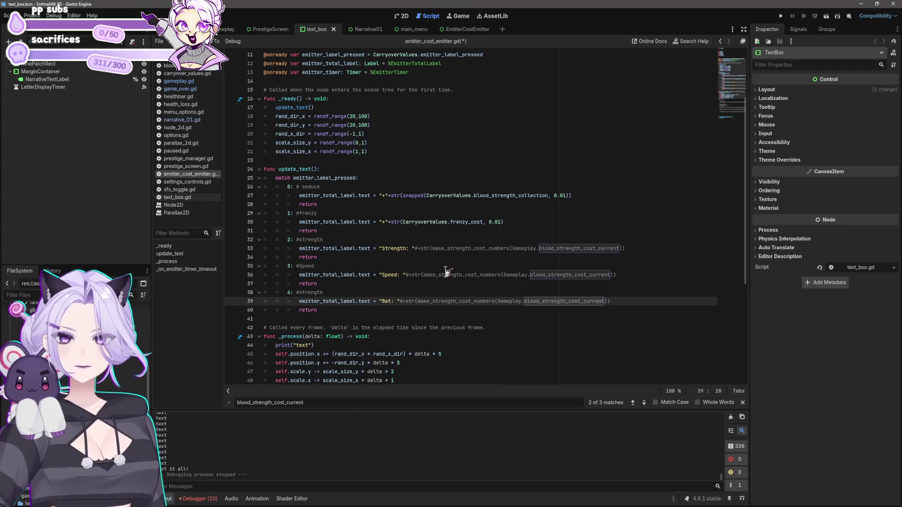
pyautogui.press('Up')
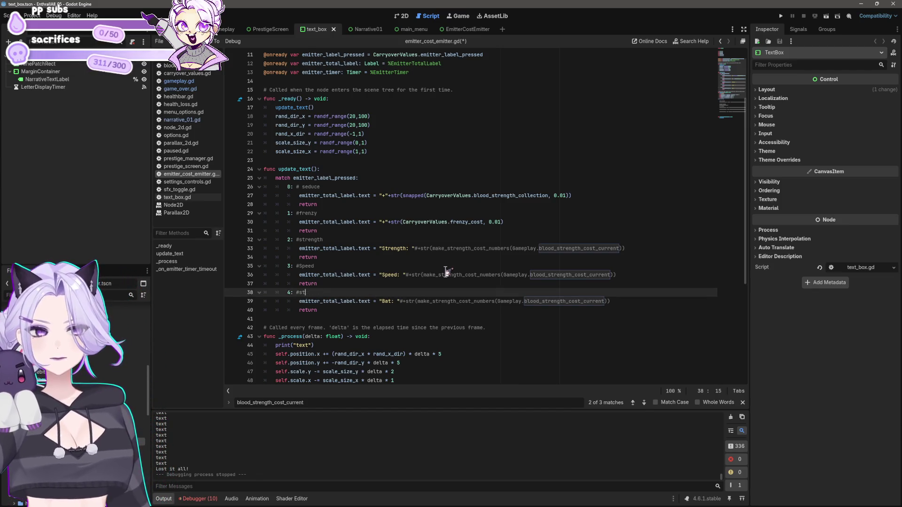
# Duplicate the Bat case as case 5 labelled 'Goon: ' and save the script
pyautogui.press('Down')
pyautogui.press('Down')
pyautogui.hotkey('shift', 'Home')
pyautogui.hotkey('shift', 'Home')
pyautogui.hotkey('shift', 'Up')
pyautogui.hotkey('shift', 'Up')
pyautogui.hotkey('ctrl', 'c')
pyautogui.hotkey('ctrl', 'v')
pyautogui.press('Down')
pyautogui.press('Down')
pyautogui.press('Down')
pyautogui.press('End')
pyautogui.press('Up')
pyautogui.press('Up')
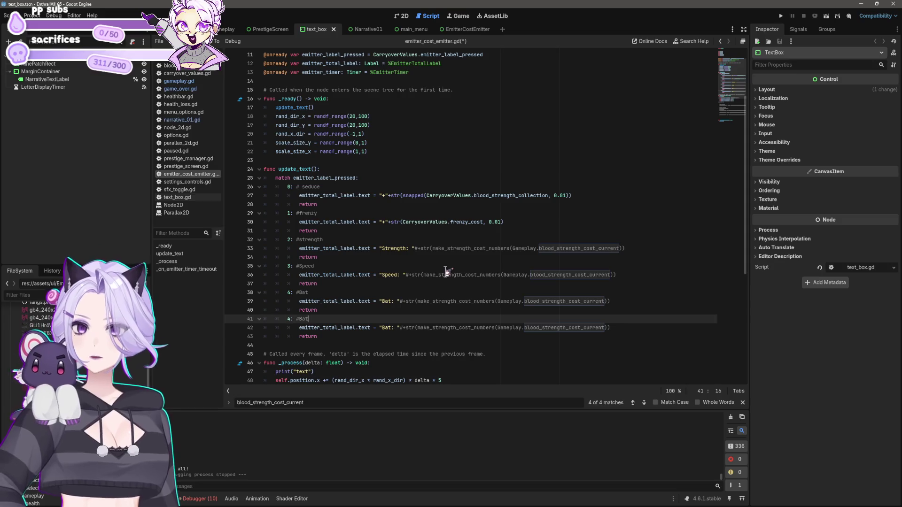
pyautogui.press('Right')
pyautogui.press('Right')
pyautogui.press('Right')
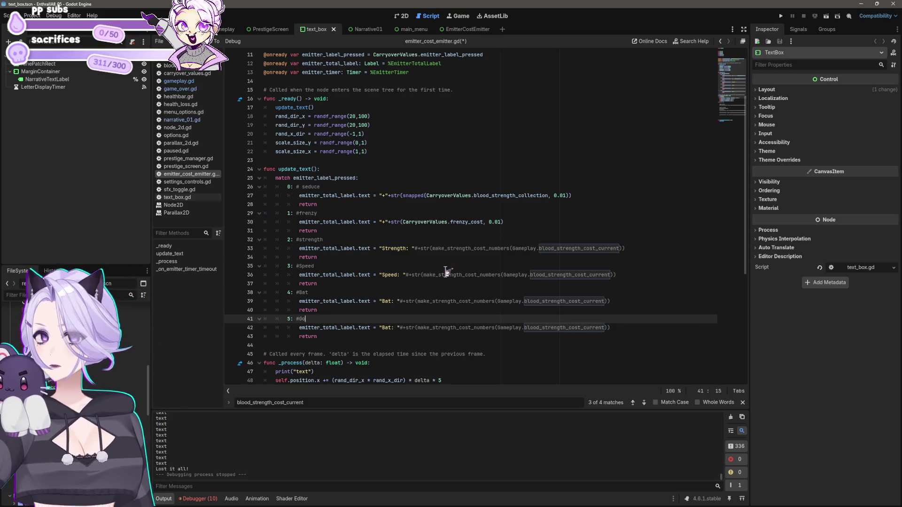
pyautogui.moveTo(386, 335); pyautogui.dragTo(388, 330)
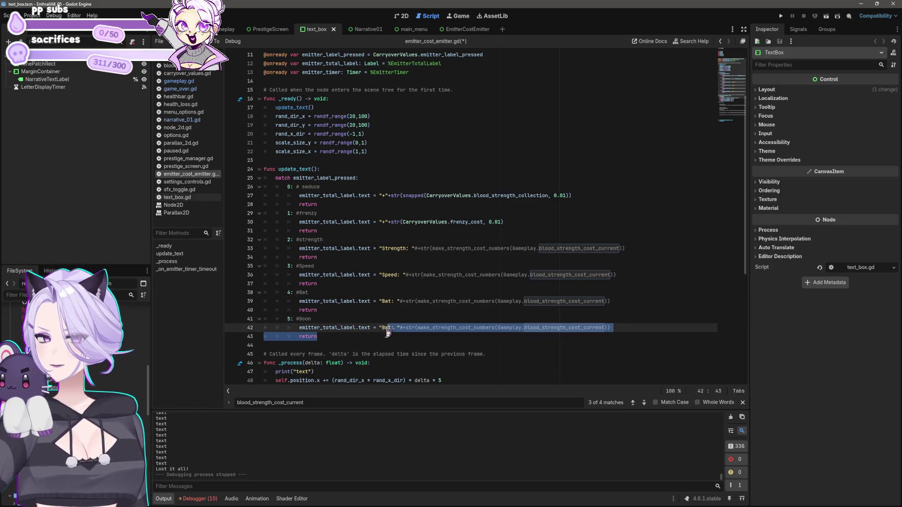
pyautogui.doubleClick(389, 328)
pyautogui.write('Goon')
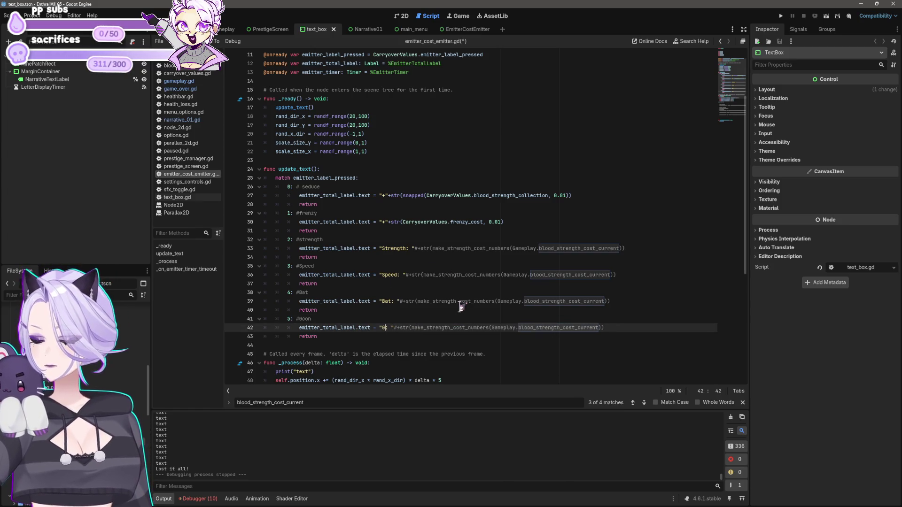
pyautogui.hotkey('ctrl', 's')
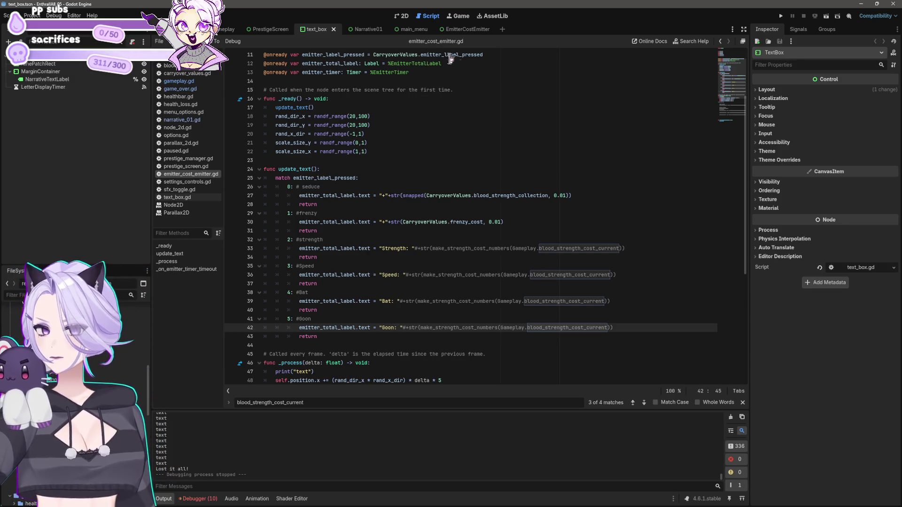
pyautogui.scroll(-3, 475, 231)
pyautogui.click(780, 16)
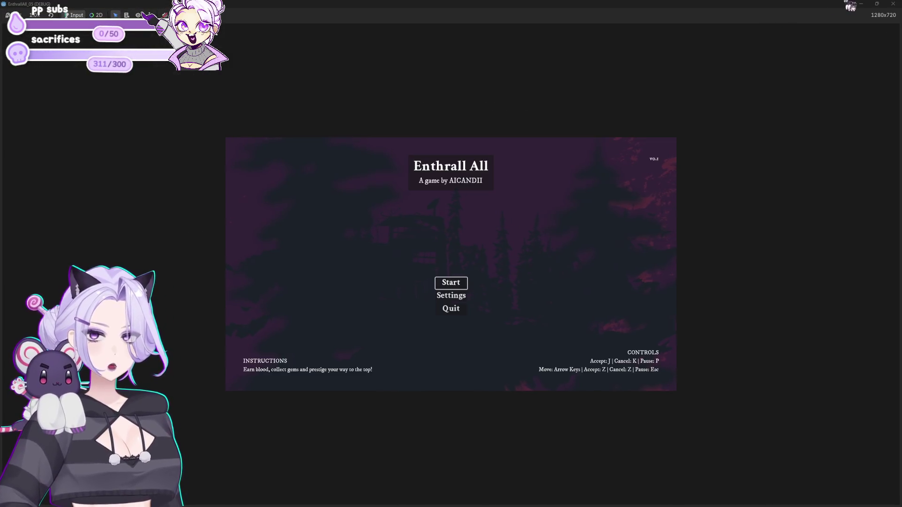
pyautogui.click(893, 4)
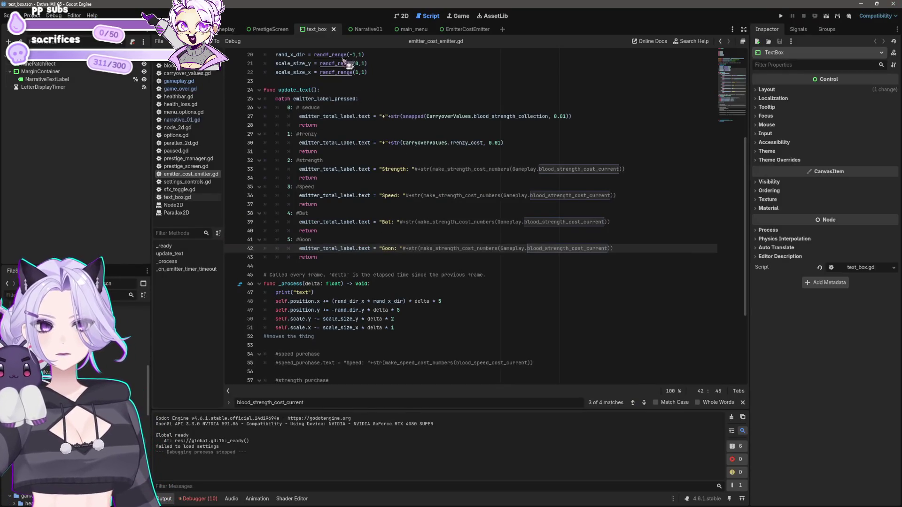
pyautogui.click(224, 31)
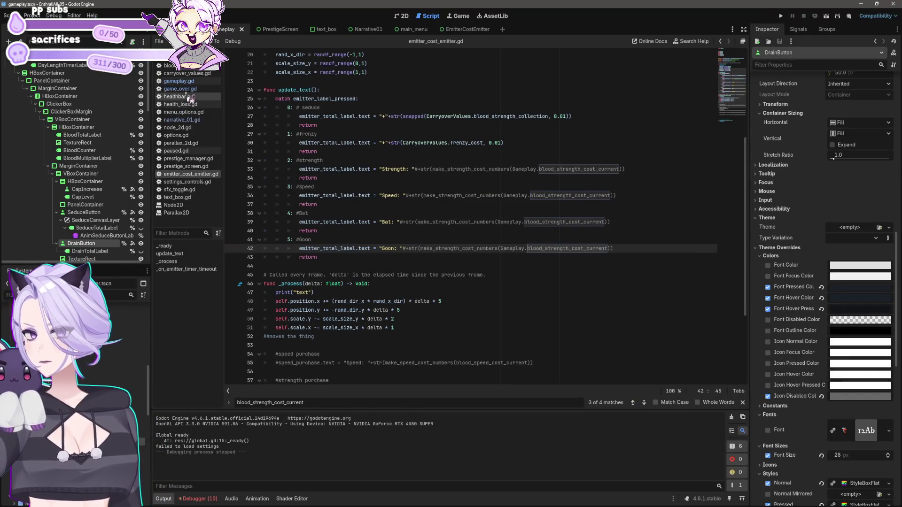
pyautogui.click(178, 81)
pyautogui.scroll(-5, 427, 214)
pyautogui.scroll(-15, 437, 221)
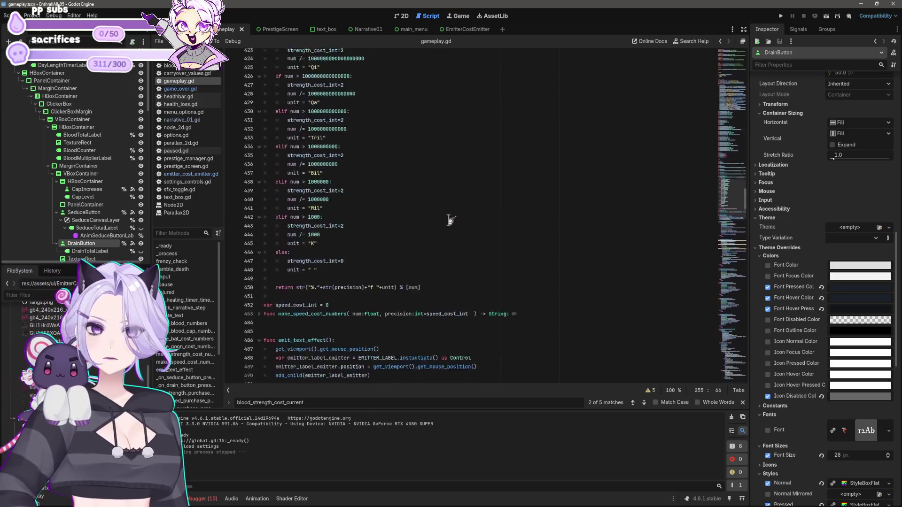
pyautogui.scroll(-1, 459, 244)
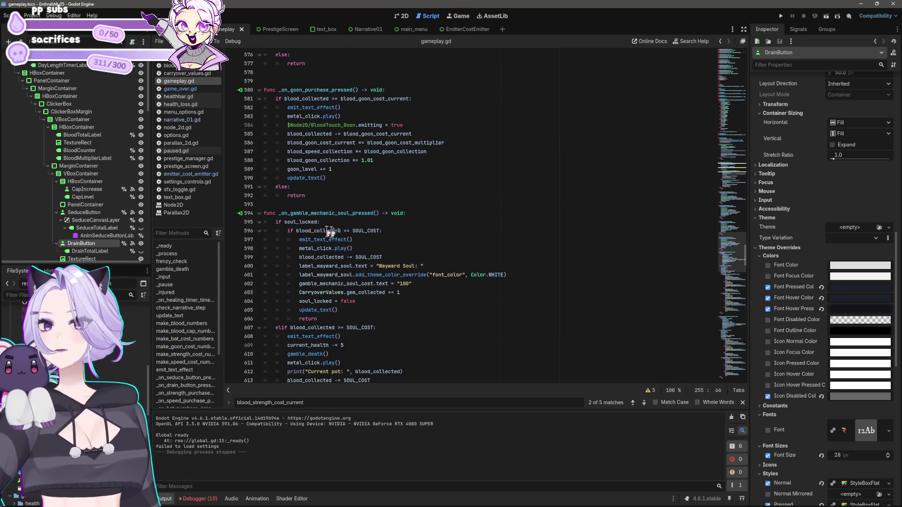
pyautogui.scroll(-5, 384, 219)
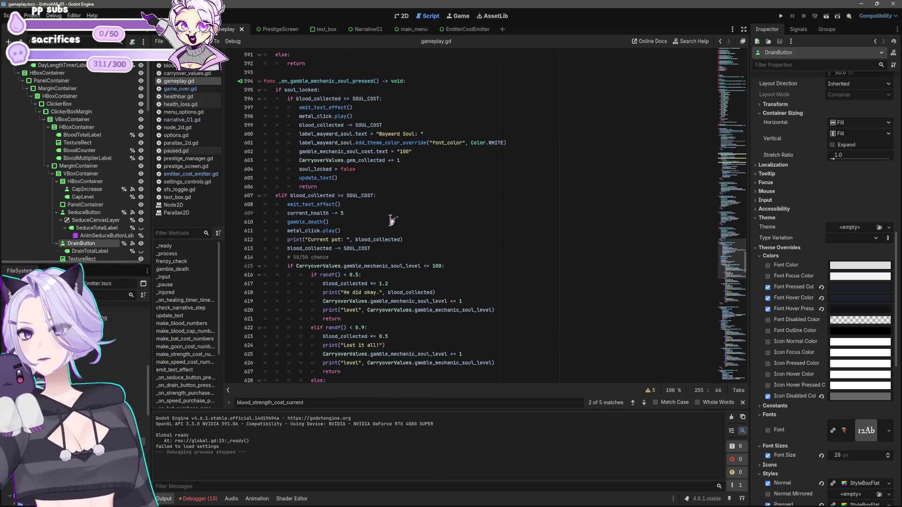
pyautogui.click(357, 205)
pyautogui.scroll(9, 359, 202)
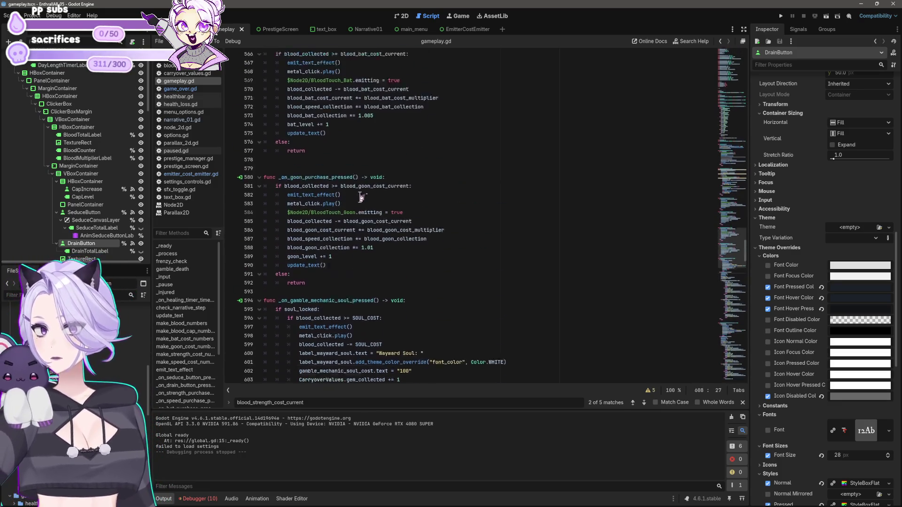
pyautogui.click(359, 214)
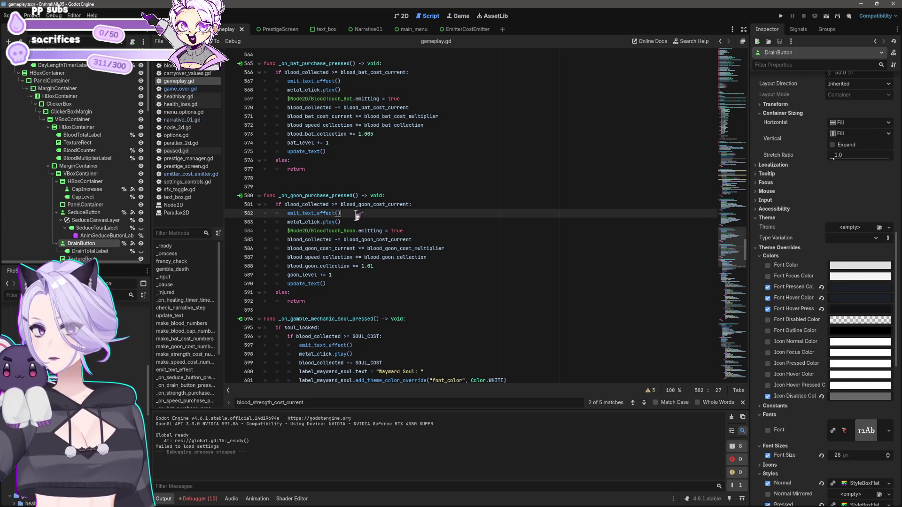
pyautogui.scroll(10, 371, 210)
pyautogui.scroll(10, 371, 208)
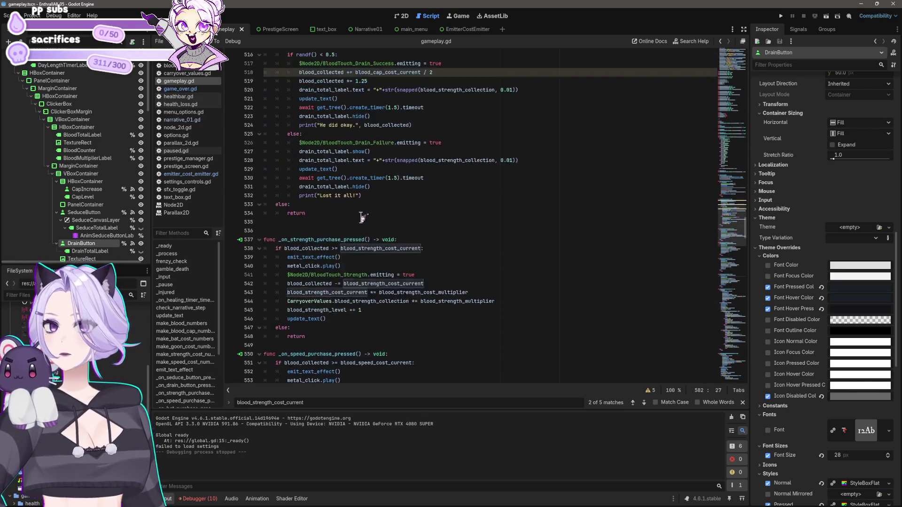
pyautogui.scroll(2, 364, 208)
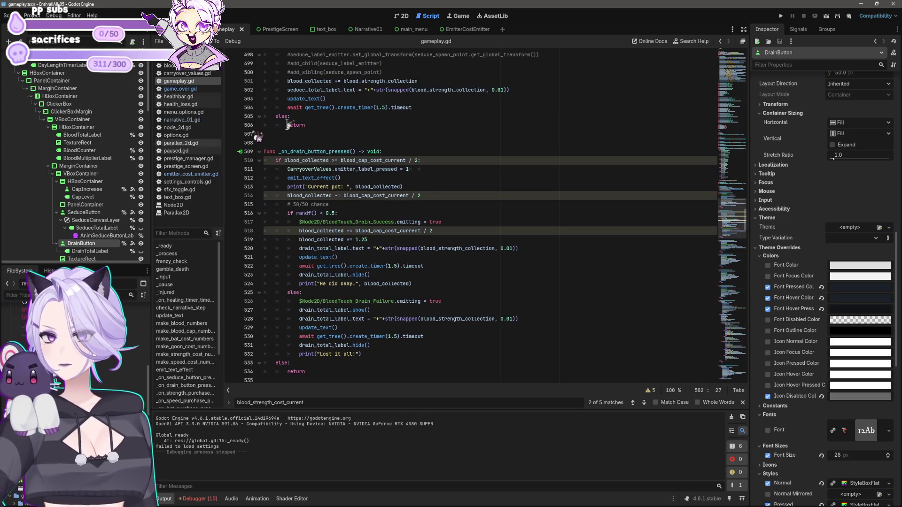
# Copy the CarryoverValues.emitter_label_pressed line and paste it into the strength purchase handler
pyautogui.click(358, 179)
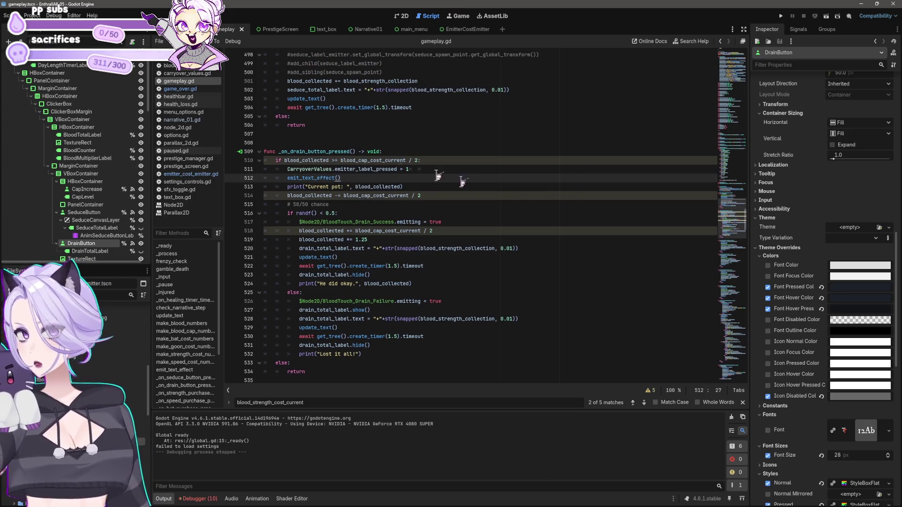
pyautogui.scroll(4, 478, 218)
pyautogui.click(368, 145)
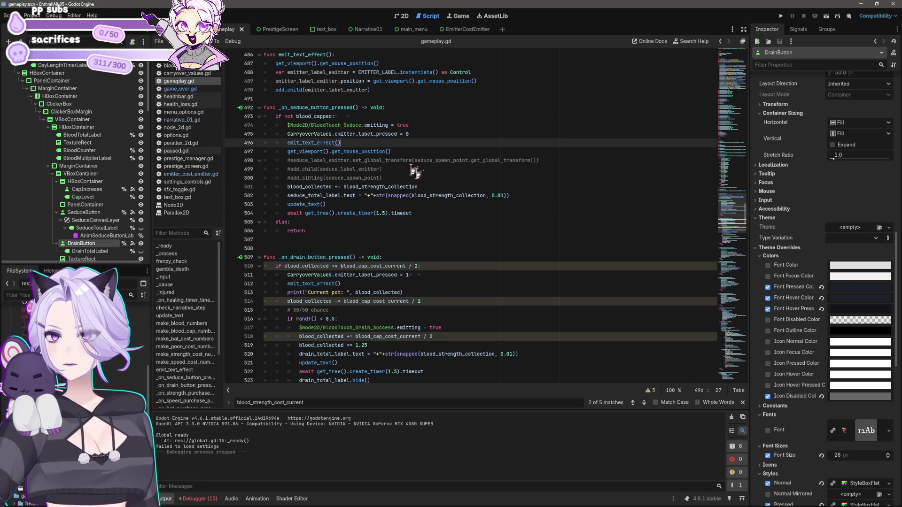
pyautogui.hotkey('shift', 'Up')
pyautogui.hotkey('shift', 'Home')
pyautogui.hotkey('shift', 'Home')
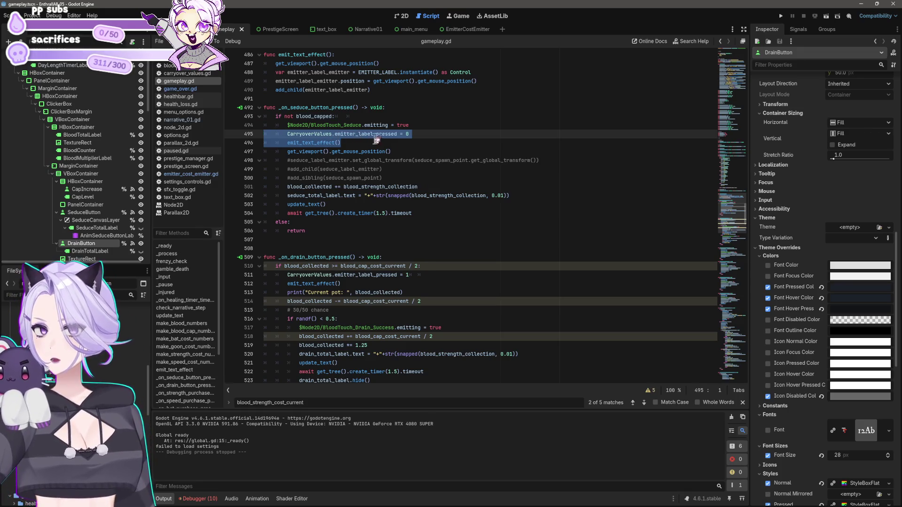
pyautogui.click(422, 285)
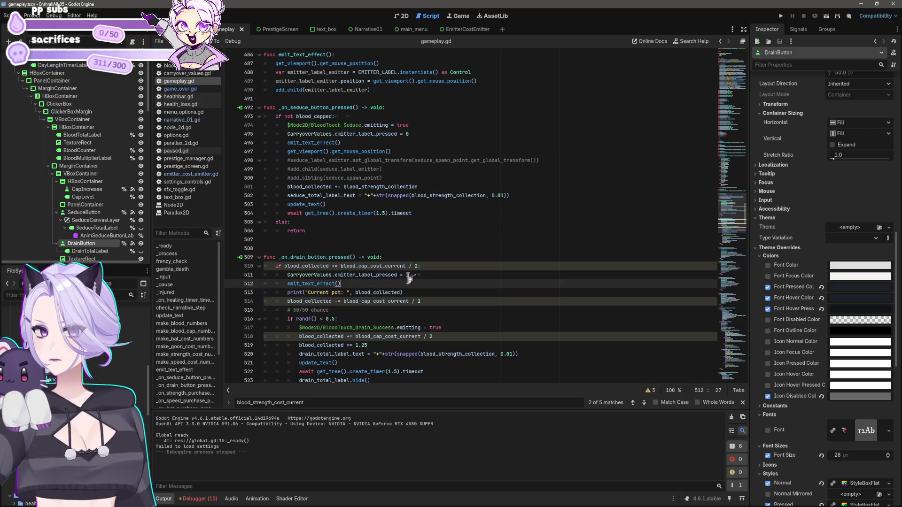
pyautogui.scroll(-12, 413, 283)
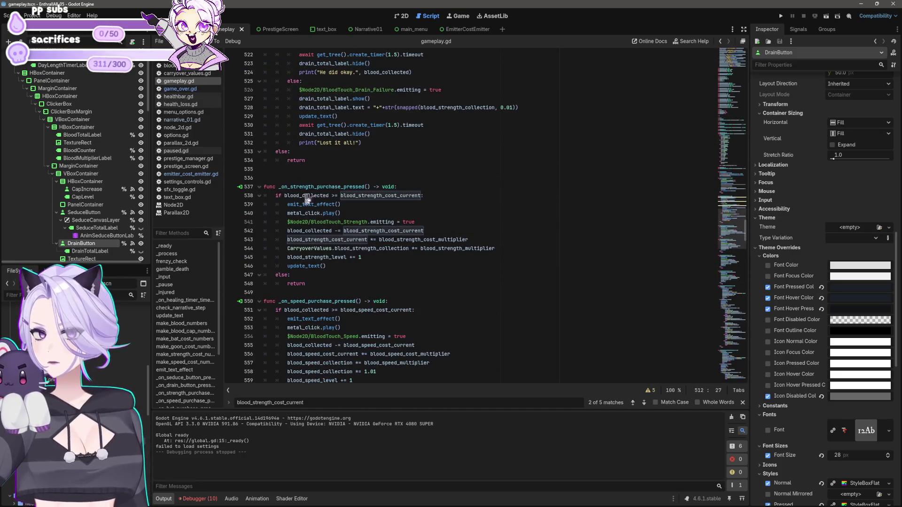
pyautogui.click(358, 206)
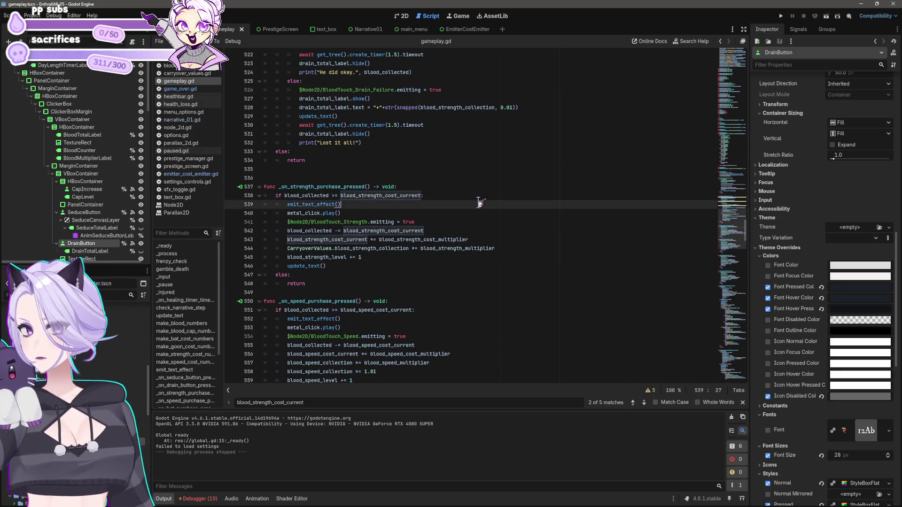
pyautogui.hotkey('ctrl', 'v')
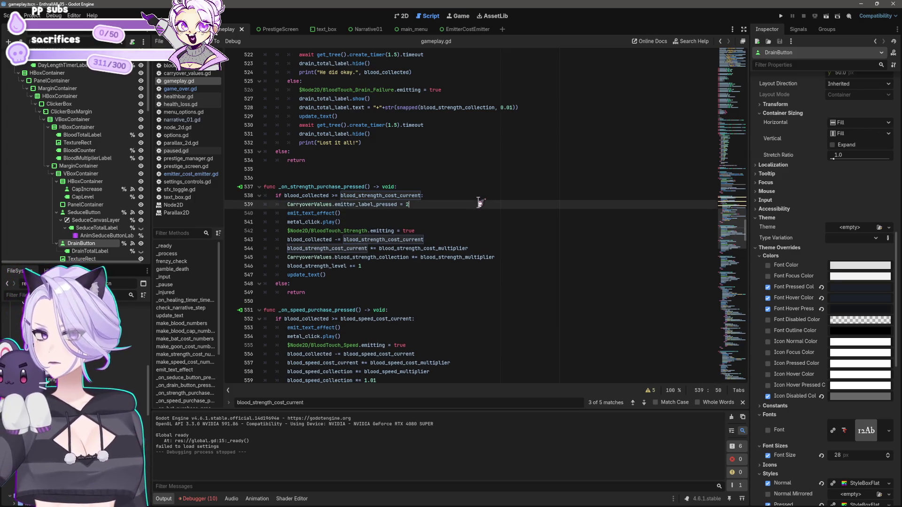
# Paste the emitter_label_pressed assignment above emit_text_effect() in the speed and bat handlers
pyautogui.scroll(-5, 479, 202)
pyautogui.click(414, 197)
pyautogui.hotkey('shift', 'Home')
pyautogui.hotkey('shift', 'Home')
pyautogui.hotkey('ctrl', 'v')
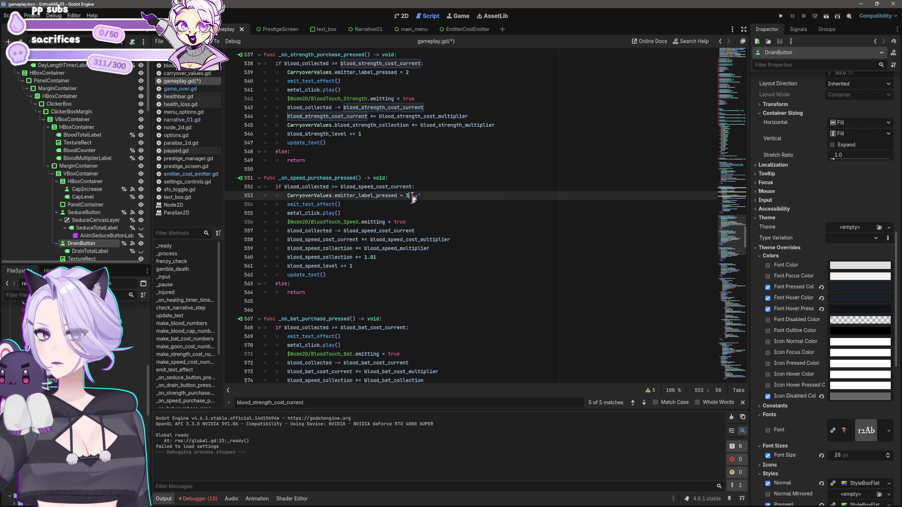
pyautogui.scroll(-5, 413, 197)
pyautogui.click(386, 204)
pyautogui.hotkey('shift', 'Home')
pyautogui.hotkey('shift', 'Home')
pyautogui.hotkey('ctrl', 'v')
pyautogui.press('Up')
pyautogui.press('End')
# Add the emitter_label_pressed assignment to the goon handler and run the project
pyautogui.scroll(-5, 400, 185)
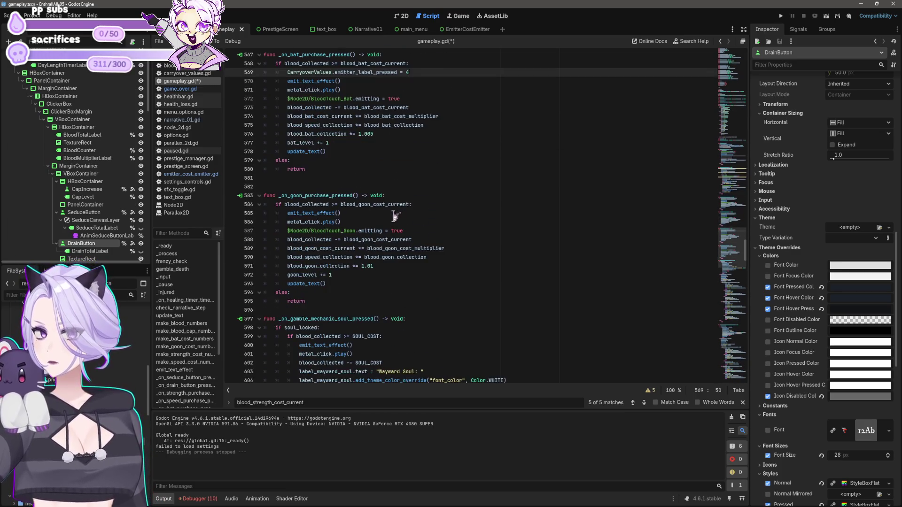
pyautogui.click(394, 213)
pyautogui.hotkey('shift', 'Home')
pyautogui.write('CarryoverValues.emitter_label_pressed = 8 \t\temit_text_effect()')
pyautogui.press('Up')
pyautogui.press('End')
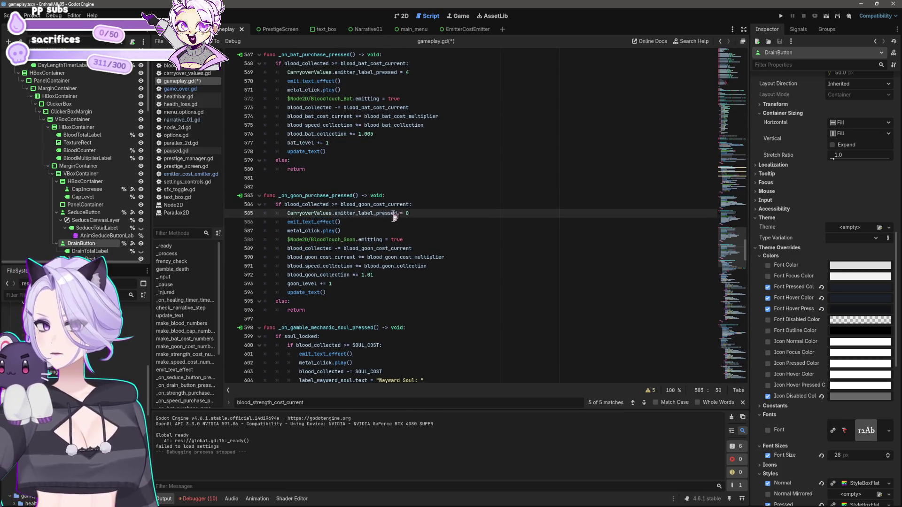
pyautogui.click(781, 15)
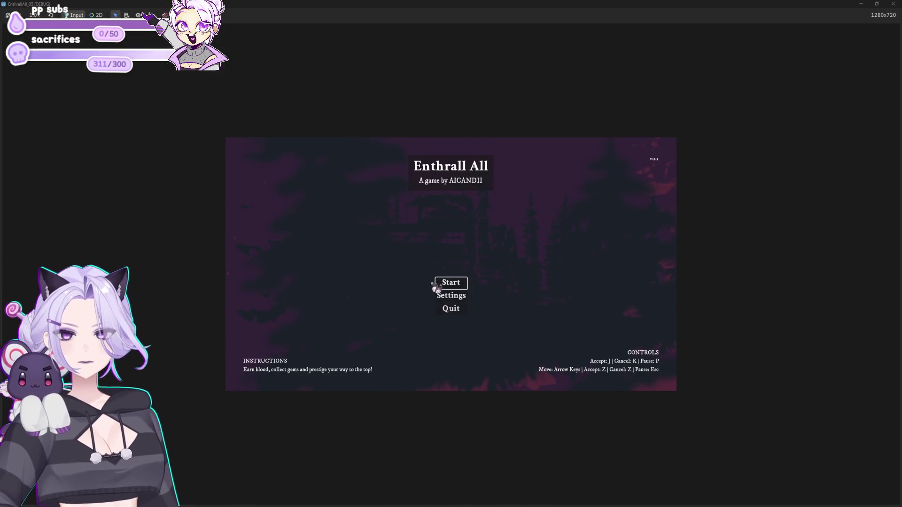
# Start a new game from the main menu and bite nine times to collect blood
pyautogui.click(448, 283)
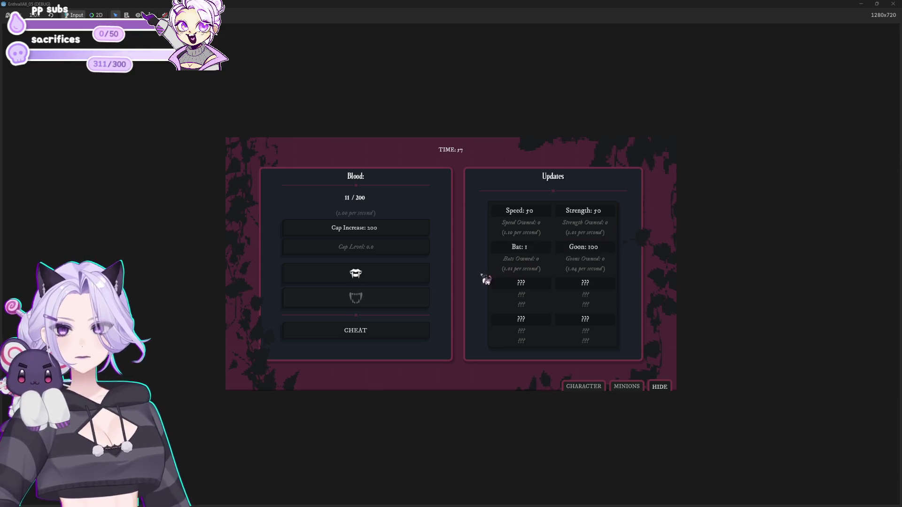
pyautogui.click(420, 281)
pyautogui.click(421, 281)
pyautogui.click(421, 282)
pyautogui.click(420, 283)
pyautogui.click(420, 282)
pyautogui.click(420, 282)
pyautogui.click(420, 282)
pyautogui.click(421, 283)
pyautogui.click(421, 282)
# Buy two Strength upgrades, biting for more blood between purchases
pyautogui.click(606, 222)
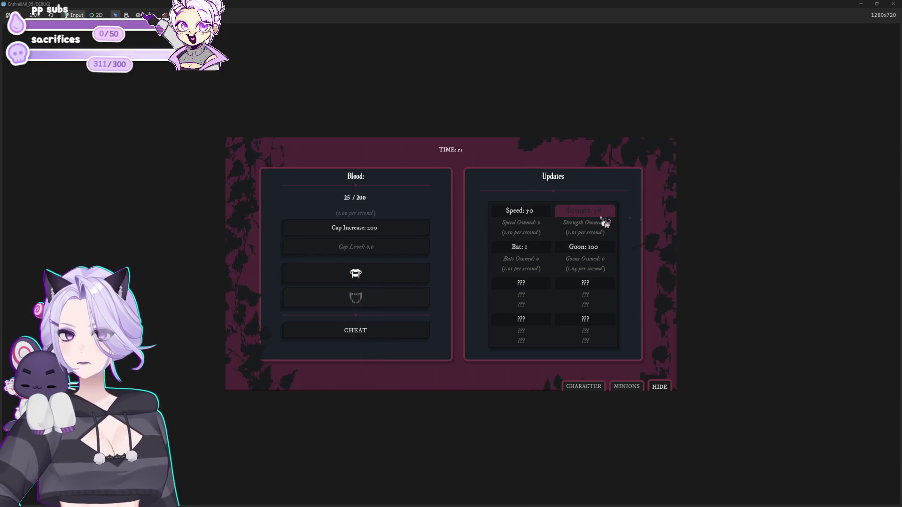
pyautogui.click(406, 277)
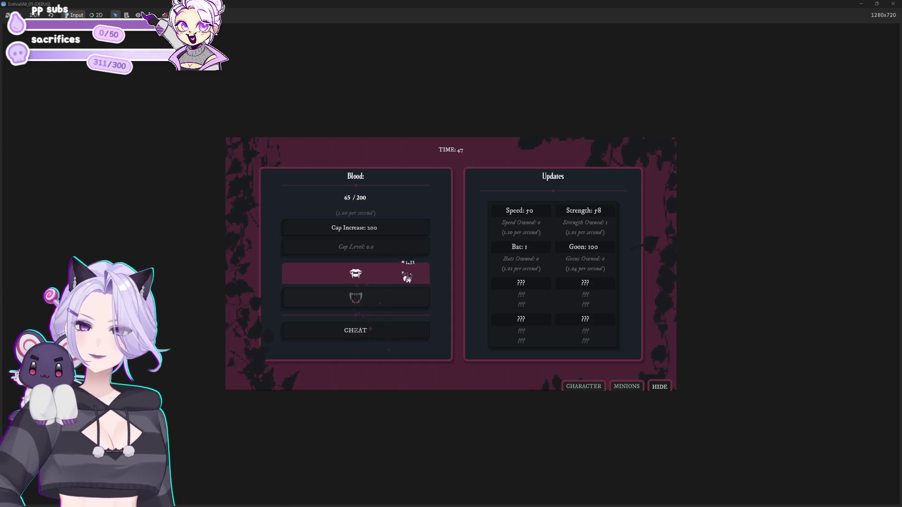
pyautogui.click(598, 214)
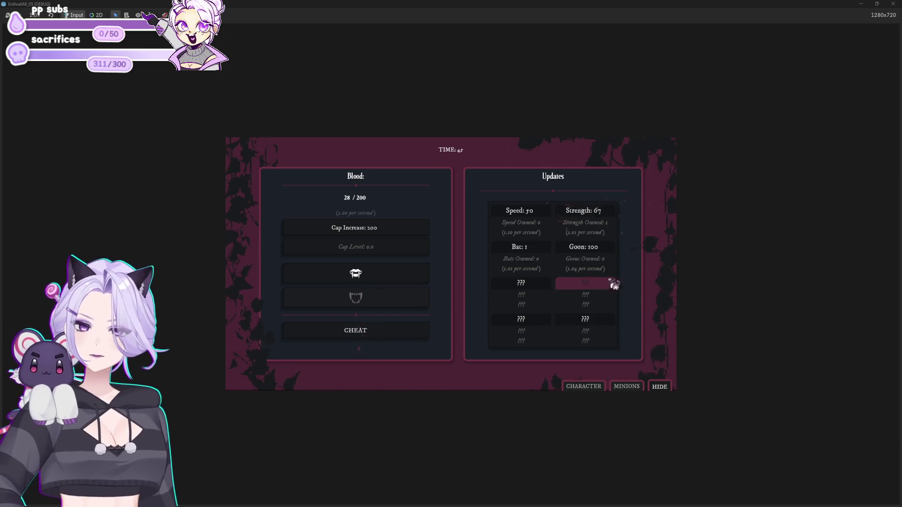
pyautogui.click(396, 286)
pyautogui.click(402, 285)
pyautogui.click(402, 286)
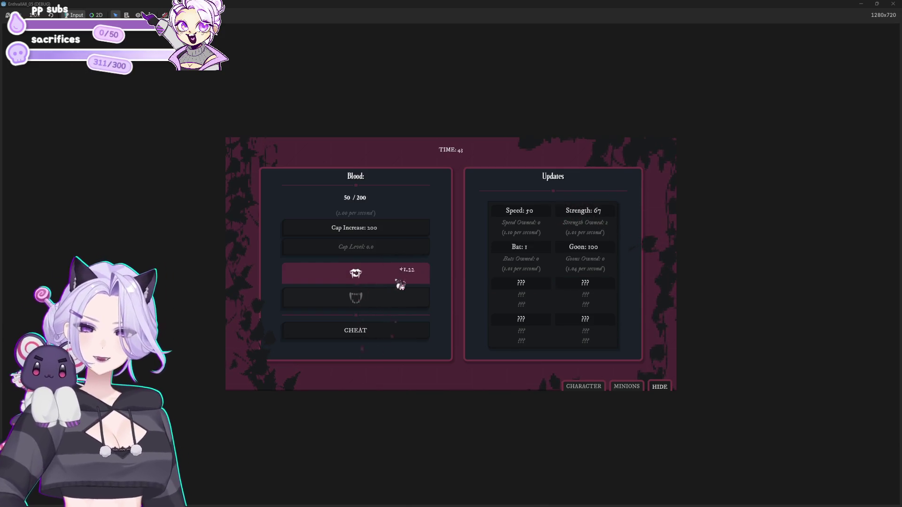
pyautogui.click(403, 284)
pyautogui.click(403, 285)
pyautogui.click(538, 254)
# Buy several Bats with the collected blood, biting to refill in between
pyautogui.click(536, 252)
pyautogui.click(528, 254)
pyautogui.click(530, 257)
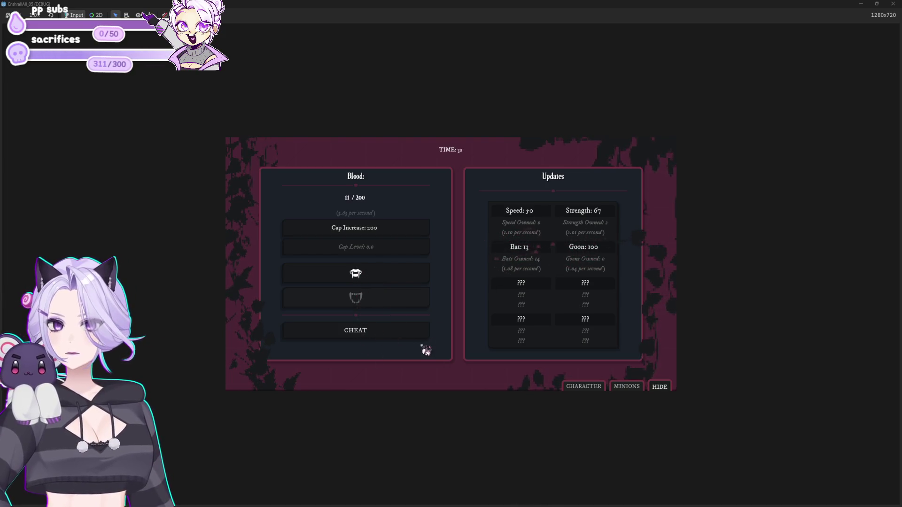
pyautogui.click(416, 279)
pyautogui.click(417, 281)
pyautogui.click(418, 281)
pyautogui.click(418, 281)
pyautogui.click(417, 281)
pyautogui.click(418, 280)
pyautogui.click(507, 252)
pyautogui.click(511, 255)
pyautogui.click(498, 263)
pyautogui.click(346, 285)
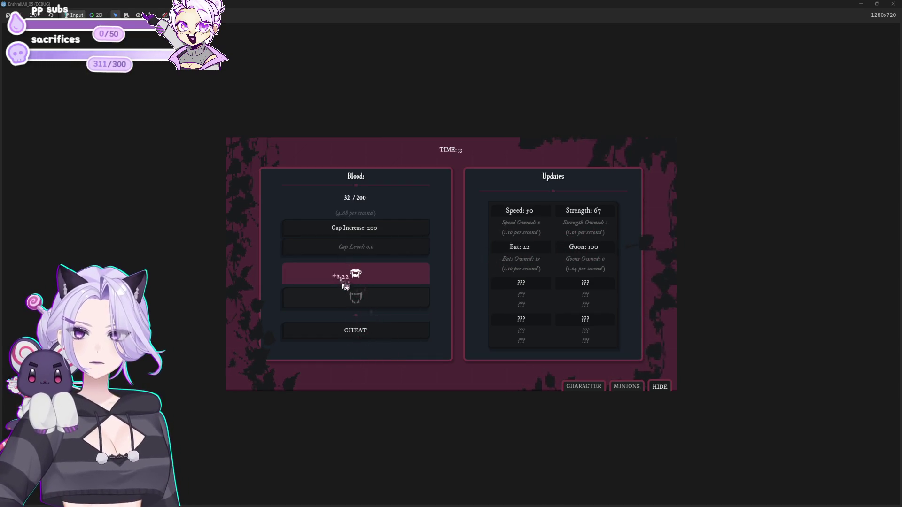
pyautogui.click(540, 251)
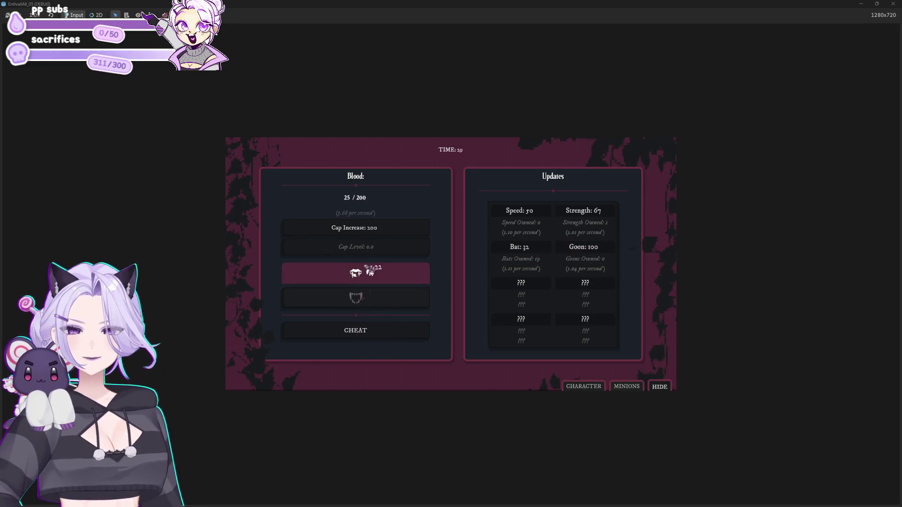
# Bite a few more times and buy more Bats
pyautogui.click(369, 269)
pyautogui.click(370, 270)
pyautogui.click(372, 270)
pyautogui.click(373, 271)
pyautogui.click(369, 269)
pyautogui.click(509, 256)
pyautogui.click(510, 257)
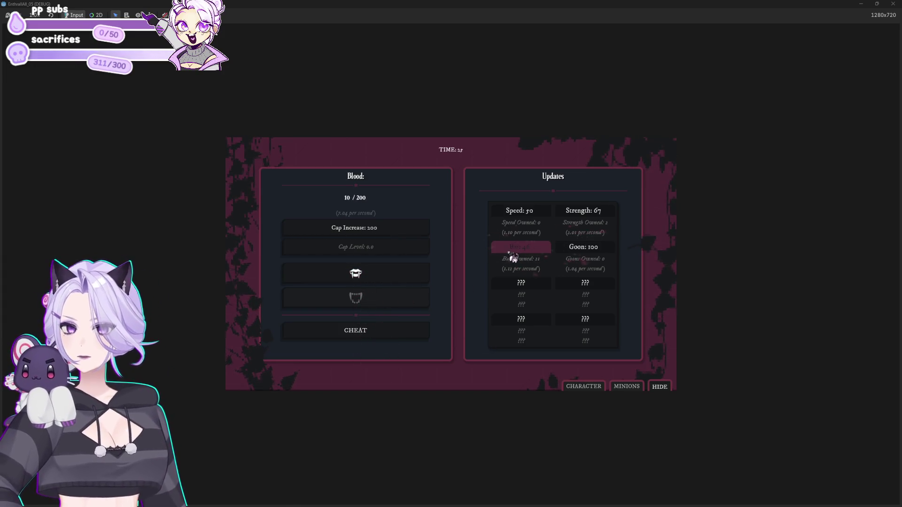
# Keep biting to collect blood and watch the floating labels appear
pyautogui.click(395, 278)
pyautogui.click(395, 279)
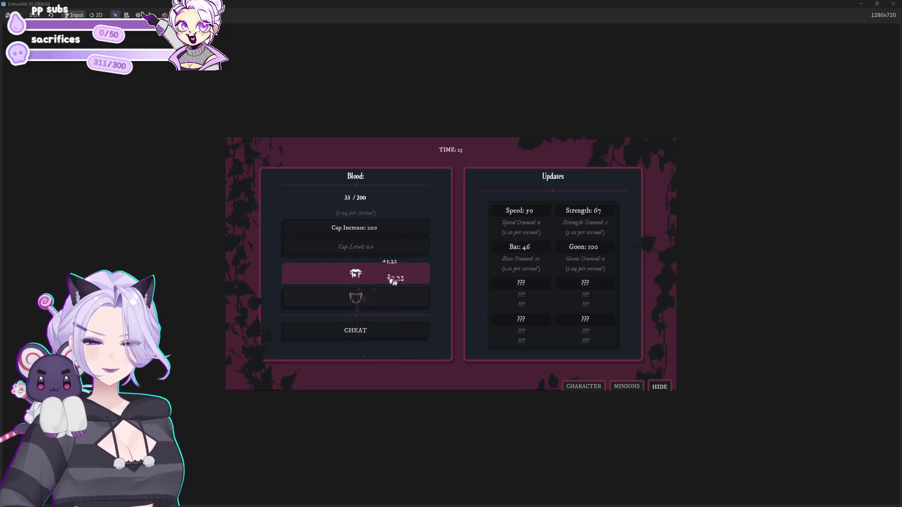
pyautogui.click(394, 281)
pyautogui.click(394, 283)
pyautogui.click(393, 284)
pyautogui.click(393, 284)
pyautogui.click(392, 285)
pyautogui.click(393, 285)
pyautogui.click(393, 284)
pyautogui.click(393, 285)
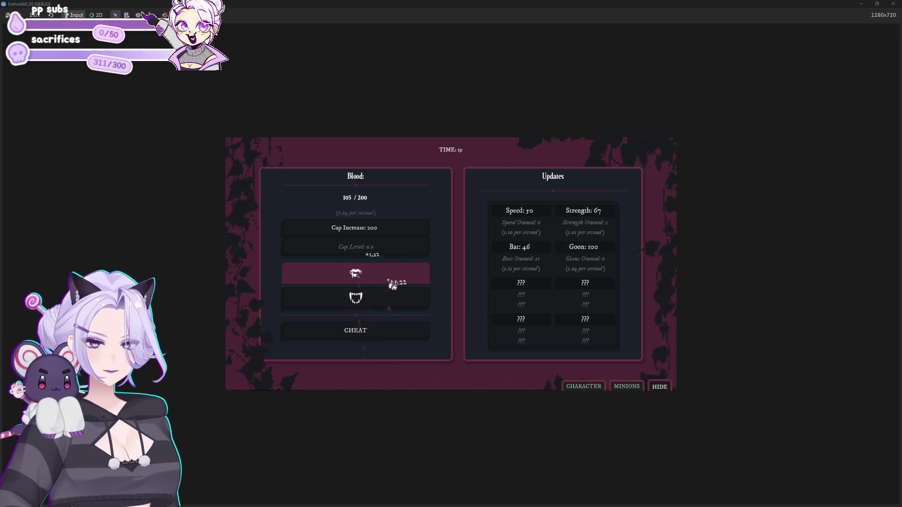
# Bite three more times, stop the game, and select the goon particle emitting line
pyautogui.click(413, 278)
pyautogui.click(414, 278)
pyautogui.click(415, 280)
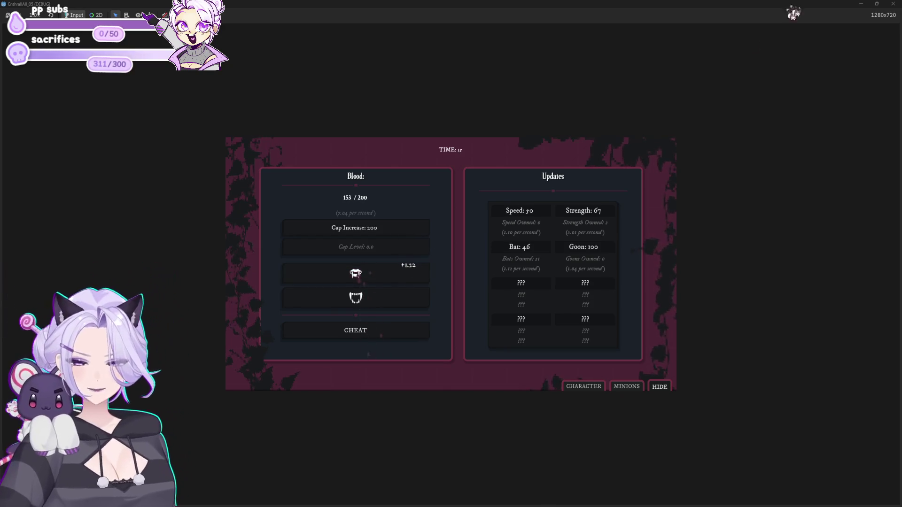
pyautogui.click(893, 4)
pyautogui.tripleClick(535, 240)
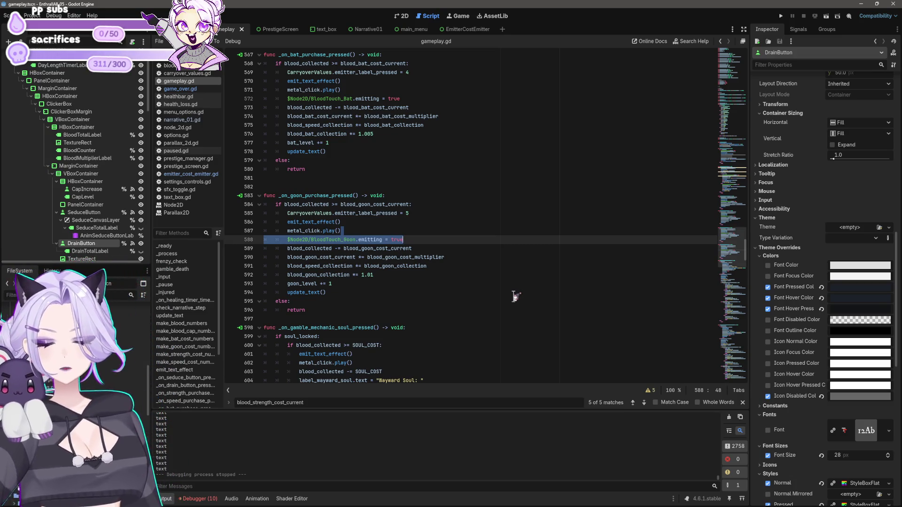
pyautogui.click(471, 230)
pyautogui.click(174, 67)
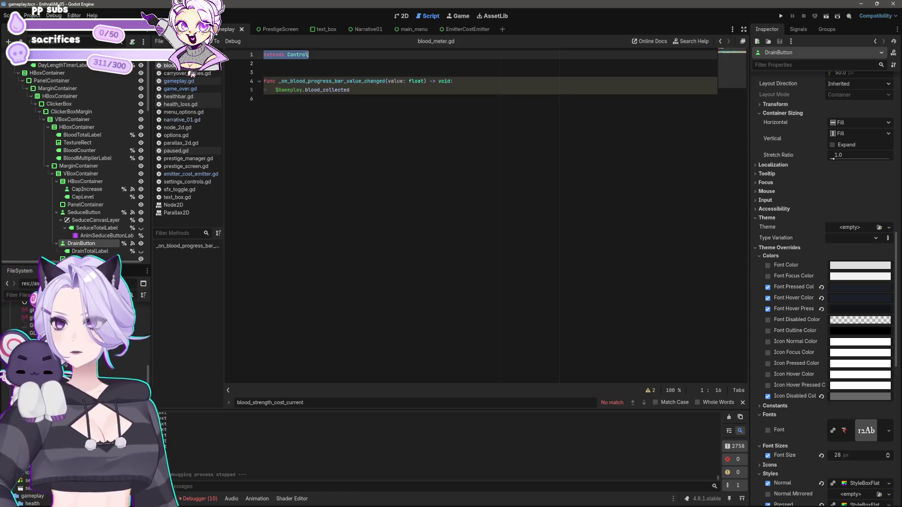
pyautogui.click(190, 73)
pyautogui.click(350, 125)
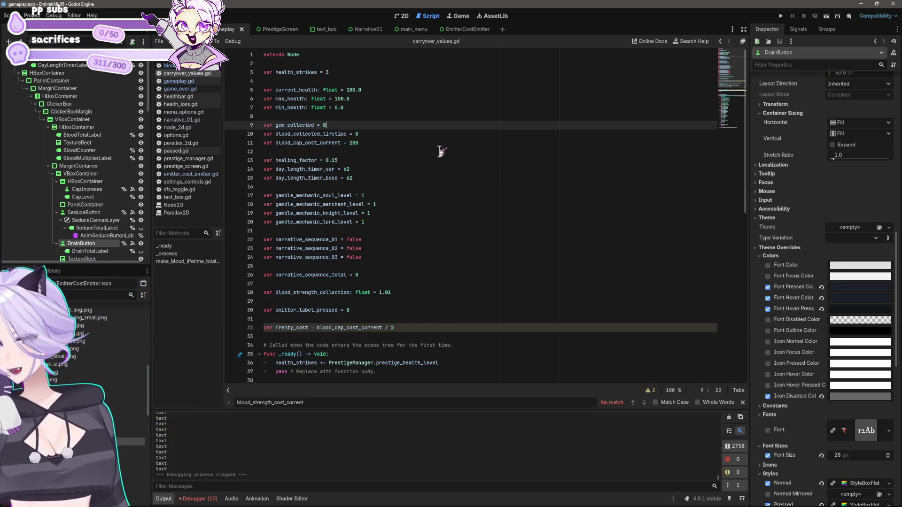
pyautogui.scroll(-6, 437, 169)
pyautogui.click(180, 82)
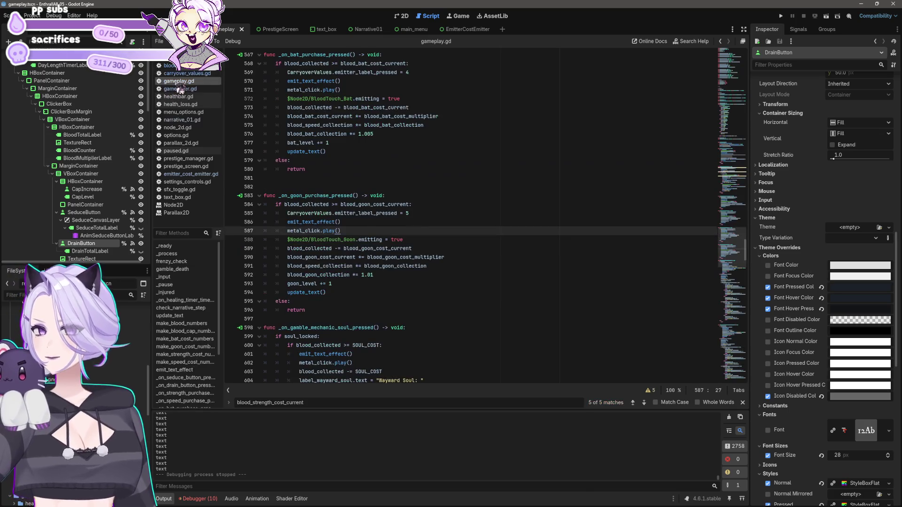
pyautogui.scroll(5, 675, 230)
pyautogui.moveTo(749, 247)
pyautogui.mouseDown()
pyautogui.moveTo(760, 160)
pyautogui.moveTo(761, 170)
pyautogui.mouseUp()
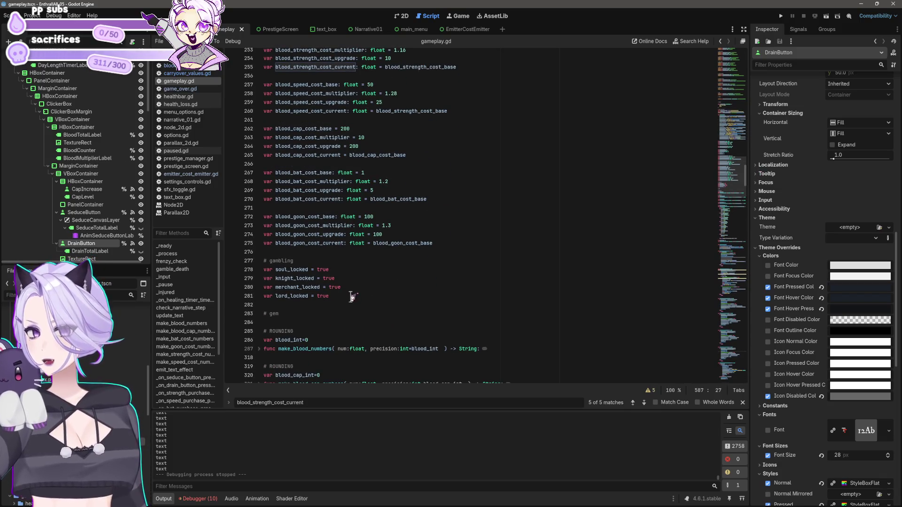
pyautogui.click(458, 242)
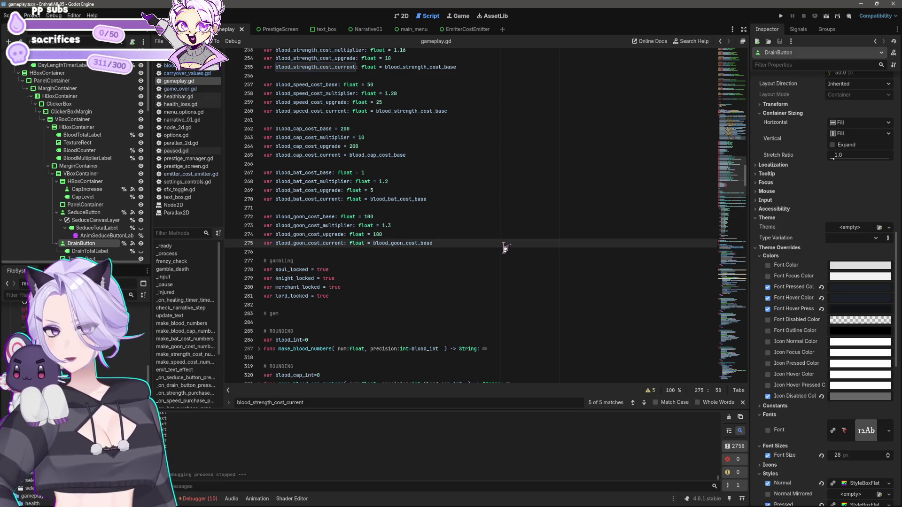
pyautogui.scroll(9, 459, 232)
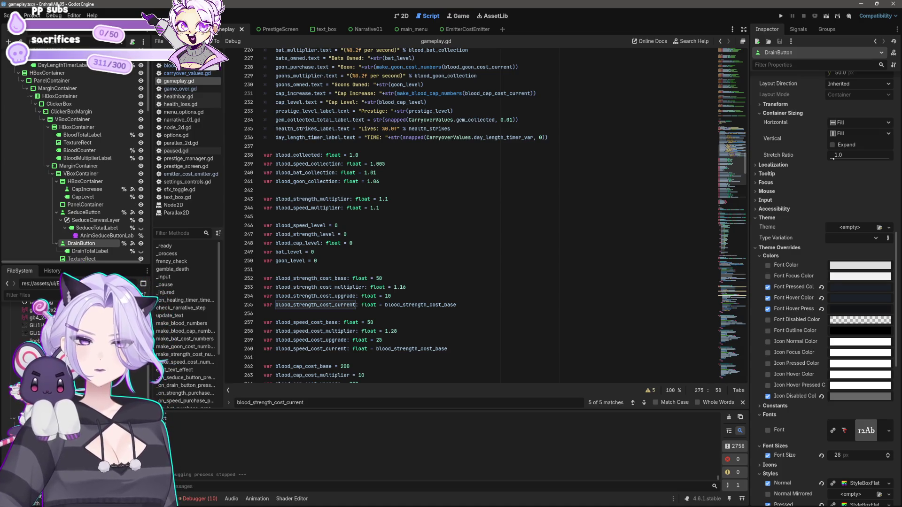
pyautogui.scroll(-6, 510, 276)
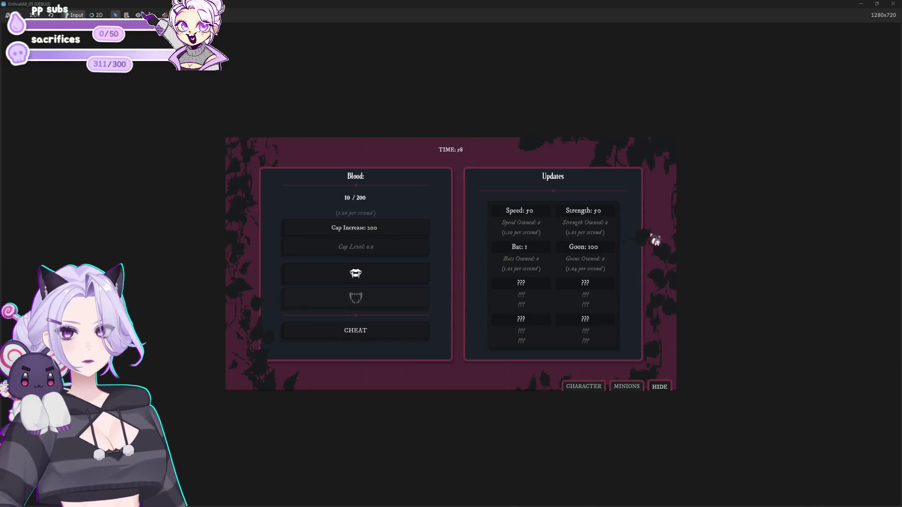
# Buy Bats with the current blood, then bite repeatedly to collect more
pyautogui.click(530, 250)
pyautogui.click(530, 250)
pyautogui.click(529, 250)
pyautogui.click(529, 251)
pyautogui.click(530, 250)
pyautogui.click(529, 251)
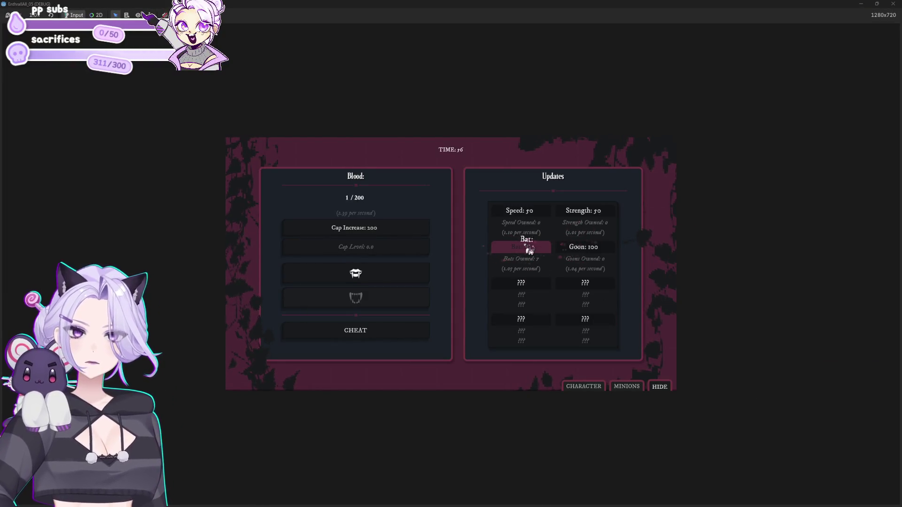
pyautogui.click(383, 280)
pyautogui.click(383, 280)
pyautogui.click(383, 280)
pyautogui.click(383, 280)
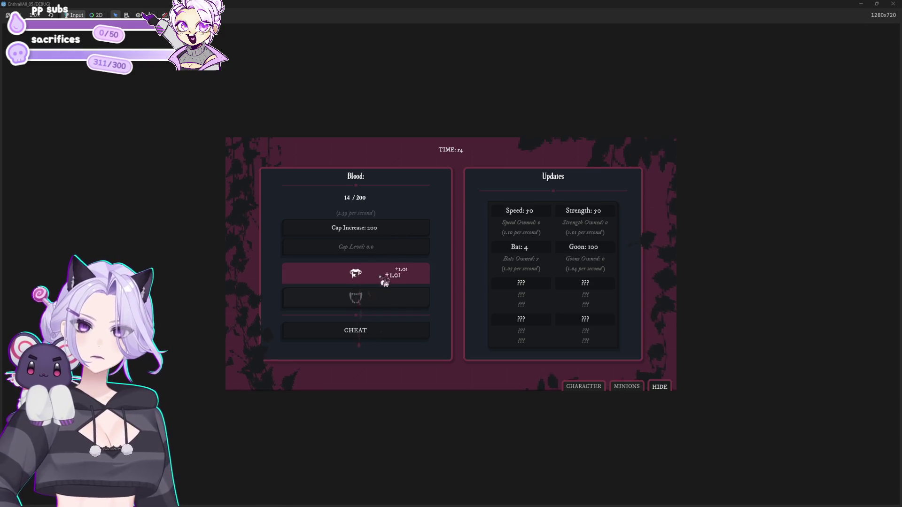
pyautogui.click(384, 281)
pyautogui.click(384, 281)
pyautogui.click(384, 281)
pyautogui.click(385, 281)
pyautogui.click(385, 281)
pyautogui.click(385, 281)
pyautogui.click(384, 281)
pyautogui.click(385, 281)
pyautogui.click(385, 281)
pyautogui.click(384, 281)
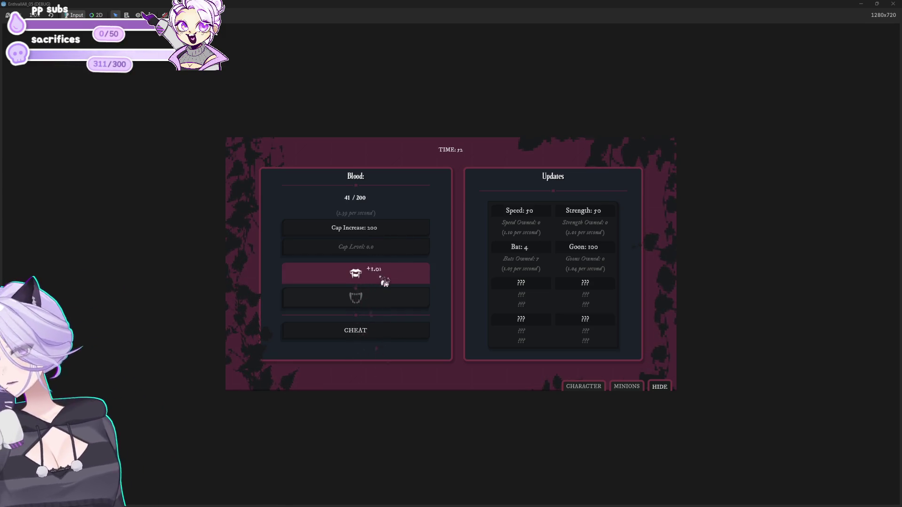
pyautogui.click(385, 280)
pyautogui.click(385, 281)
pyautogui.click(384, 281)
pyautogui.click(384, 281)
pyautogui.click(385, 281)
pyautogui.click(384, 281)
pyautogui.click(384, 281)
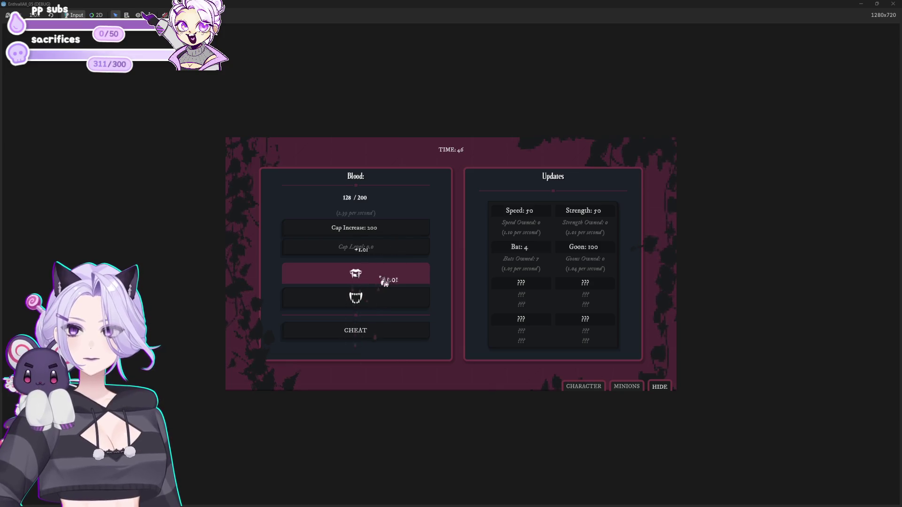
pyautogui.click(385, 281)
pyautogui.click(384, 281)
pyautogui.click(385, 281)
pyautogui.click(384, 281)
pyautogui.click(385, 281)
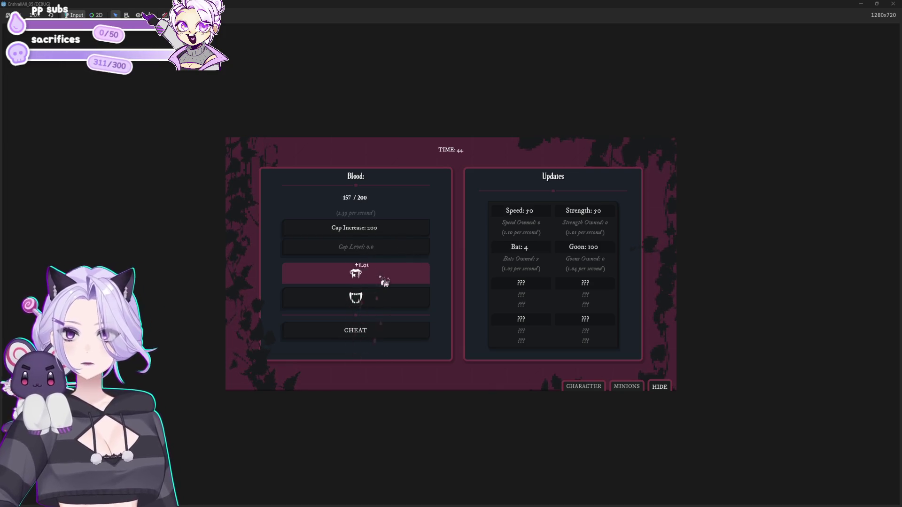
# Buy several more Bats, biting to refill blood between purchases
pyautogui.click(537, 255)
pyautogui.click(539, 255)
pyautogui.click(540, 256)
pyautogui.click(539, 256)
pyautogui.click(540, 256)
pyautogui.click(547, 256)
pyautogui.click(547, 256)
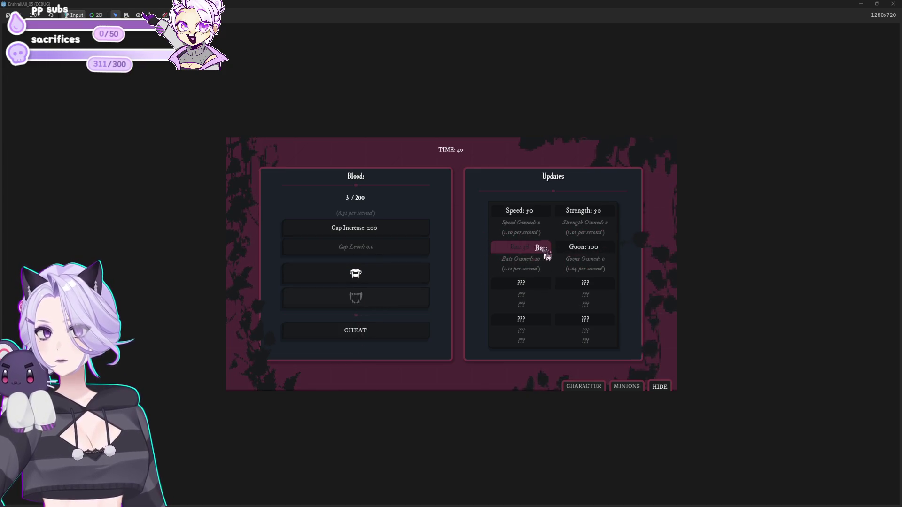
pyautogui.click(379, 277)
pyautogui.click(380, 276)
pyautogui.click(380, 276)
pyautogui.click(380, 276)
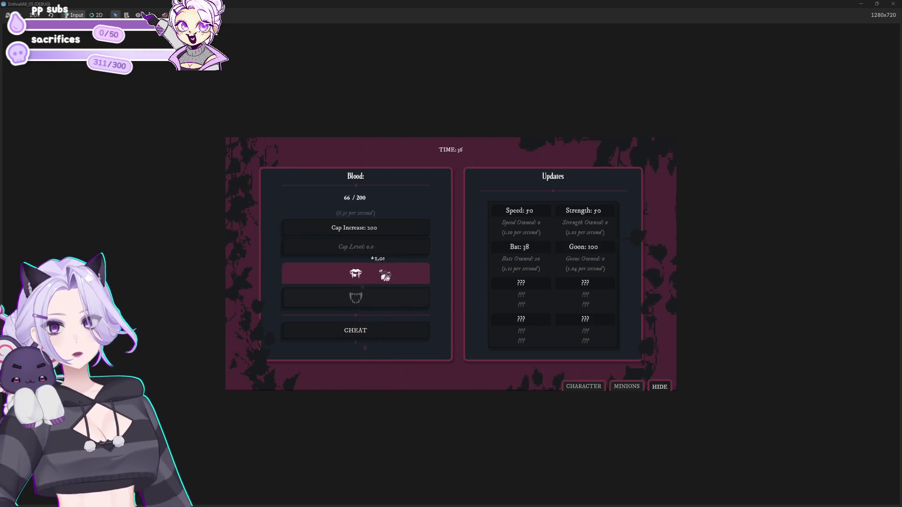
pyautogui.click(538, 249)
pyautogui.click(375, 280)
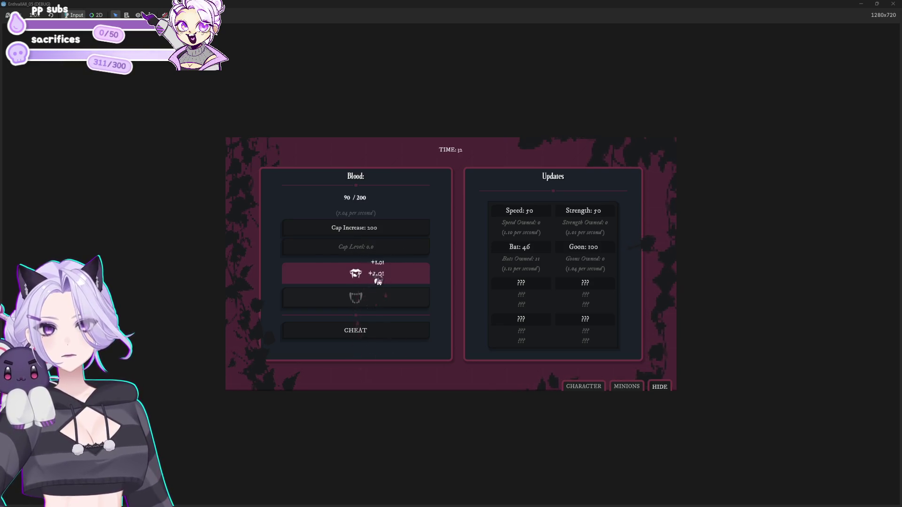
# Buy the Strength and Speed upgrades, then another Strength, biting in between
pyautogui.click(616, 216)
pyautogui.click(616, 216)
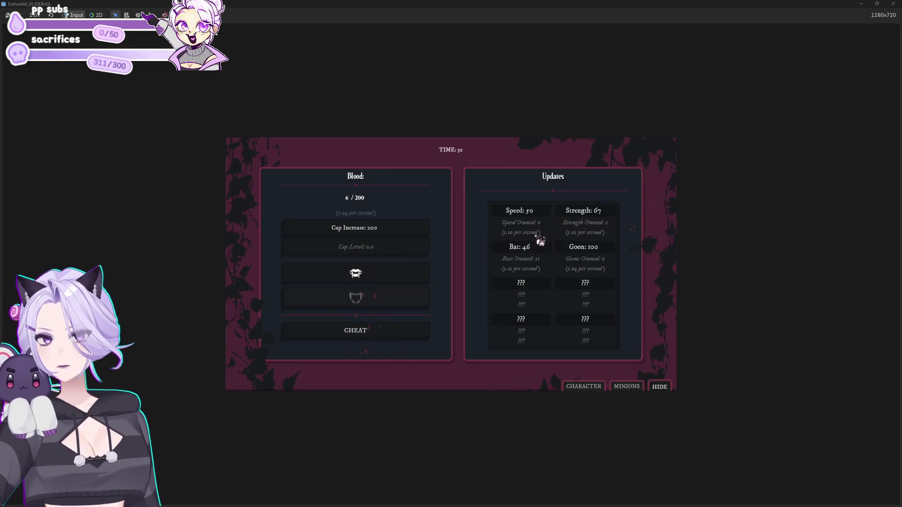
pyautogui.click(375, 285)
pyautogui.click(364, 288)
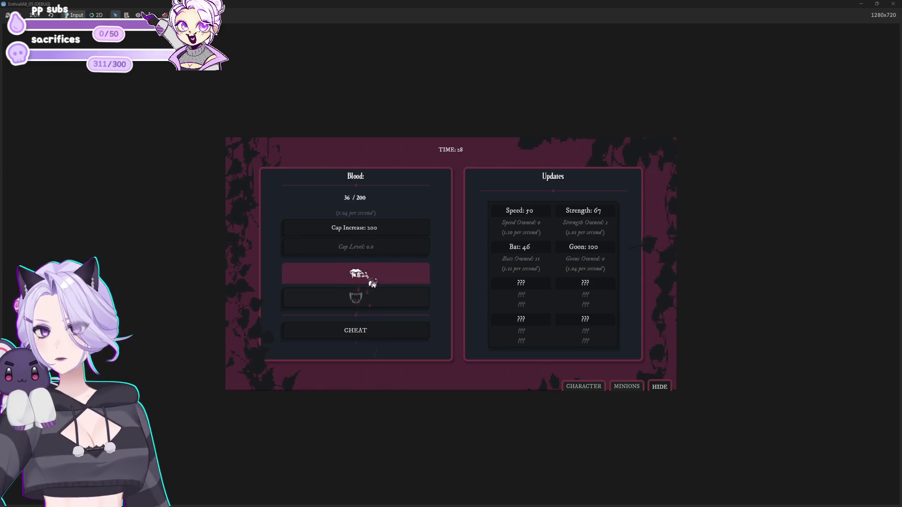
pyautogui.click(403, 277)
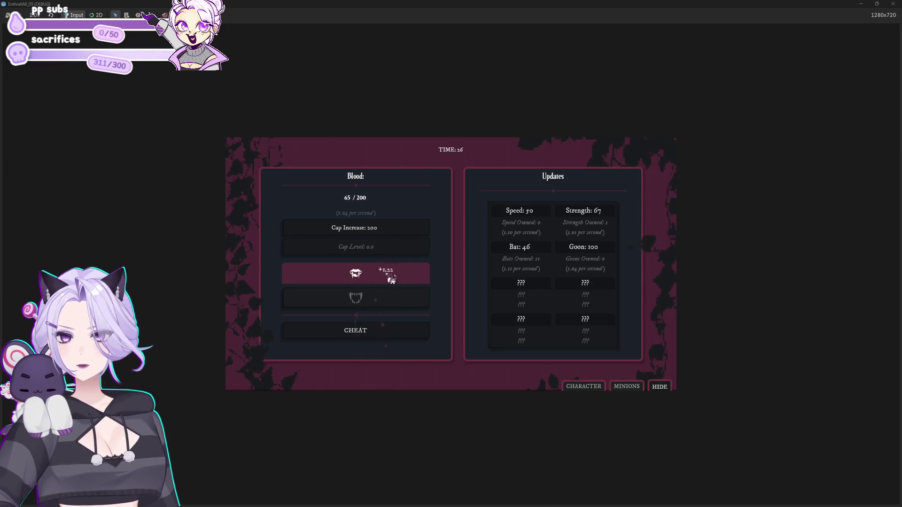
pyautogui.click(526, 224)
pyautogui.click(421, 275)
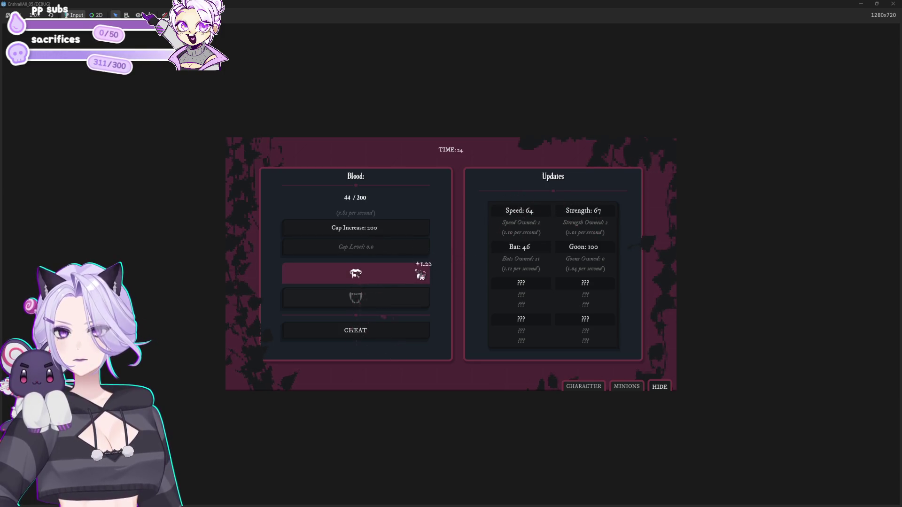
pyautogui.click(417, 269)
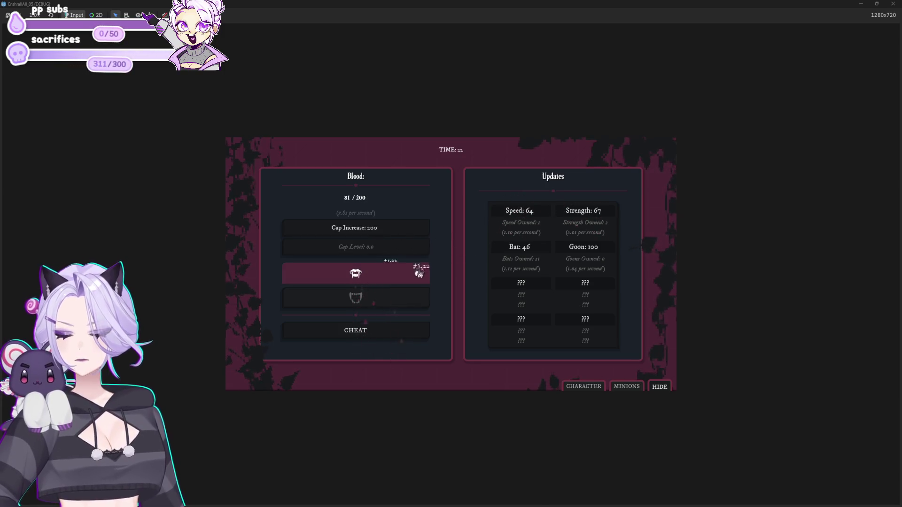
pyautogui.click(419, 274)
pyautogui.click(419, 274)
pyautogui.click(417, 274)
pyautogui.click(584, 220)
pyautogui.click(584, 219)
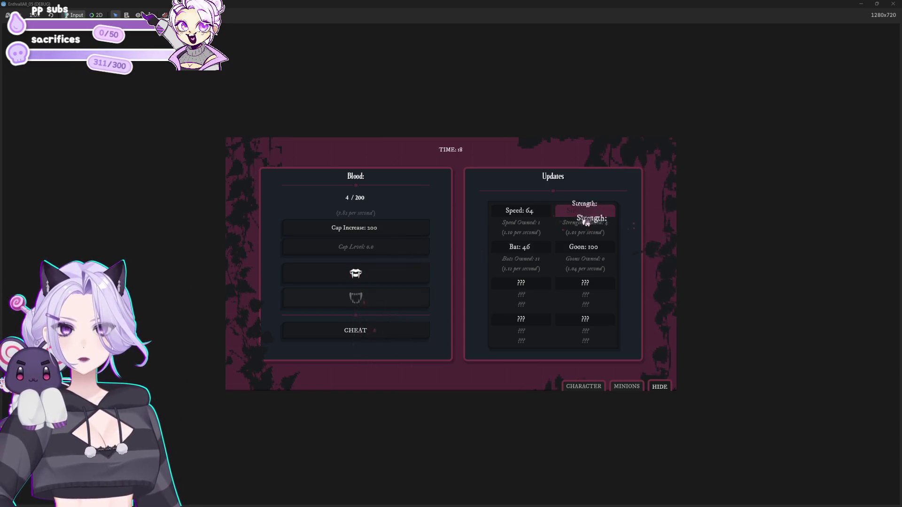
pyautogui.click(381, 282)
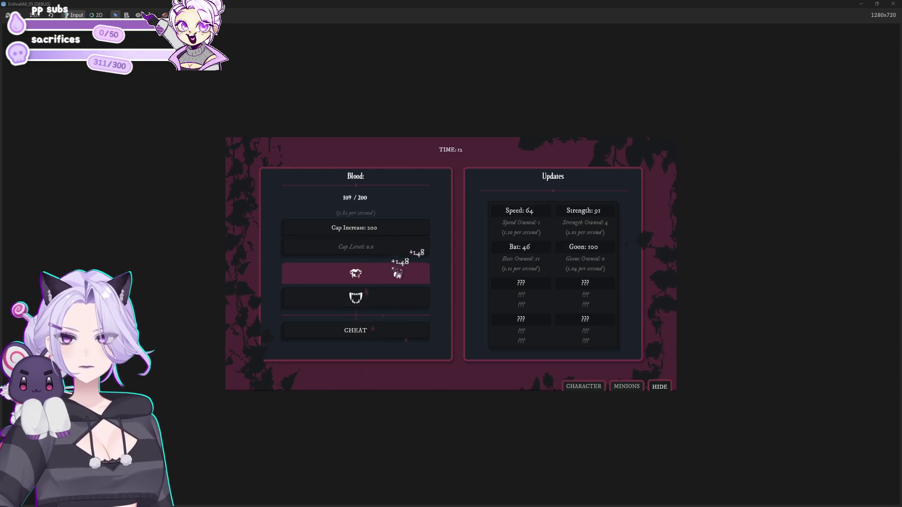
# Fill blood to the 200 cap, buy Cap Increase to raise it to 2.00K, keep biting
pyautogui.click(399, 274)
pyautogui.click(399, 273)
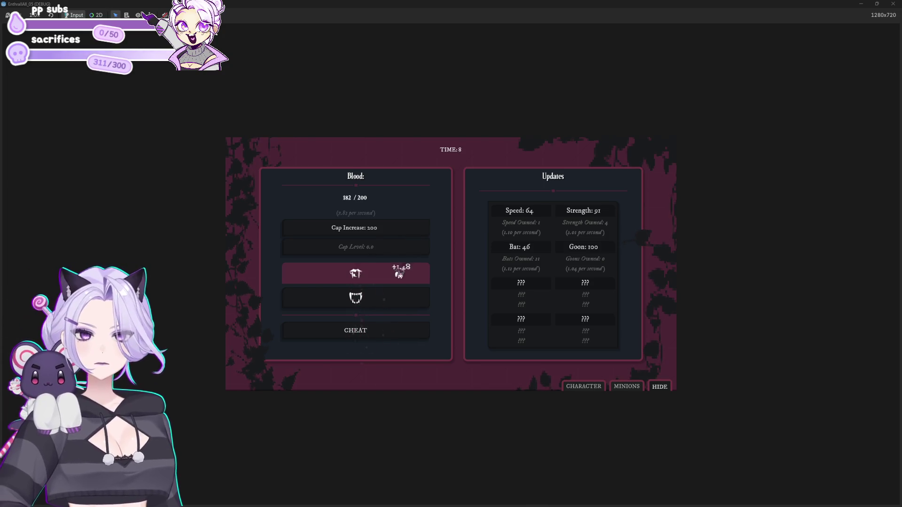
pyautogui.click(398, 273)
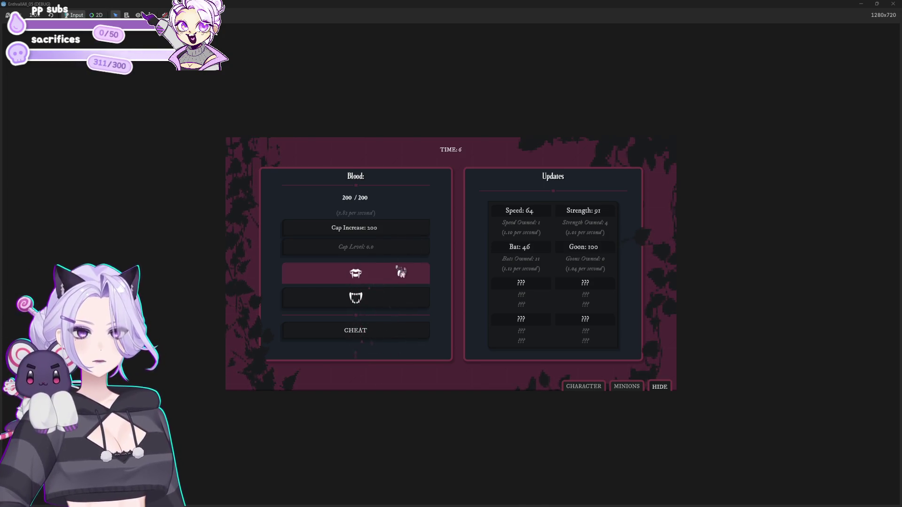
pyautogui.click(383, 234)
pyautogui.click(389, 275)
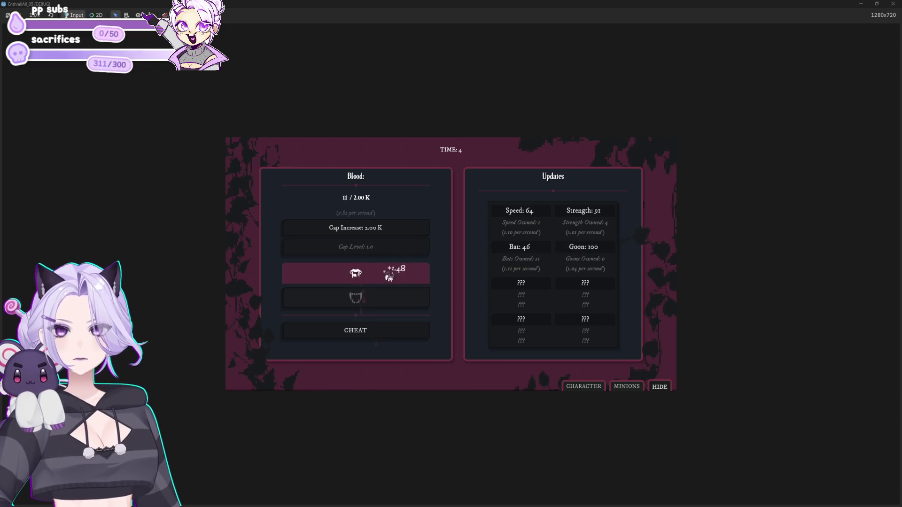
pyautogui.click(391, 277)
pyautogui.click(392, 278)
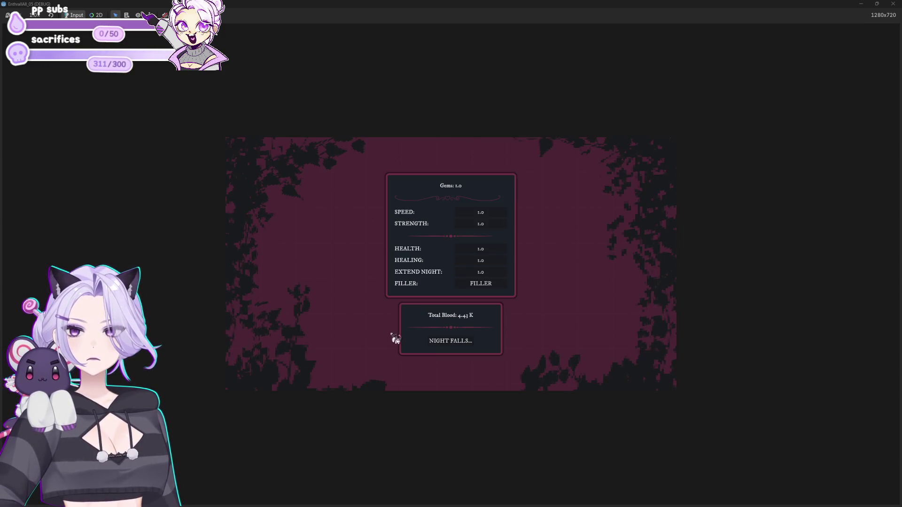
# Buy the SPEED prestige upgrade with the gem, then click NIGHT FALLS for the next night
pyautogui.click(495, 214)
pyautogui.click(472, 343)
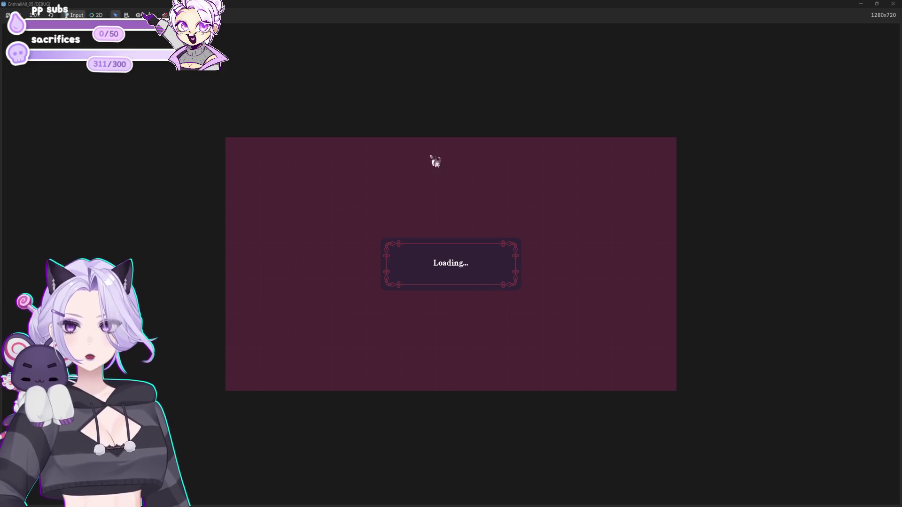
# Bite for blood in the new night and buy the Speed upgrade
pyautogui.click(384, 283)
pyautogui.click(385, 284)
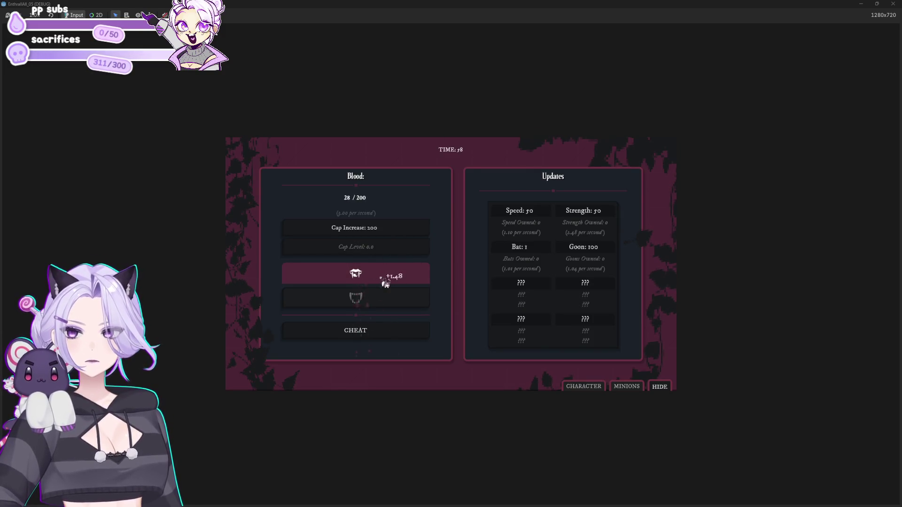
pyautogui.click(385, 283)
pyautogui.click(385, 283)
pyautogui.click(533, 221)
pyautogui.click(389, 282)
pyautogui.click(391, 281)
pyautogui.click(391, 282)
pyautogui.click(390, 281)
pyautogui.click(390, 281)
pyautogui.click(391, 283)
pyautogui.click(393, 284)
pyautogui.click(393, 283)
pyautogui.click(393, 283)
pyautogui.click(392, 284)
pyautogui.click(393, 284)
pyautogui.click(393, 284)
pyautogui.click(393, 283)
pyautogui.click(392, 283)
# Buy Strength and several Bats, then bite repeatedly for more blood
pyautogui.click(573, 218)
pyautogui.click(573, 218)
pyautogui.click(545, 250)
pyautogui.click(545, 250)
pyautogui.click(545, 250)
pyautogui.click(547, 251)
pyautogui.click(545, 252)
pyautogui.click(545, 251)
pyautogui.click(544, 251)
pyautogui.click(544, 252)
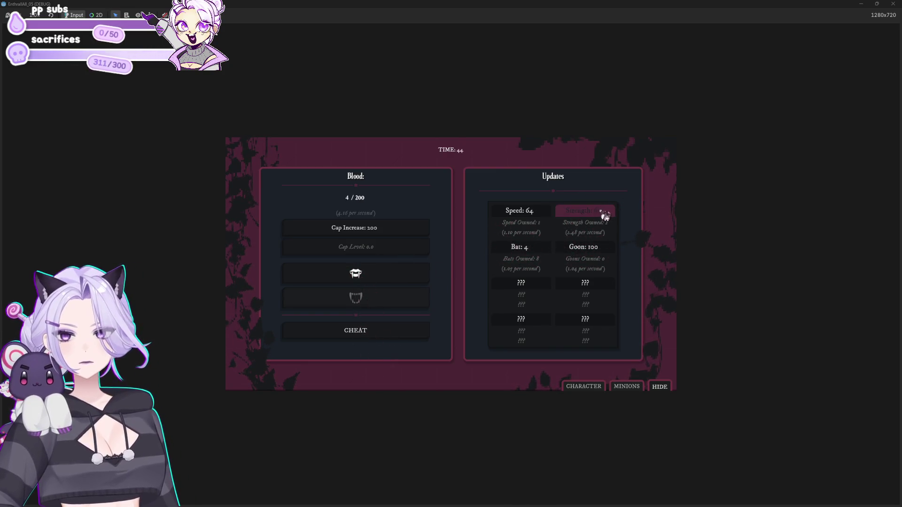
pyautogui.click(411, 275)
pyautogui.click(412, 274)
pyautogui.click(411, 275)
pyautogui.click(408, 276)
pyautogui.click(408, 276)
pyautogui.click(407, 276)
pyautogui.click(407, 276)
pyautogui.click(407, 276)
pyautogui.click(407, 276)
pyautogui.click(406, 276)
pyautogui.click(407, 276)
pyautogui.click(407, 275)
pyautogui.click(407, 276)
pyautogui.click(407, 276)
pyautogui.click(407, 276)
pyautogui.click(407, 276)
pyautogui.click(406, 276)
pyautogui.click(407, 276)
pyautogui.click(407, 276)
pyautogui.click(407, 276)
pyautogui.click(408, 276)
pyautogui.click(408, 276)
pyautogui.click(409, 276)
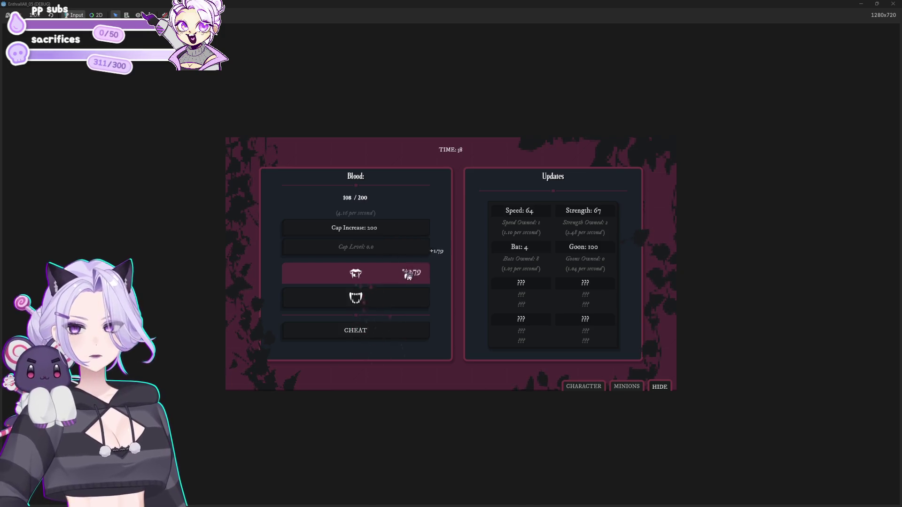
# Buy another batch of Bats and keep biting to gather blood
pyautogui.click(531, 256)
pyautogui.click(532, 257)
pyautogui.click(532, 257)
pyautogui.click(533, 257)
pyautogui.click(533, 257)
pyautogui.click(533, 256)
pyautogui.click(533, 256)
pyautogui.click(535, 252)
pyautogui.click(540, 250)
pyautogui.click(540, 249)
pyautogui.click(337, 275)
pyautogui.click(338, 275)
pyautogui.click(337, 275)
pyautogui.click(337, 275)
pyautogui.click(338, 275)
pyautogui.click(338, 275)
pyautogui.click(340, 275)
pyautogui.click(339, 275)
pyautogui.click(340, 275)
pyautogui.click(341, 275)
pyautogui.click(340, 275)
pyautogui.click(340, 275)
pyautogui.click(340, 275)
pyautogui.click(340, 275)
pyautogui.click(340, 275)
pyautogui.click(340, 275)
pyautogui.click(340, 275)
pyautogui.click(340, 275)
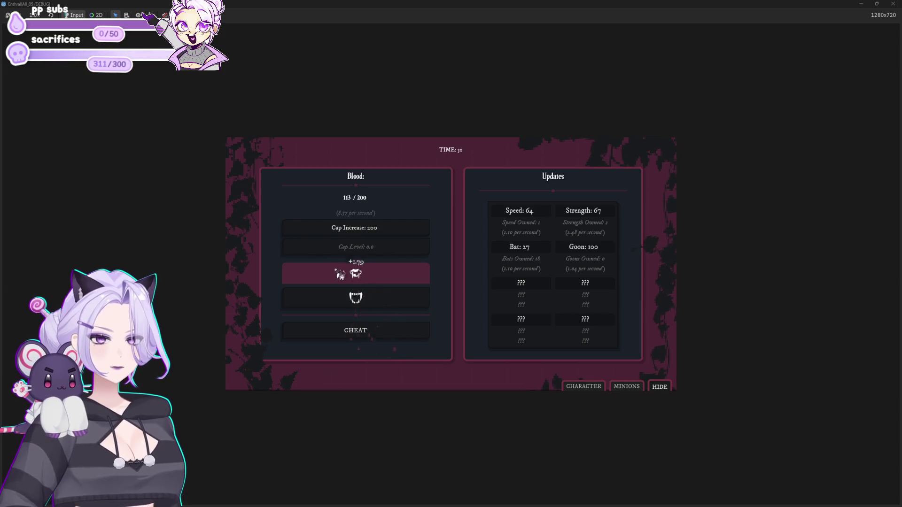
pyautogui.click(340, 274)
pyautogui.click(339, 274)
pyautogui.click(340, 274)
pyautogui.click(340, 275)
pyautogui.click(406, 275)
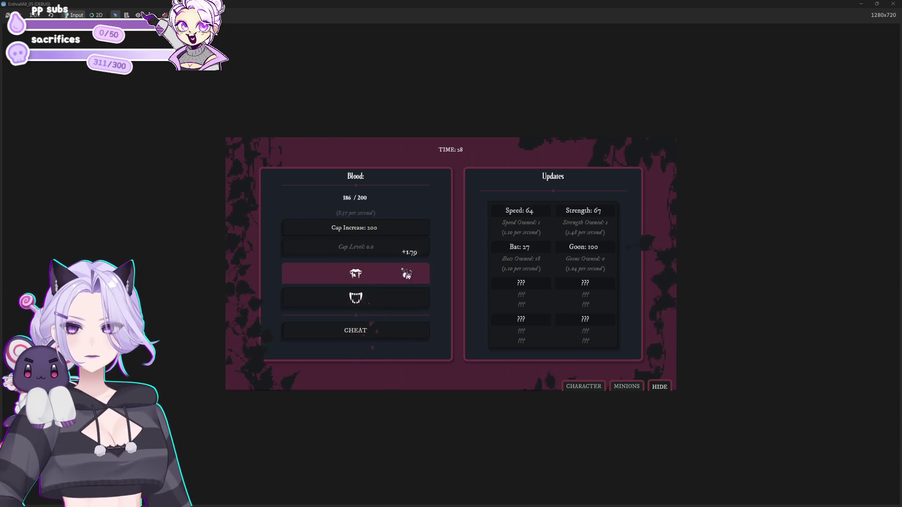
# Raise the Cap Level to 1.0 and bite, checking the +1.79 blood popups
pyautogui.click(399, 248)
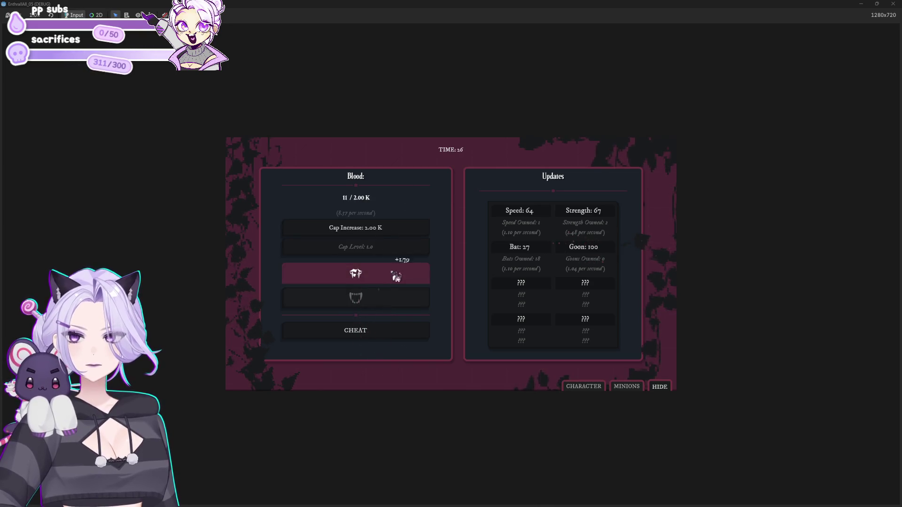
pyautogui.click(396, 277)
pyautogui.click(397, 278)
pyautogui.click(398, 279)
pyautogui.click(400, 279)
pyautogui.click(402, 280)
# Spend blood on more Bats between rounds of biting
pyautogui.click(548, 252)
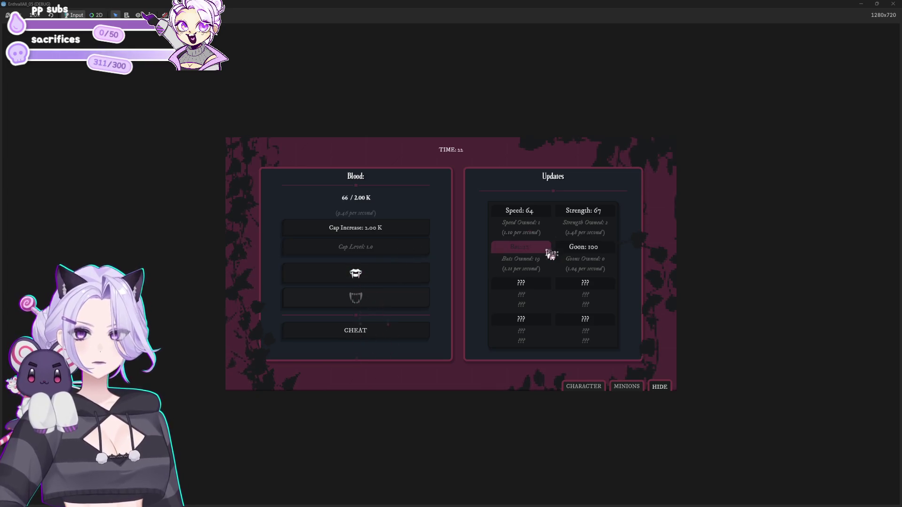
pyautogui.click(390, 275)
pyautogui.click(391, 274)
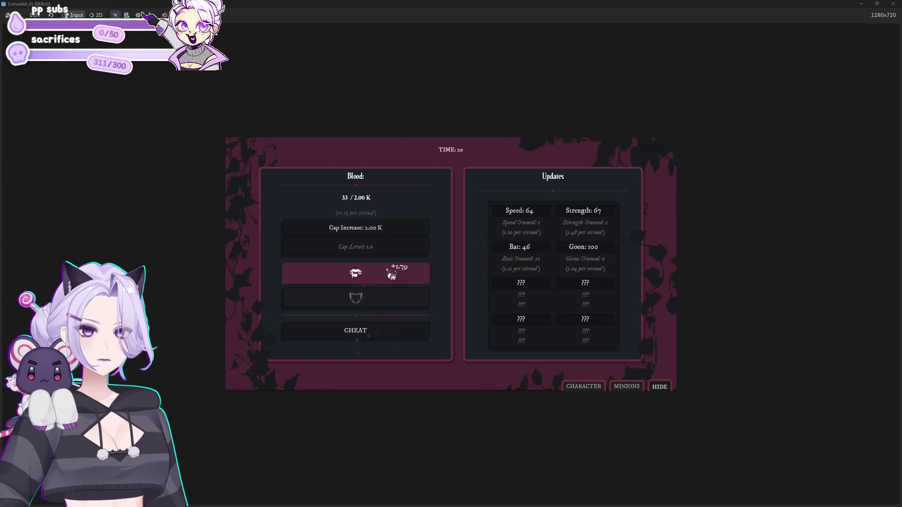
pyautogui.click(392, 275)
pyautogui.click(392, 276)
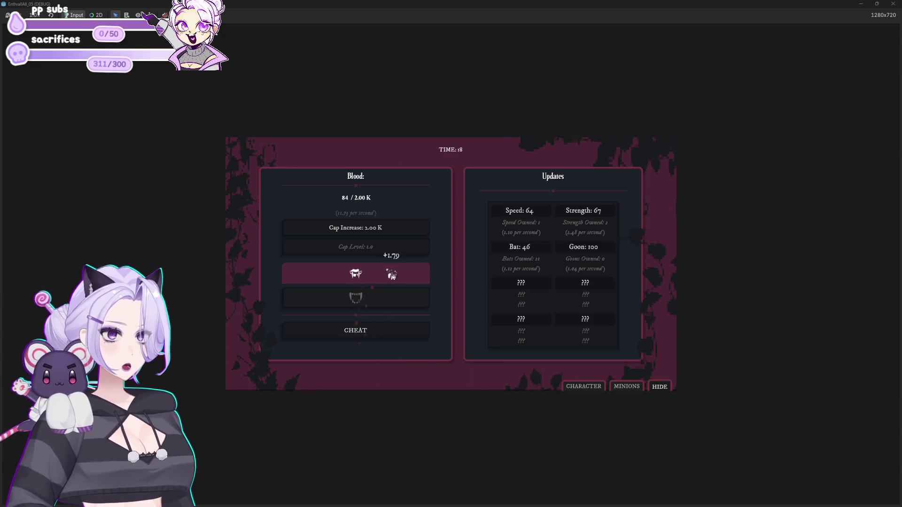
pyautogui.click(391, 274)
pyautogui.click(391, 275)
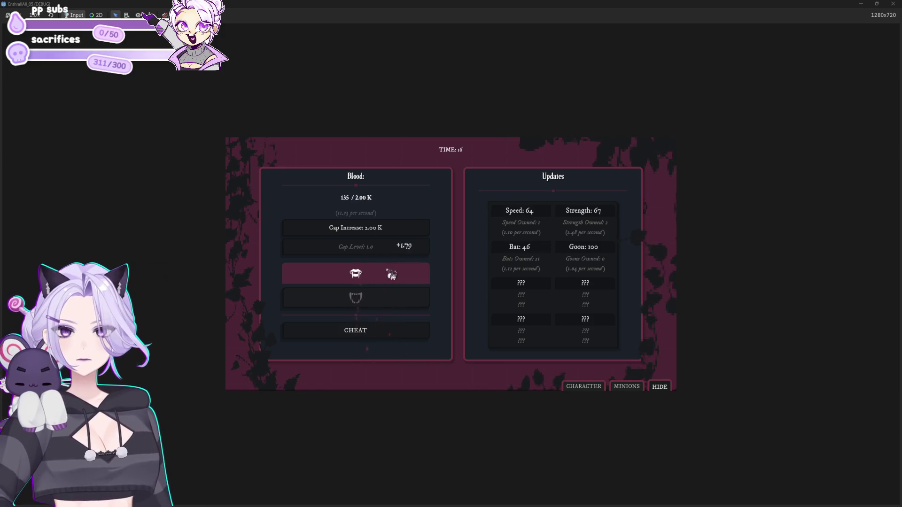
pyautogui.click(391, 275)
pyautogui.click(392, 275)
pyautogui.click(518, 249)
pyautogui.click(518, 249)
pyautogui.click(519, 251)
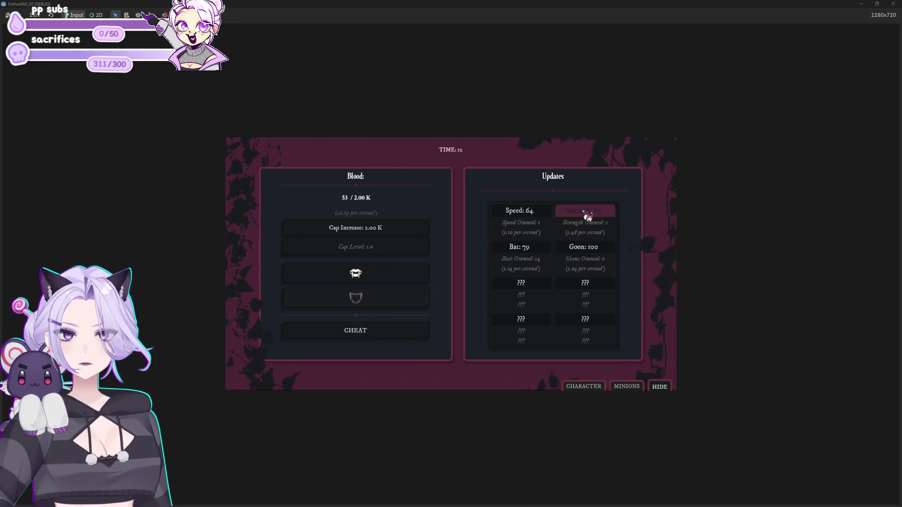
pyautogui.click(376, 278)
pyautogui.click(380, 283)
pyautogui.click(380, 284)
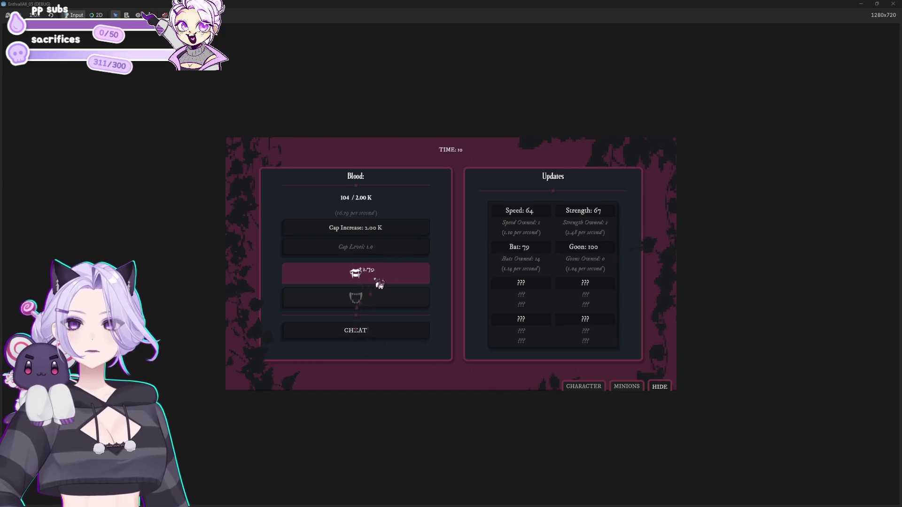
pyautogui.click(380, 285)
pyautogui.click(380, 285)
pyautogui.click(381, 284)
pyautogui.click(379, 282)
pyautogui.click(378, 282)
pyautogui.click(382, 283)
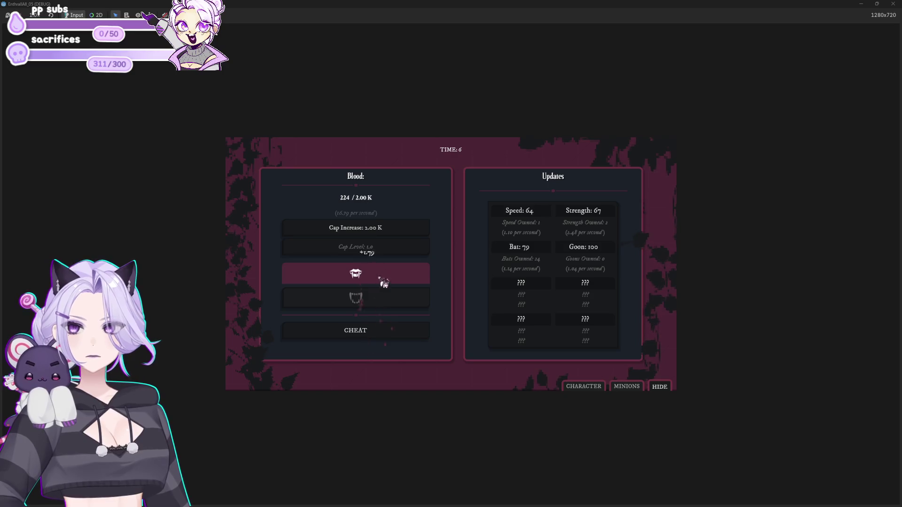
# Buy two more Bats and more Strength, reaching 26 Bats and 4 Strength
pyautogui.click(539, 254)
pyautogui.click(544, 260)
pyautogui.click(388, 282)
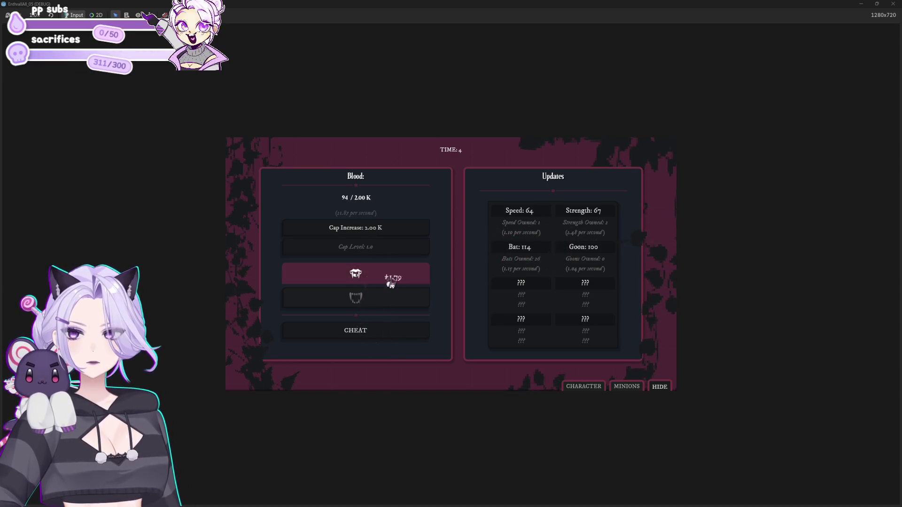
pyautogui.click(388, 282)
pyautogui.click(398, 279)
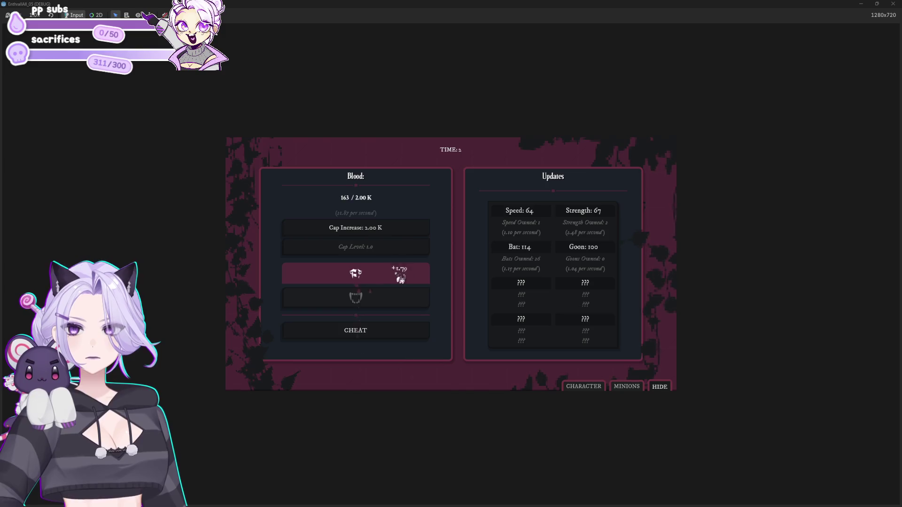
pyautogui.click(580, 213)
pyautogui.click(580, 214)
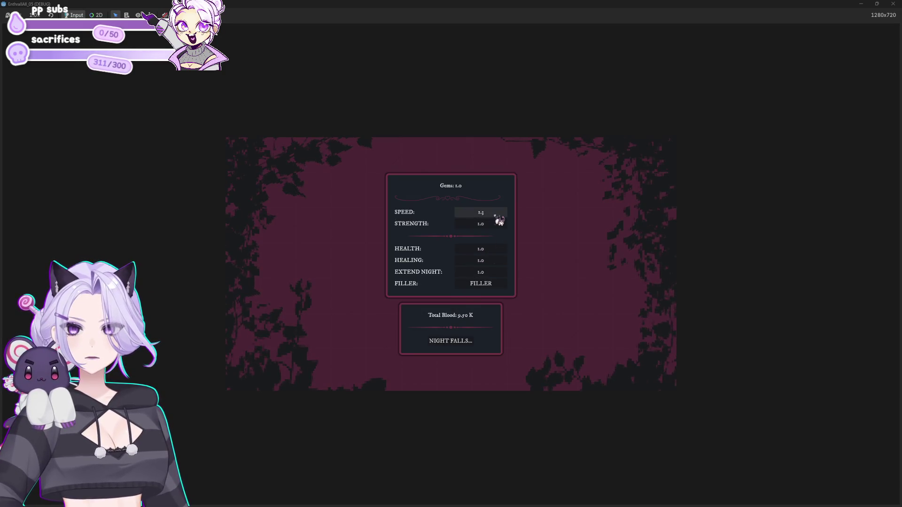
# Spend the gem on Strength, start the next night, and buy Strength and Bats
pyautogui.click(497, 226)
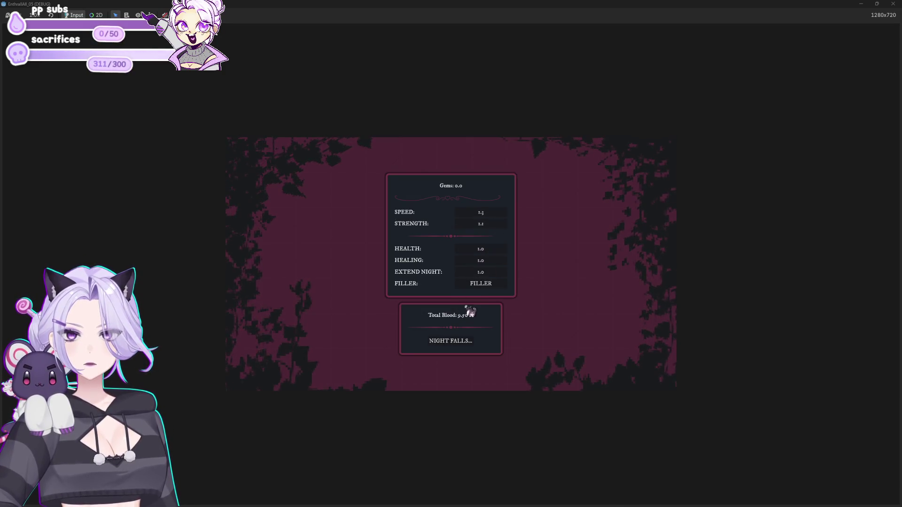
pyautogui.click(467, 342)
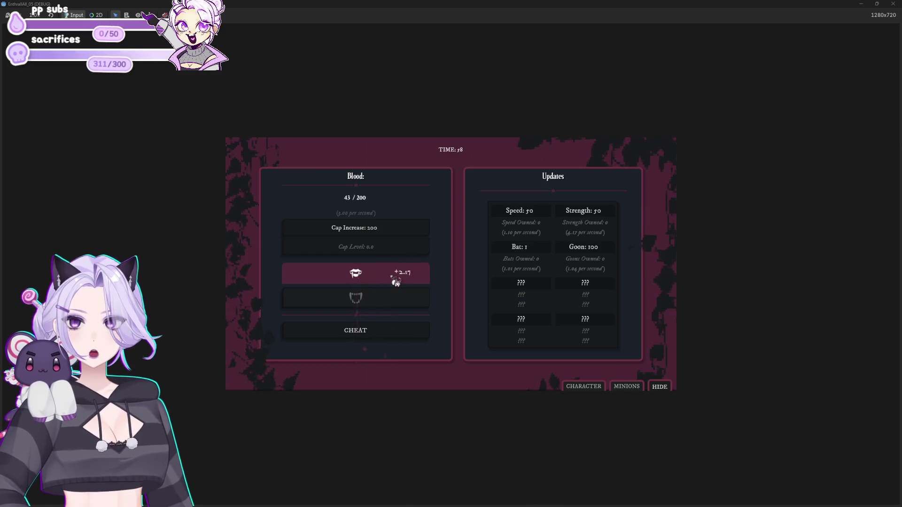
pyautogui.click(593, 212)
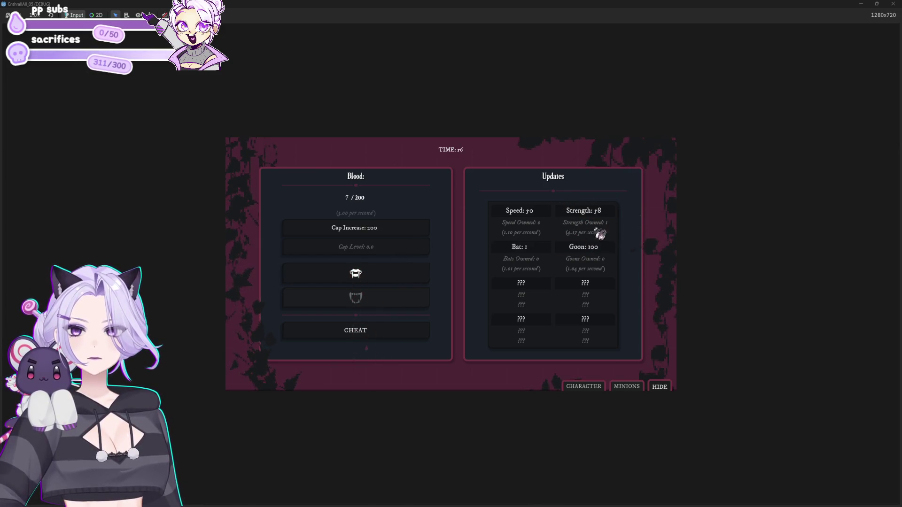
pyautogui.click(550, 251)
pyautogui.click(550, 252)
pyautogui.click(549, 252)
pyautogui.click(550, 252)
# Bite repeatedly to confirm each bite gives +2.38 blood, then close the game window
pyautogui.click(553, 256)
pyautogui.click(402, 268)
pyautogui.click(402, 268)
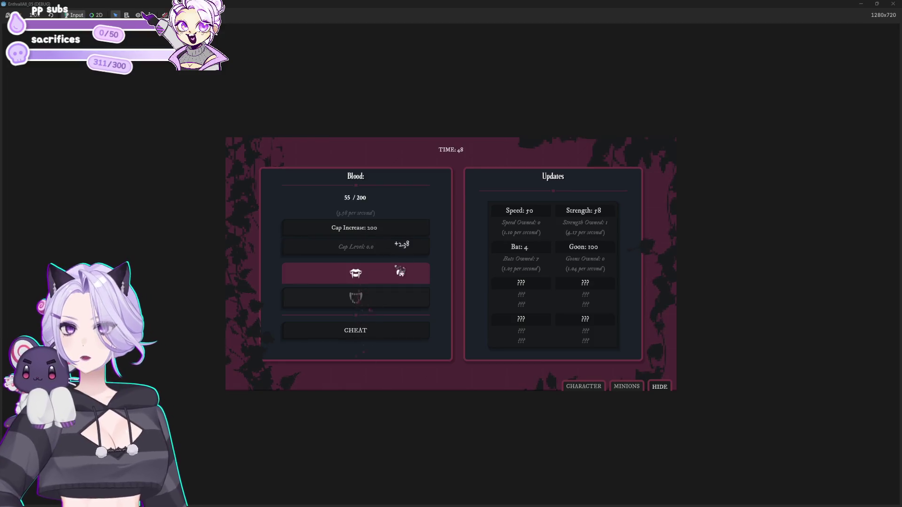
pyautogui.click(402, 269)
pyautogui.click(401, 272)
pyautogui.click(400, 272)
pyautogui.click(397, 278)
pyautogui.click(395, 282)
pyautogui.click(395, 282)
pyautogui.click(397, 282)
pyautogui.click(396, 283)
pyautogui.click(397, 284)
pyautogui.click(399, 284)
pyautogui.click(398, 284)
pyautogui.click(399, 284)
pyautogui.click(398, 284)
pyautogui.click(398, 284)
pyautogui.click(397, 284)
pyautogui.click(397, 284)
pyautogui.click(398, 284)
pyautogui.click(892, 4)
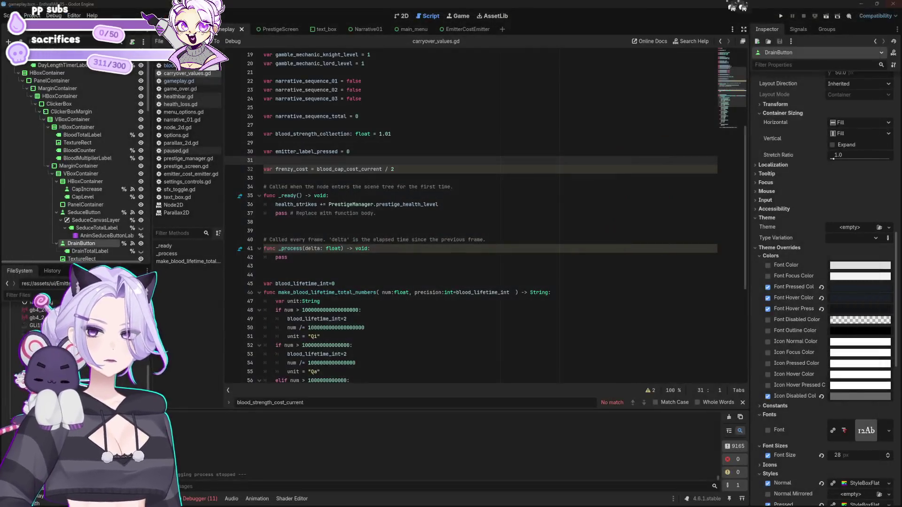
pyautogui.click(489, 196)
pyautogui.scroll(6, 517, 248)
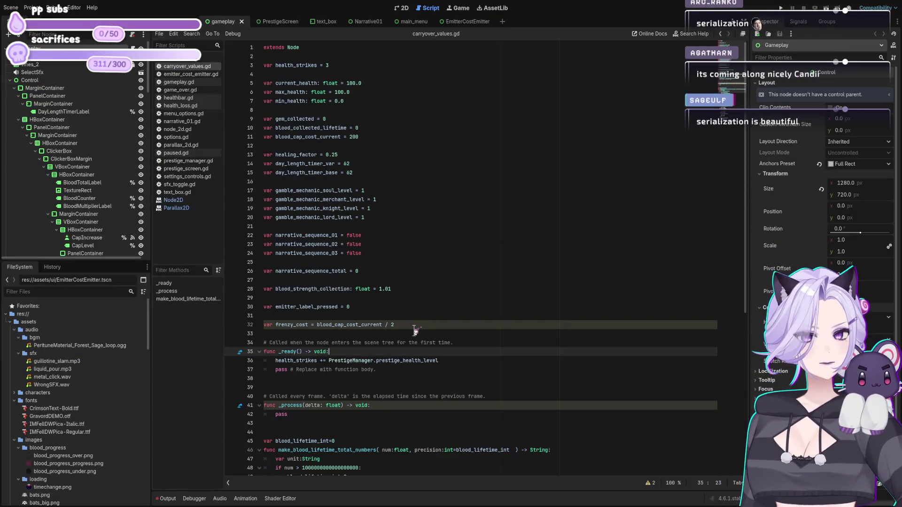
pyautogui.click(417, 331)
pyautogui.click(413, 324)
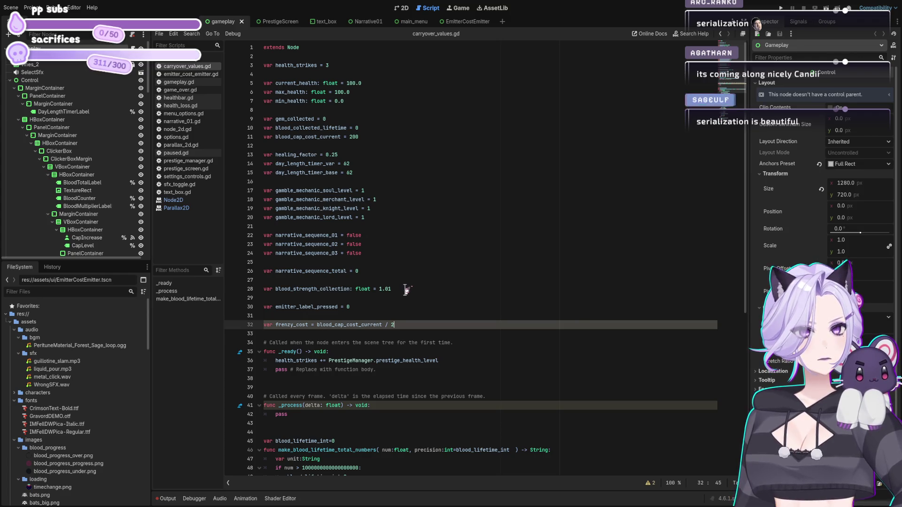
pyautogui.click(406, 289)
pyautogui.scroll(-10, 407, 293)
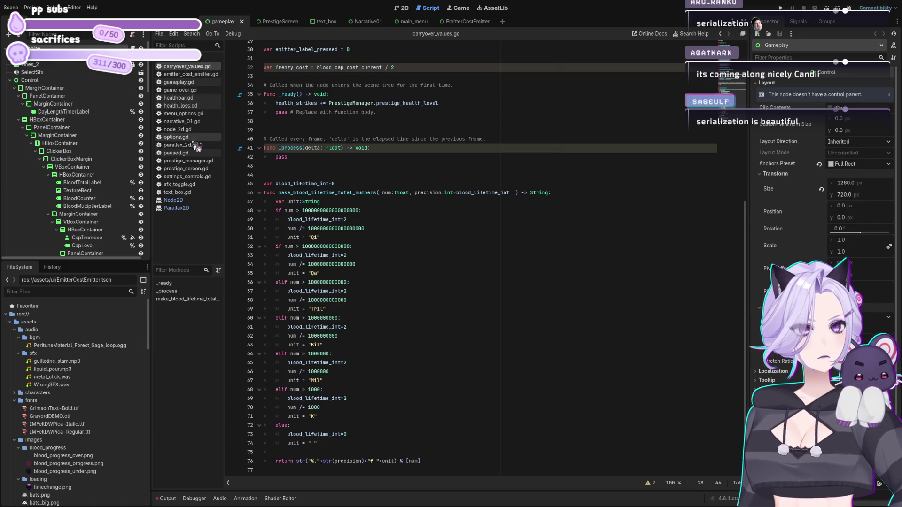
pyautogui.scroll(10, 408, 238)
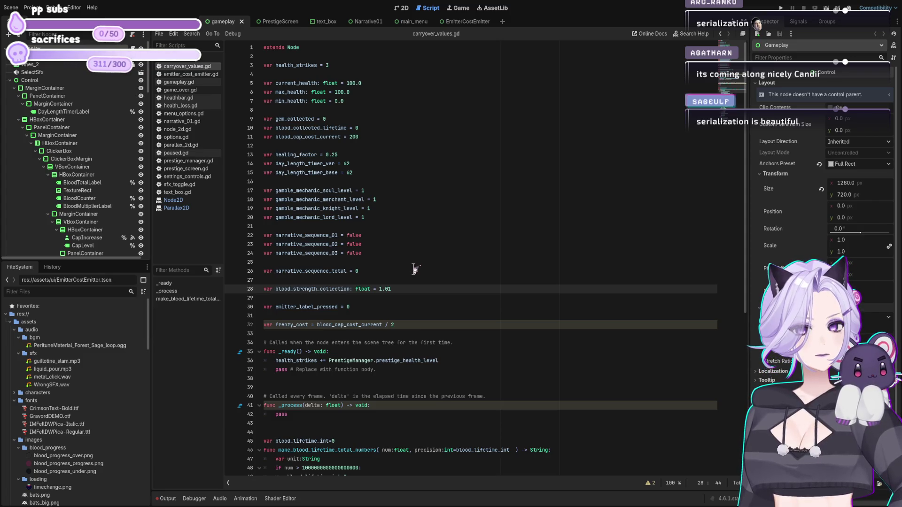
pyautogui.click(415, 269)
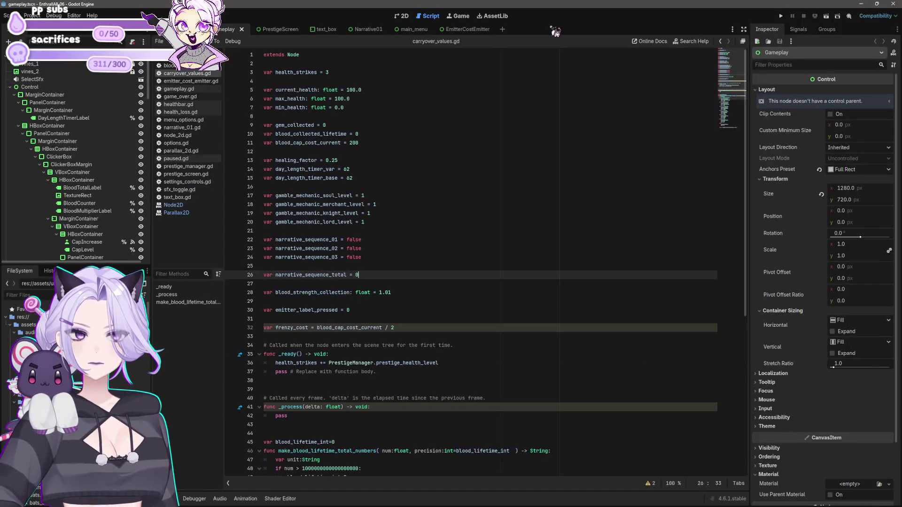
pyautogui.click(594, 223)
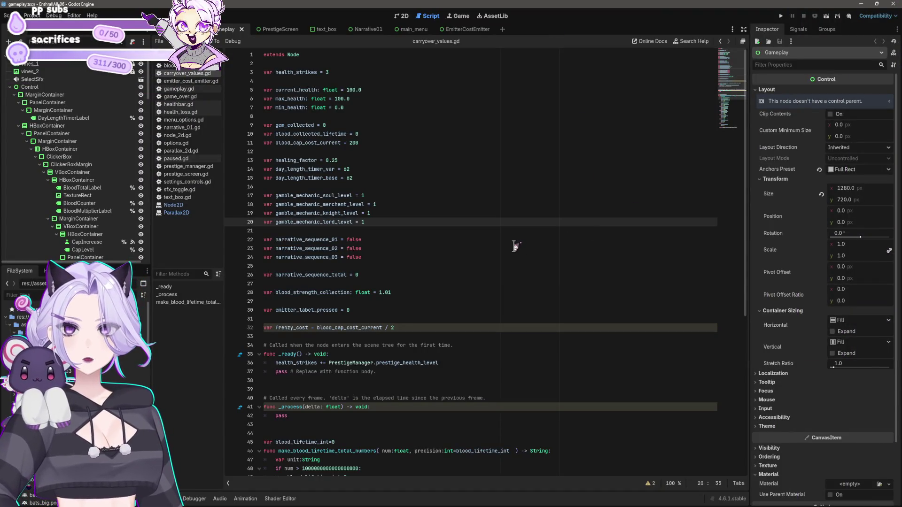
pyautogui.click(448, 292)
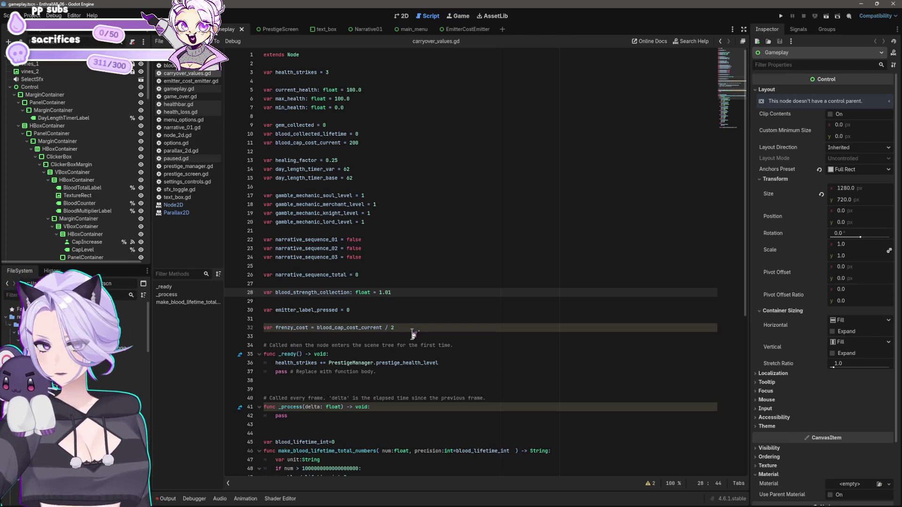
# Delete the health_strikes line from _ready in carryover_values.gd and save
pyautogui.click(486, 362)
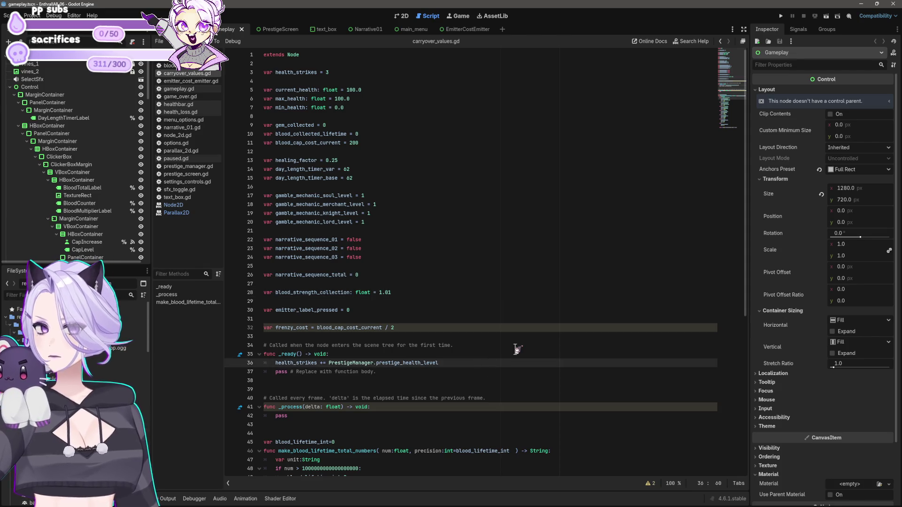
pyautogui.hotkey('shift', 'Home')
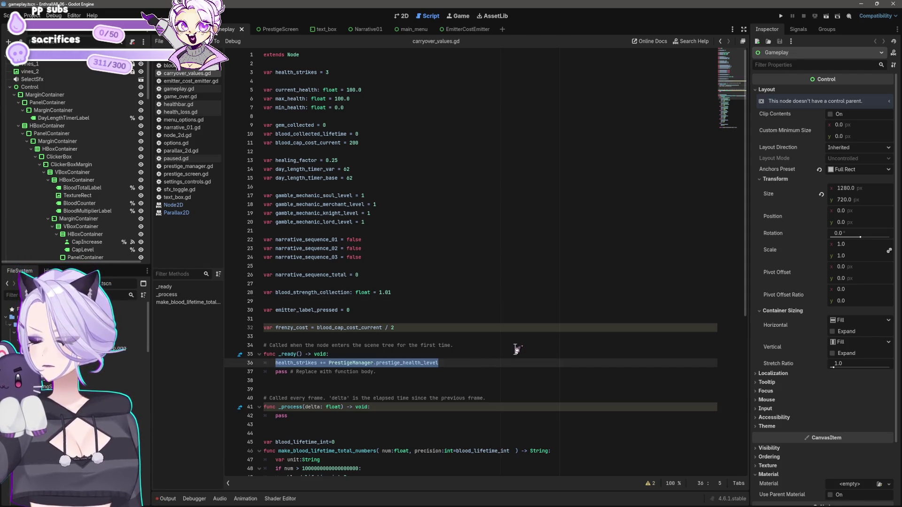
pyautogui.press('BackSpace')
pyautogui.press('BackSpace')
pyautogui.press('Delete')
pyautogui.hotkey('ctrl', 's')
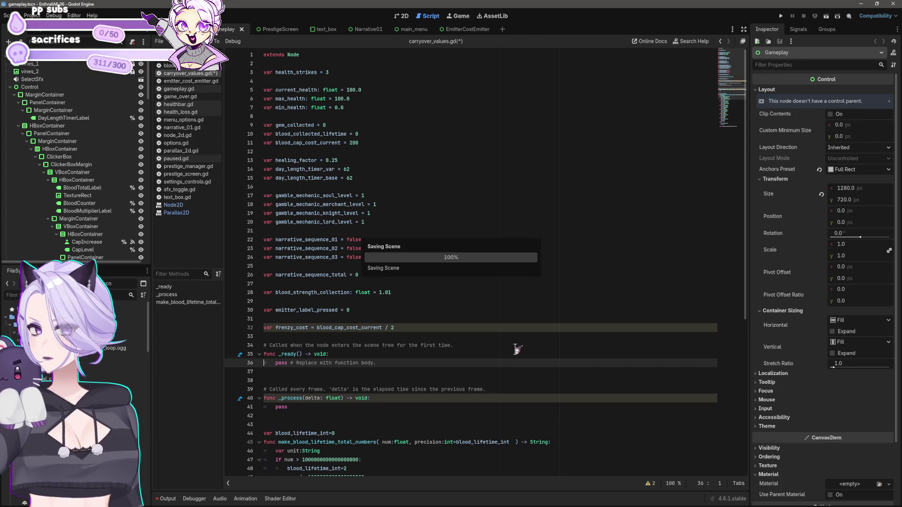
# Check the blood_lifetime_int declaration, then view prestige_manager.gd and prestige_screen.gd's handlers
pyautogui.scroll(-3, 451, 329)
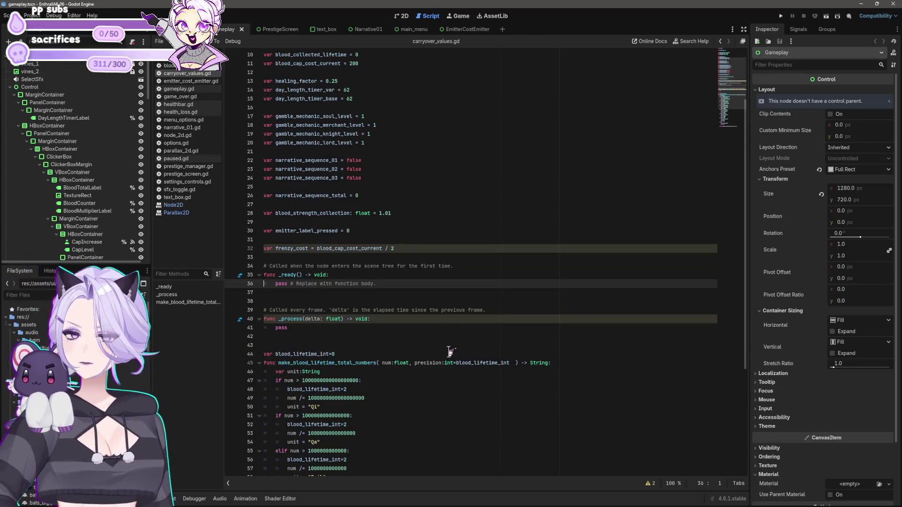
pyautogui.click(450, 353)
pyautogui.scroll(-6, 450, 357)
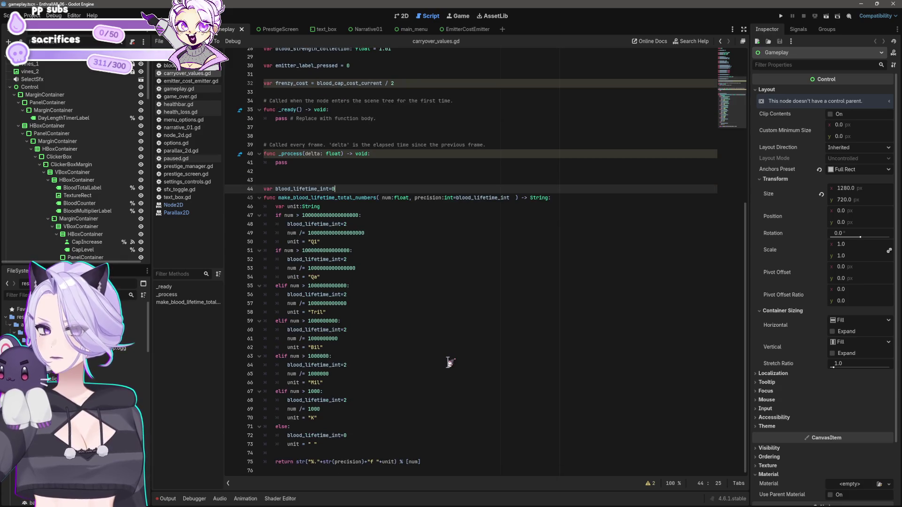
pyautogui.click(186, 166)
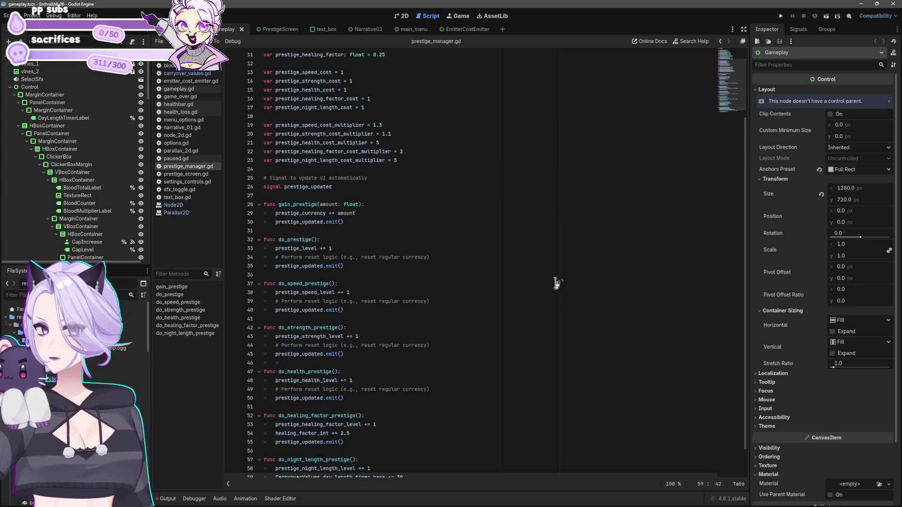
pyautogui.scroll(3, 361, 310)
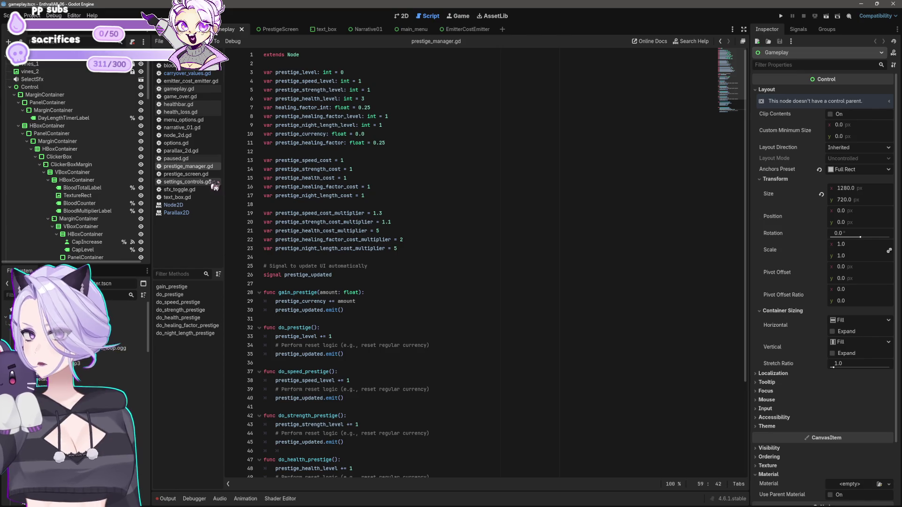
pyautogui.click(186, 174)
pyautogui.scroll(-15, 470, 335)
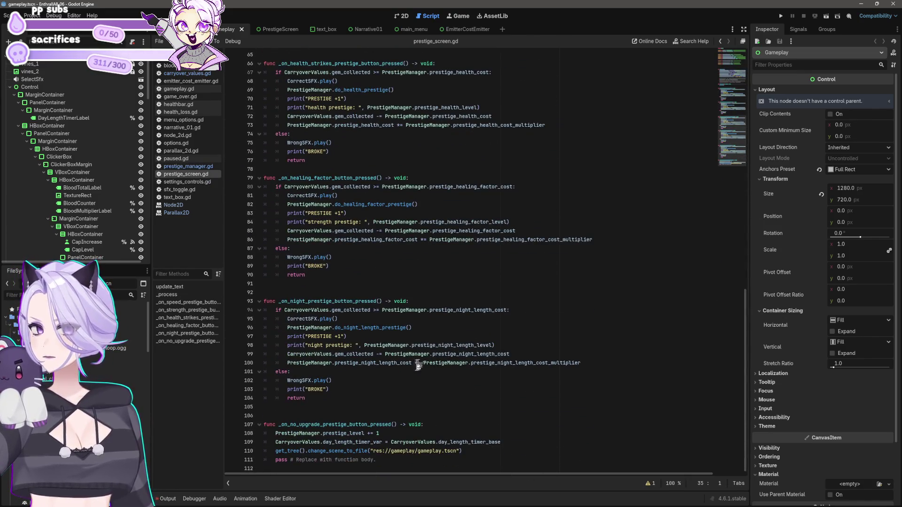
# Add a reset_progress() call at the top of _on_no_upgrade_prestige_button_pressed
pyautogui.click(512, 434)
pyautogui.click(516, 443)
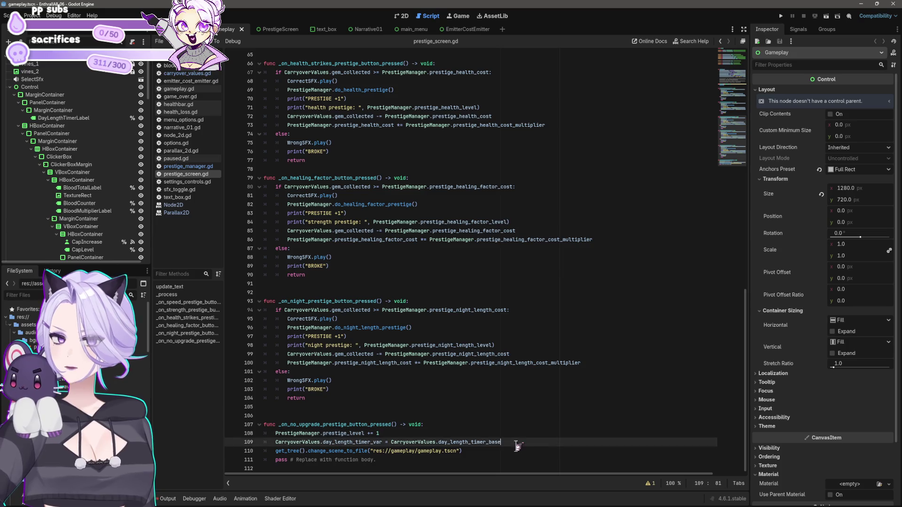
pyautogui.press('Up')
pyautogui.press('Up')
pyautogui.press('Return')
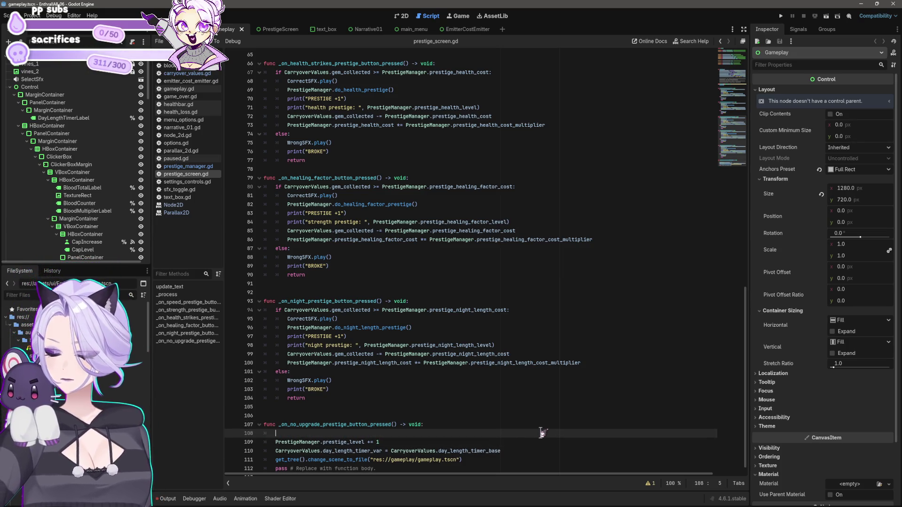
pyautogui.write('eset_')
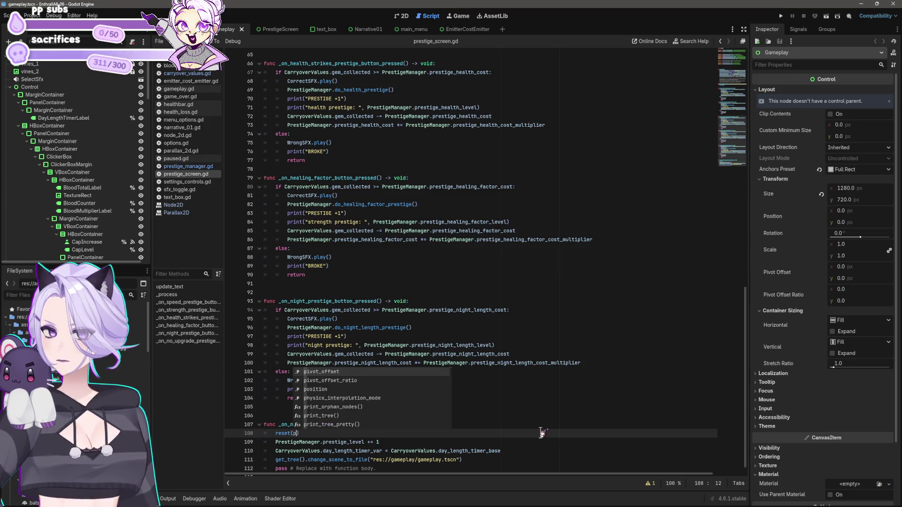
pyautogui.write('progr')
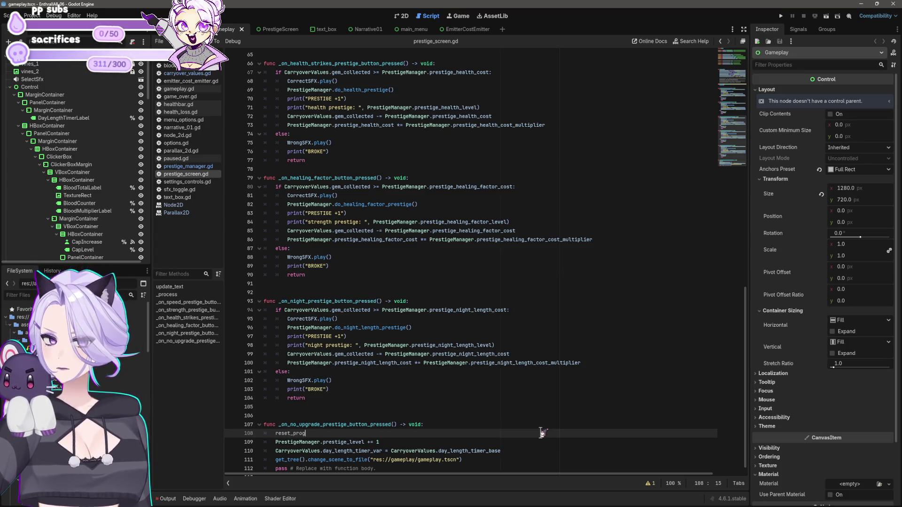
pyautogui.press('Return')
# Define func reset_progress() adding PrestigeManager.prestige_health_level to health_strikes at the script's end
pyautogui.press('Down')
pyautogui.press('Down')
pyautogui.press('Down')
pyautogui.press('Return')
pyautogui.write('func _reset')
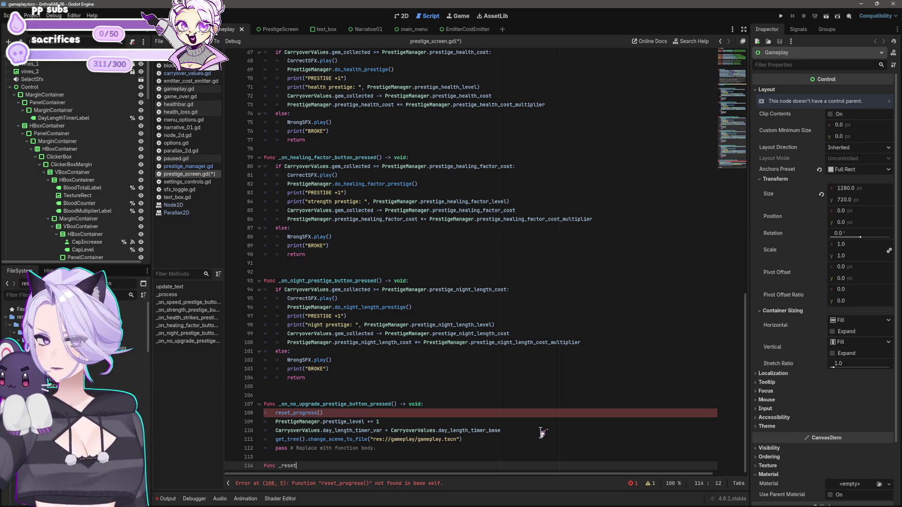
pyautogui.write('Pprogress(')
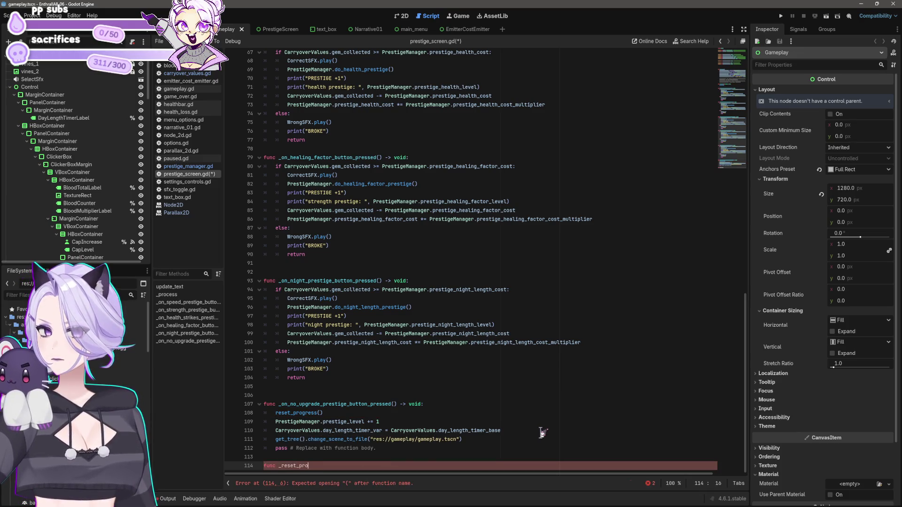
pyautogui.write('):')
pyautogui.press('Return')
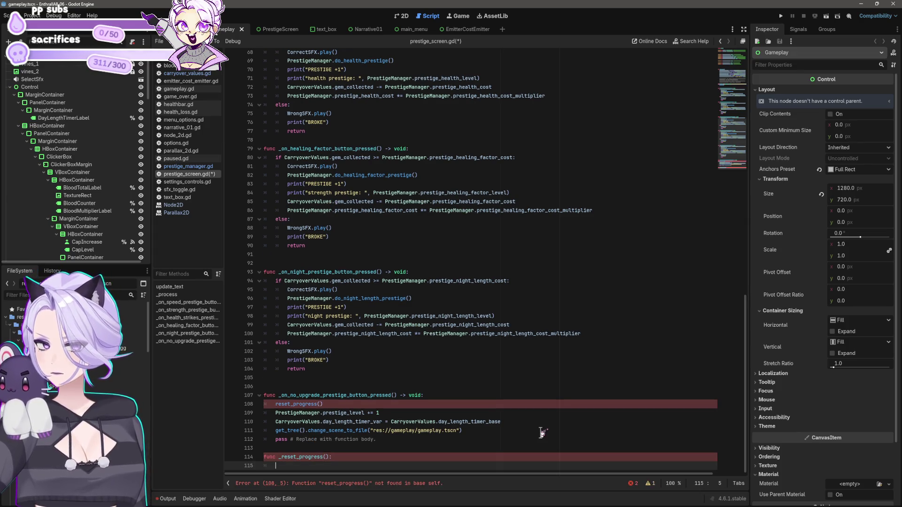
pyautogui.write('health_strikes += PrestigeManager.prestige_health_level')
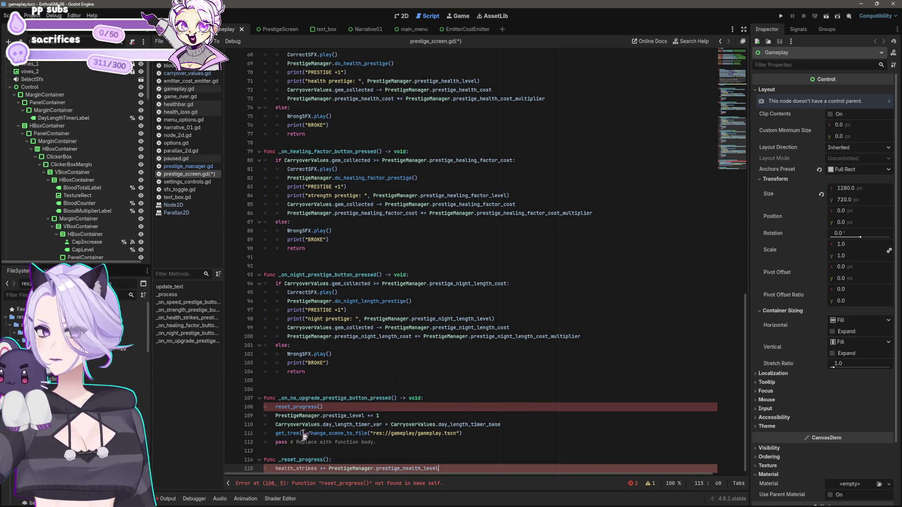
pyautogui.click(284, 458)
pyautogui.press('BackSpace')
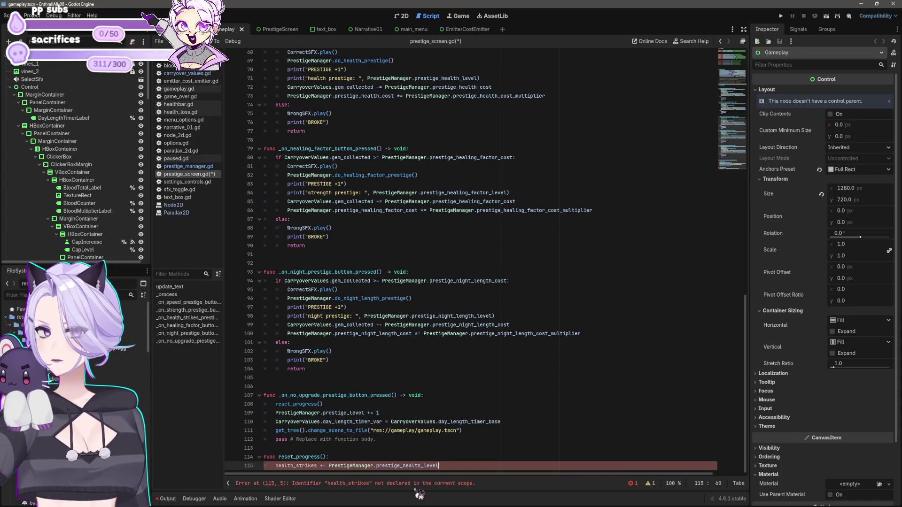
# Prefix health_strikes with CarryoverValues. and save prestige_screen.gd
pyautogui.click(275, 466)
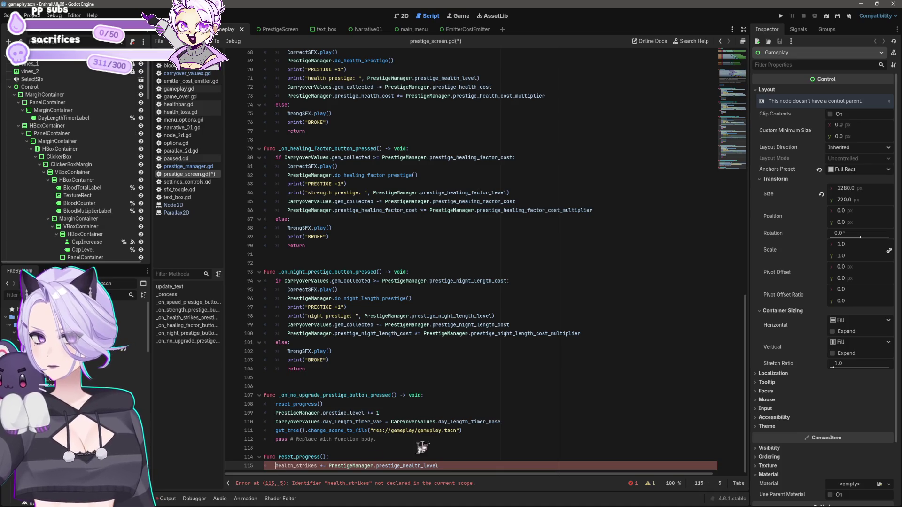
pyautogui.write('Carryover')
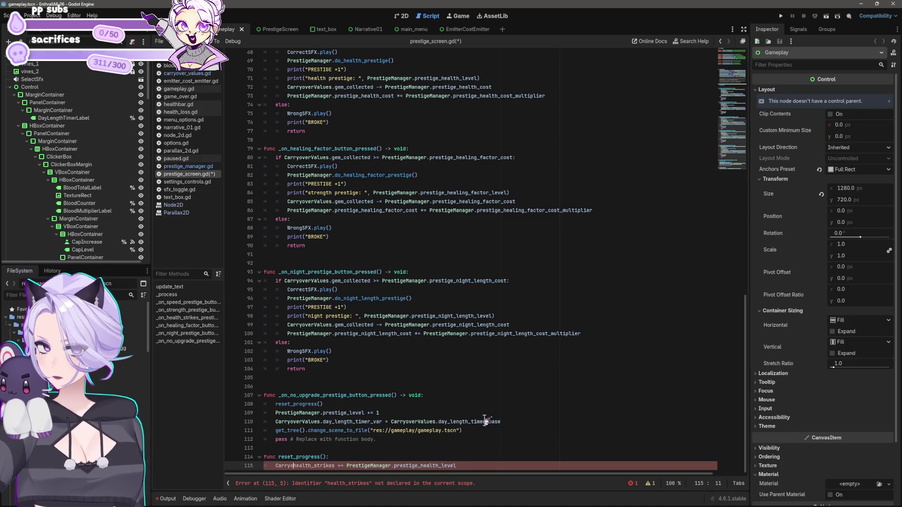
pyautogui.write('Values.')
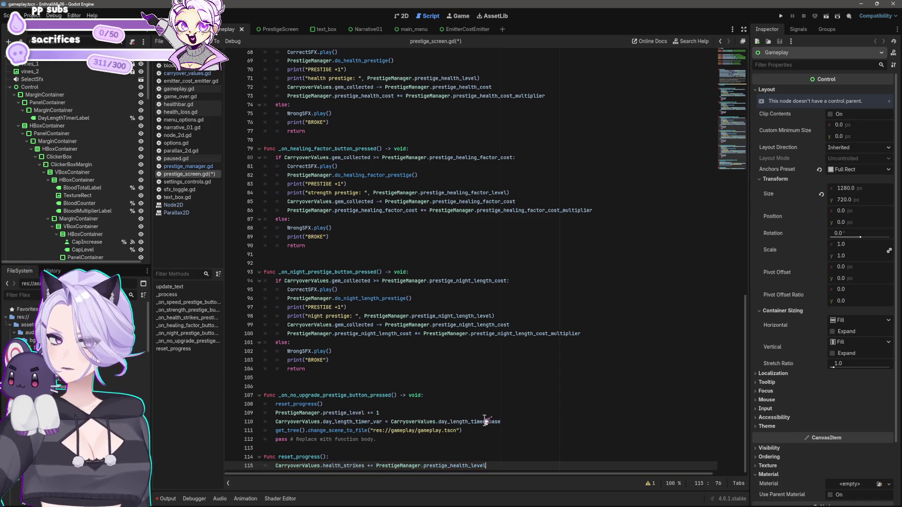
pyautogui.press('Escape')
pyautogui.press('End')
pyautogui.hotkey('ctrl', 's')
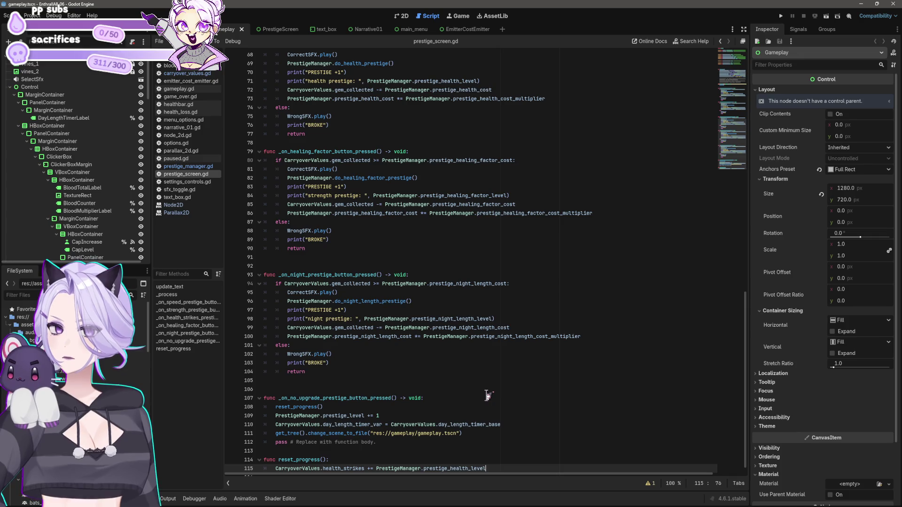
# Scroll up and down through prestige_screen.gd to review its code
pyautogui.scroll(7, 411, 431)
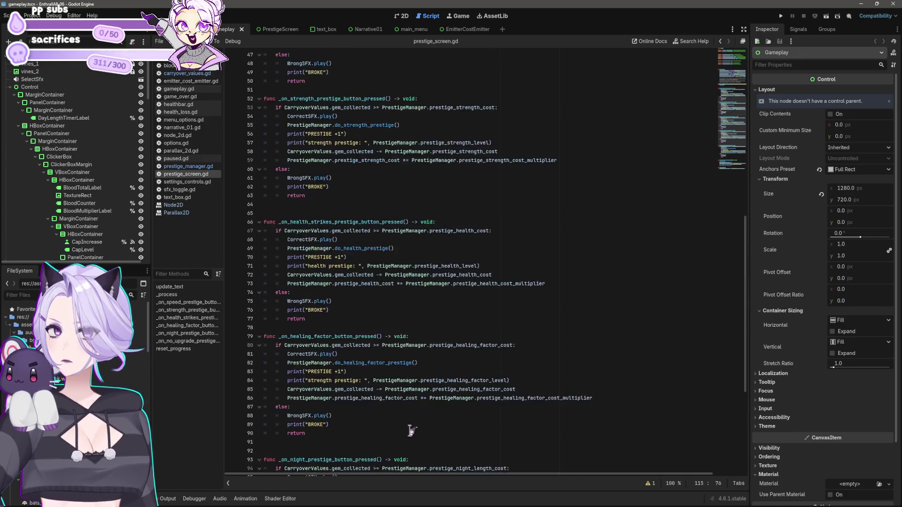
pyautogui.scroll(13, 411, 430)
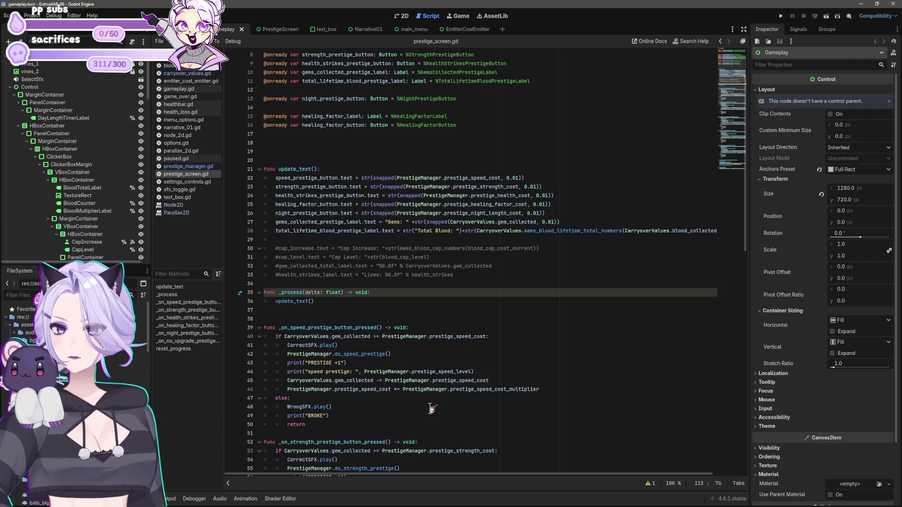
pyautogui.scroll(3, 380, 327)
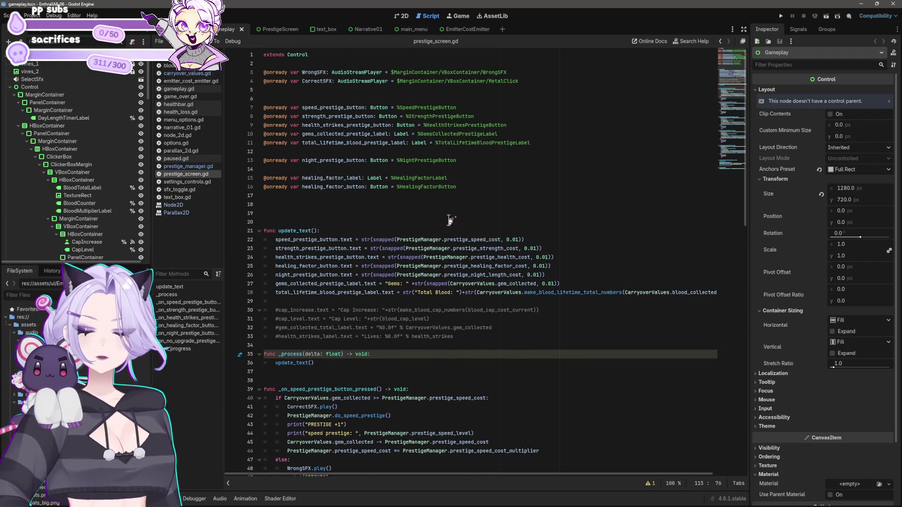
pyautogui.scroll(-11, 448, 220)
pyautogui.scroll(-12, 448, 220)
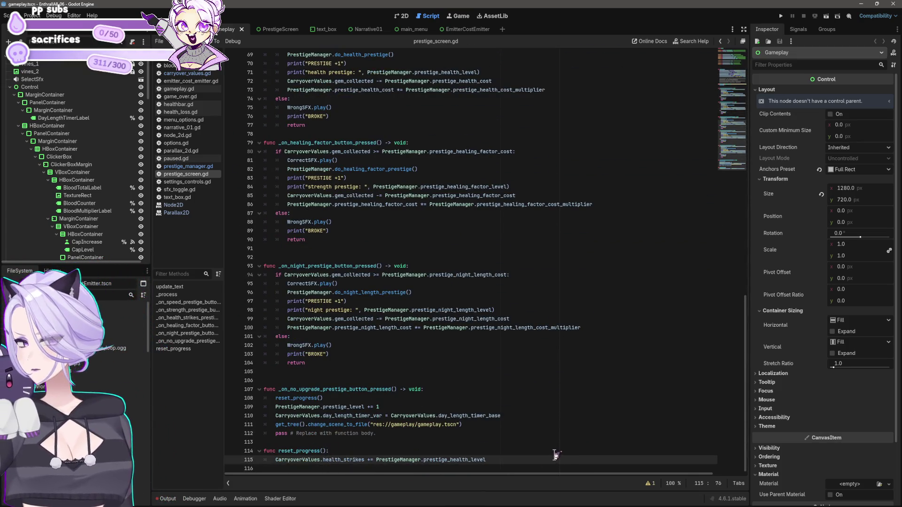
pyautogui.scroll(20, 478, 418)
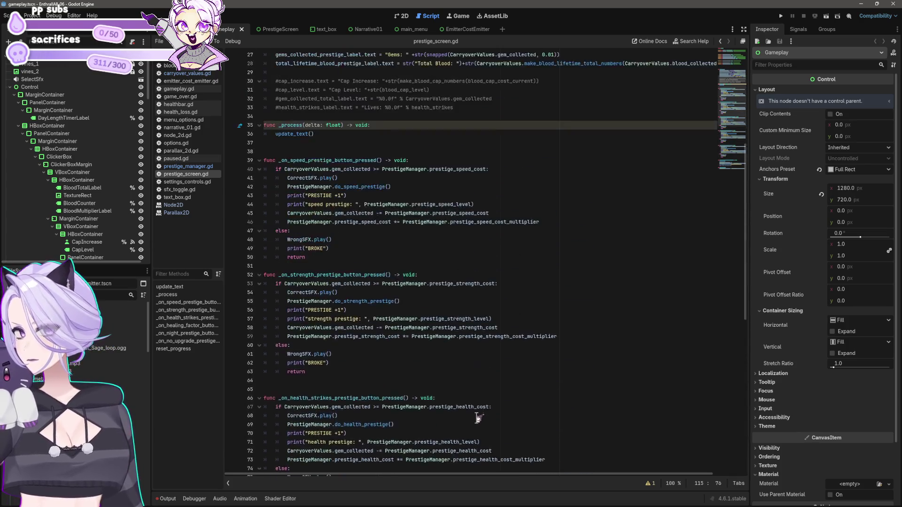
pyautogui.scroll(2, 478, 425)
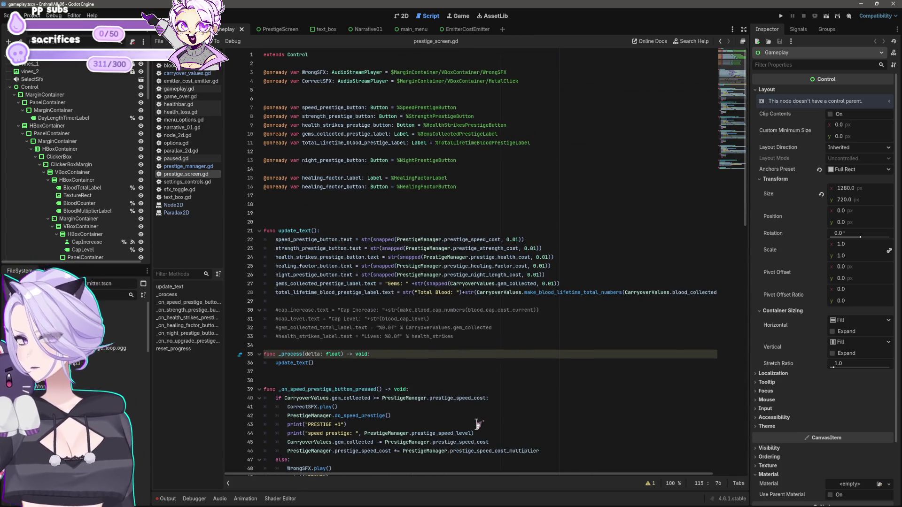
# Open prestige_manager.gd, showing prestige_health_level 3 and prestige_health_cost_multiplier 5
pyautogui.scroll(-7, 478, 424)
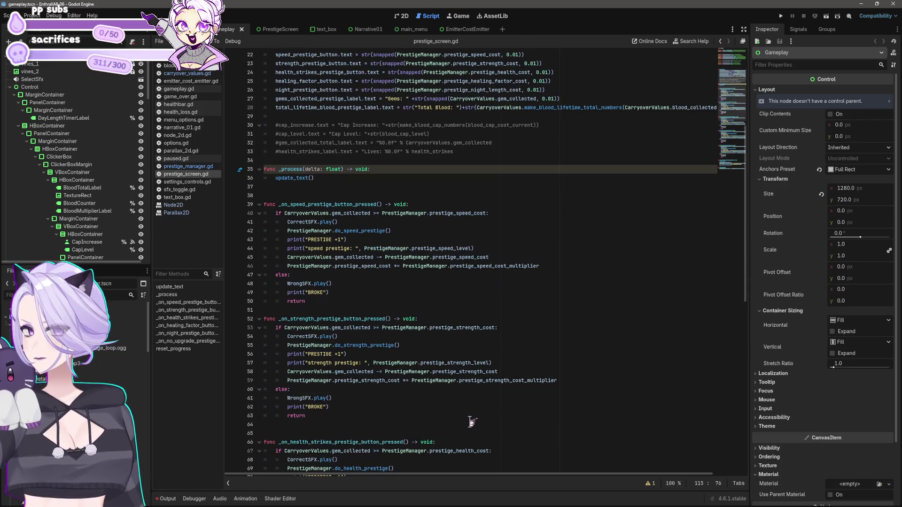
pyautogui.scroll(-1, 471, 422)
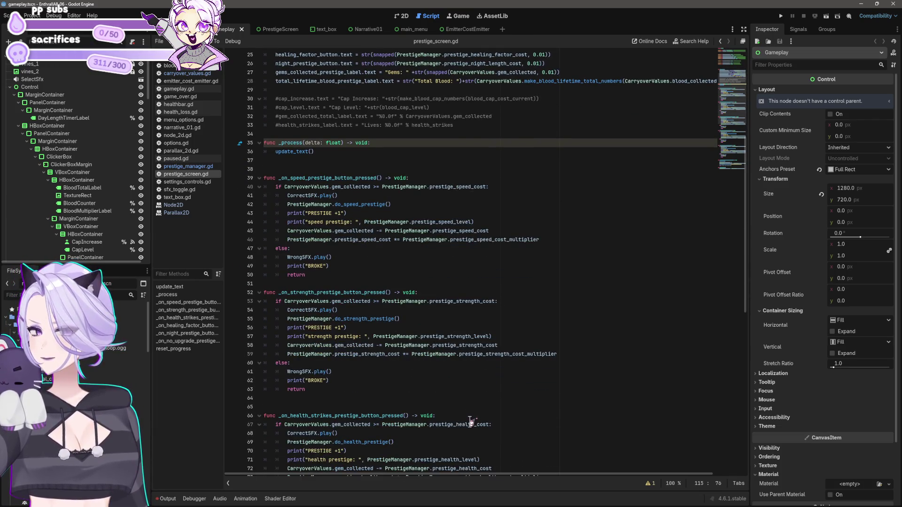
pyautogui.scroll(-12, 470, 422)
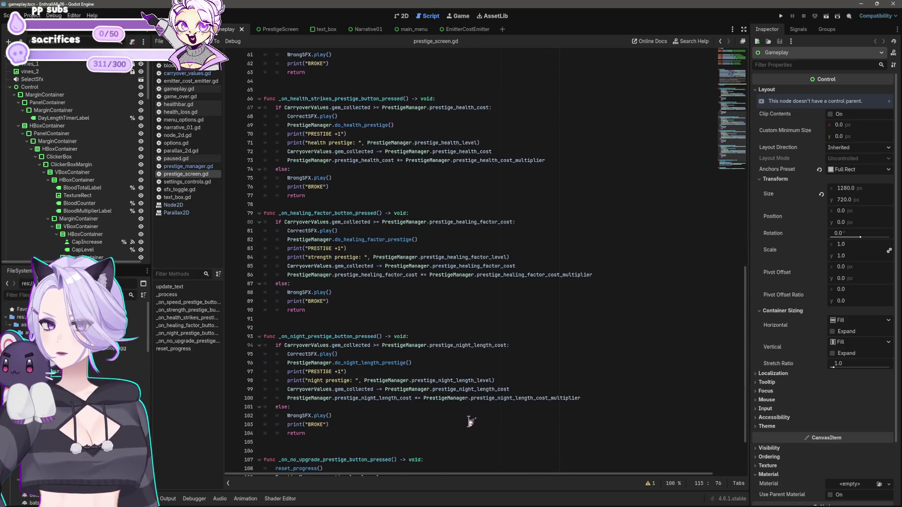
pyautogui.scroll(-3, 471, 421)
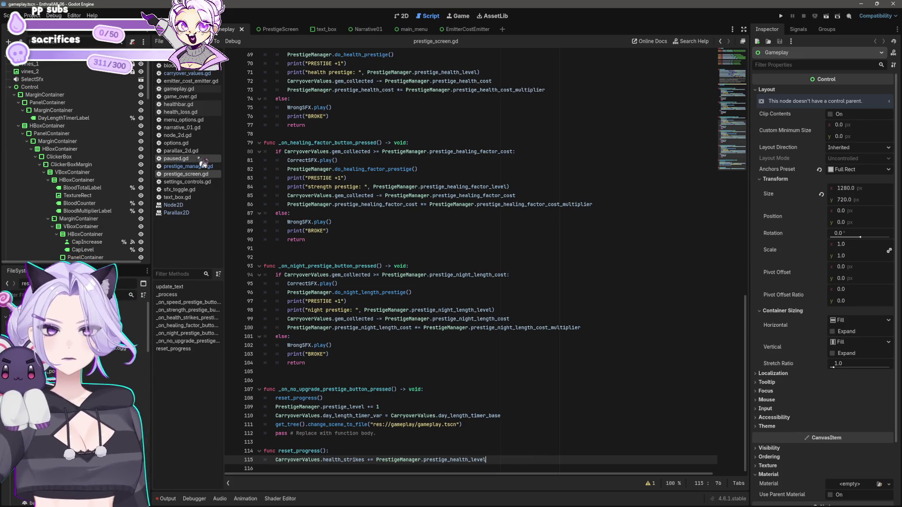
pyautogui.click(188, 167)
pyautogui.click(459, 248)
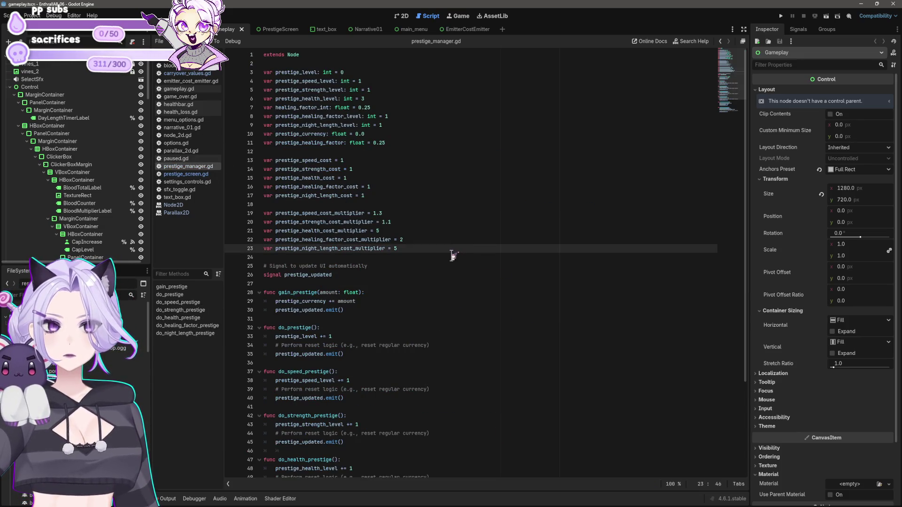
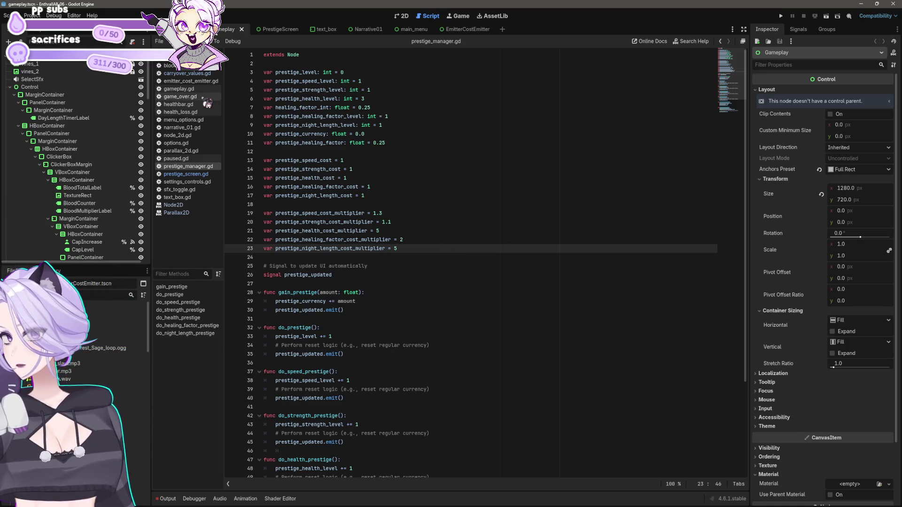
# In gameplay.gd, delete the var block from line 238 through lord_locked (blood, level, cost, gambling locks)
pyautogui.click(178, 89)
pyautogui.scroll(-5, 435, 376)
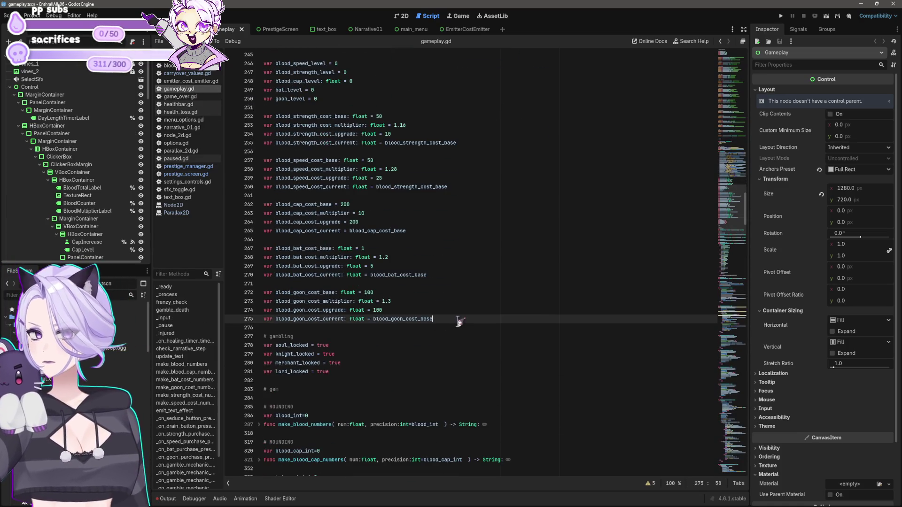
pyautogui.scroll(5, 423, 286)
pyautogui.scroll(-6, 394, 258)
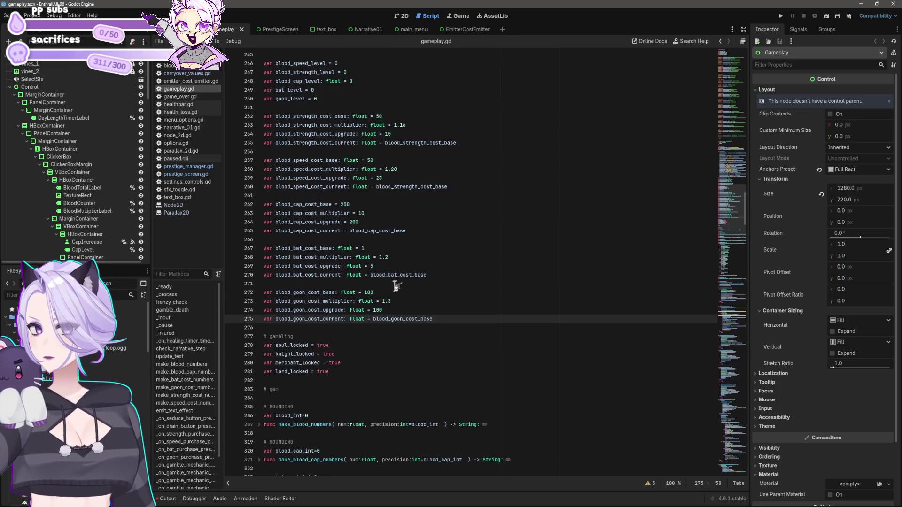
pyautogui.click(363, 371)
pyautogui.scroll(4, 339, 290)
pyautogui.scroll(3, 339, 289)
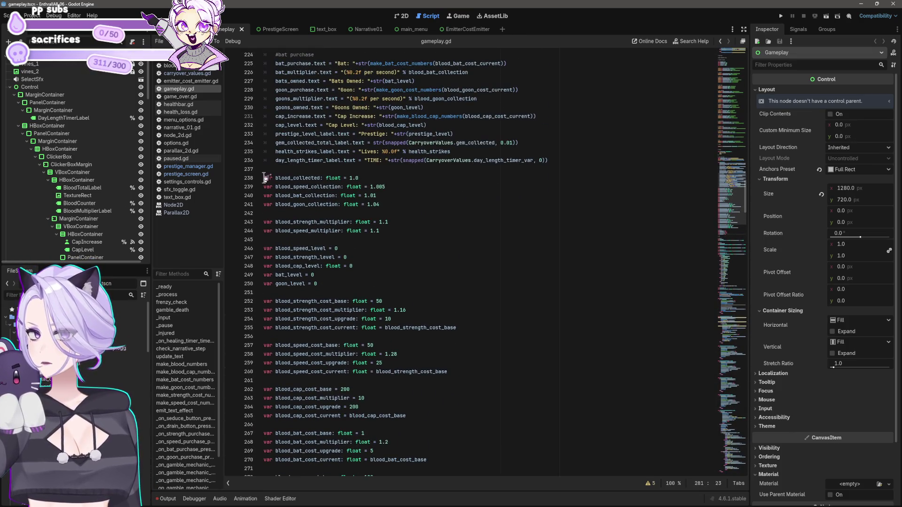
pyautogui.keyDown('shift'); pyautogui.click(264, 178); pyautogui.keyUp('shift')
pyautogui.scroll(20, 486, 254)
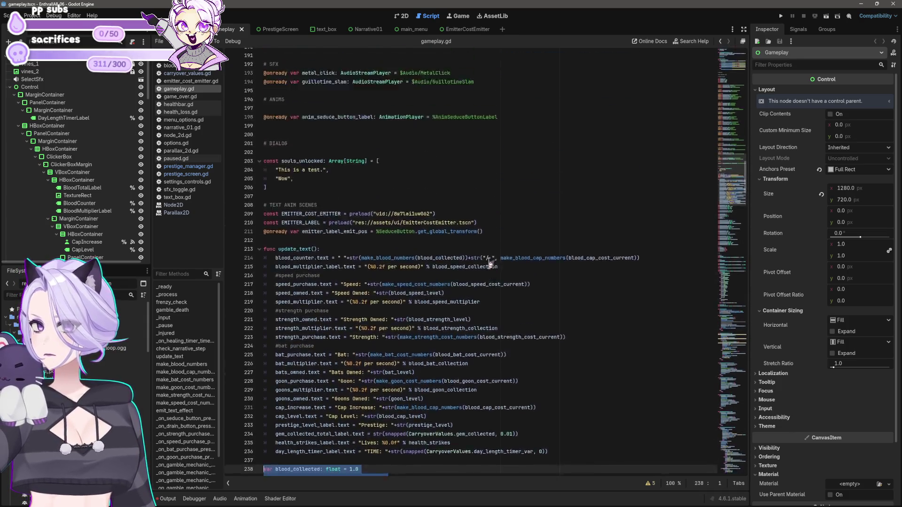
pyautogui.scroll(12, 492, 275)
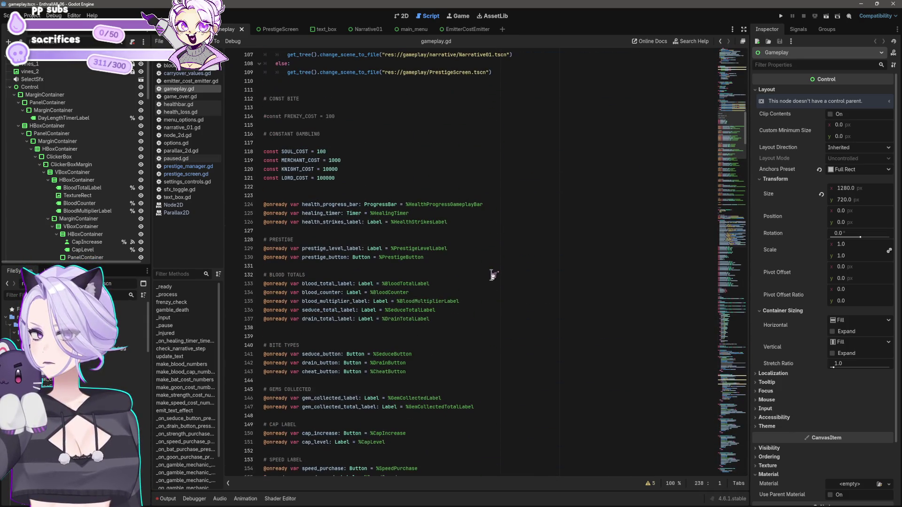
pyautogui.scroll(6, 492, 275)
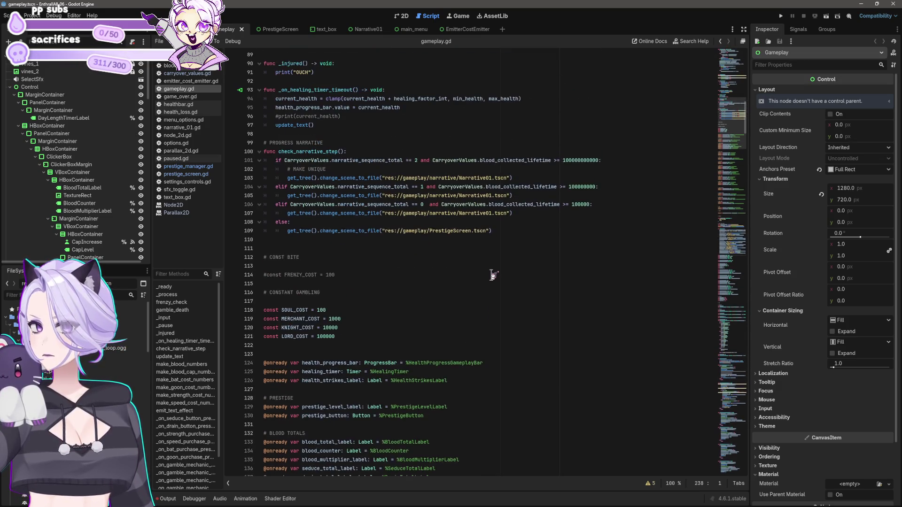
pyautogui.scroll(20, 492, 275)
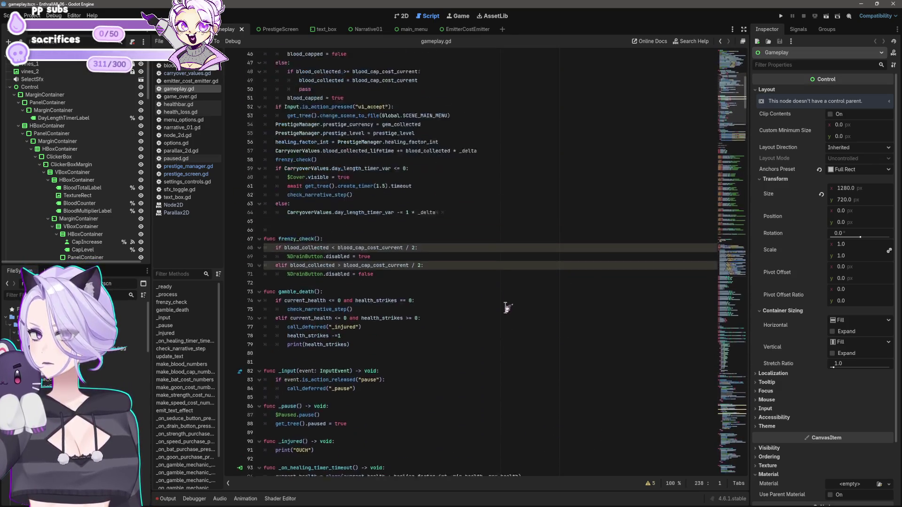
pyautogui.scroll(3, 509, 317)
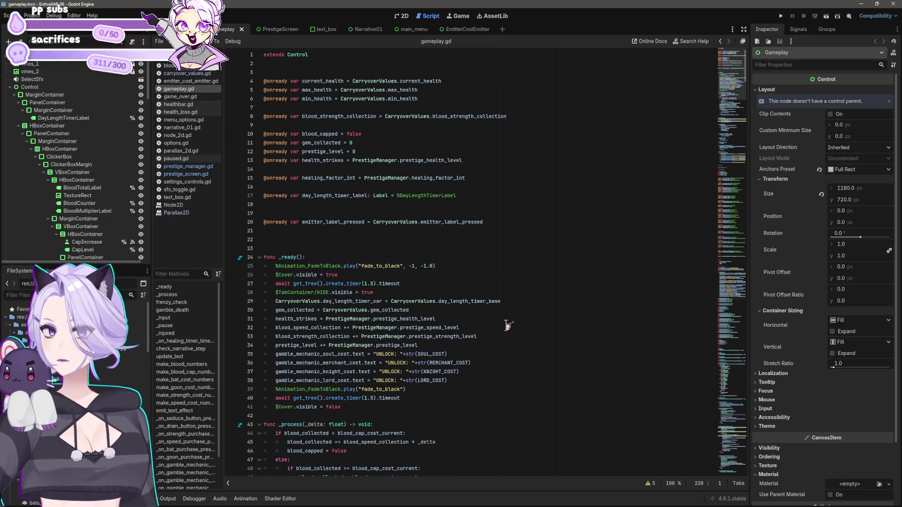
pyautogui.scroll(-20, 512, 324)
pyautogui.scroll(-20, 510, 326)
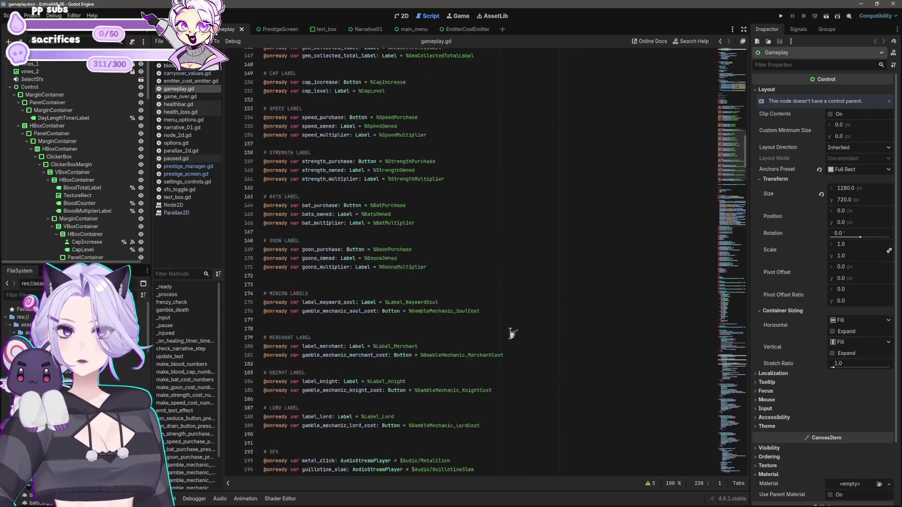
pyautogui.press('BackSpace')
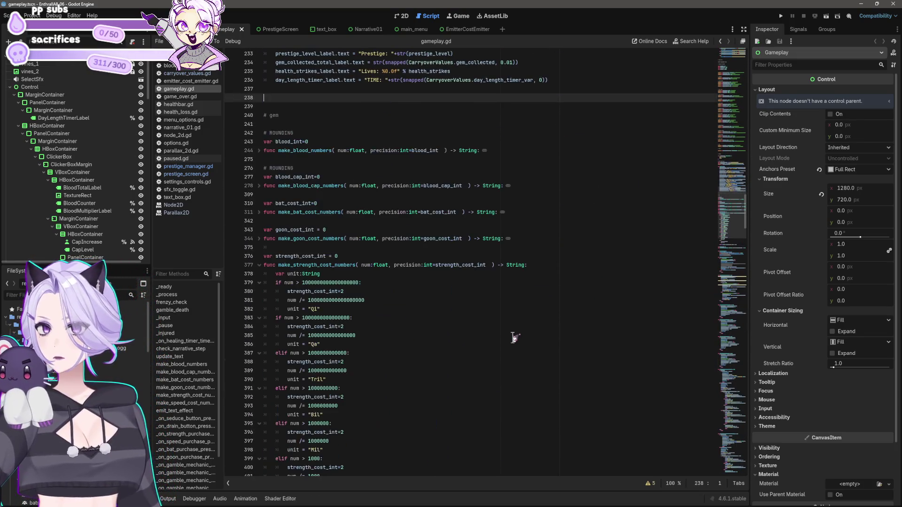
# Copy lines 3–46 of carryover_values.gd and paste them below the onready vars in gameplay.gd
pyautogui.press('Delete')
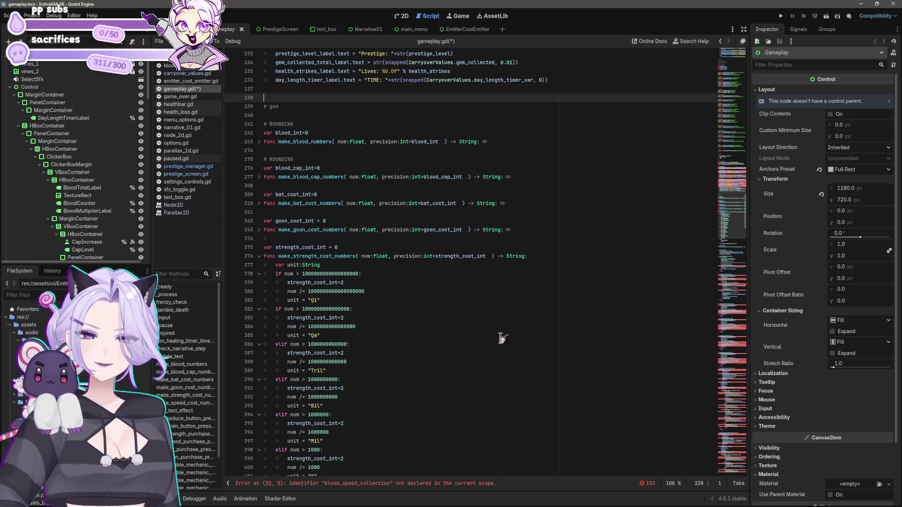
pyautogui.click(187, 73)
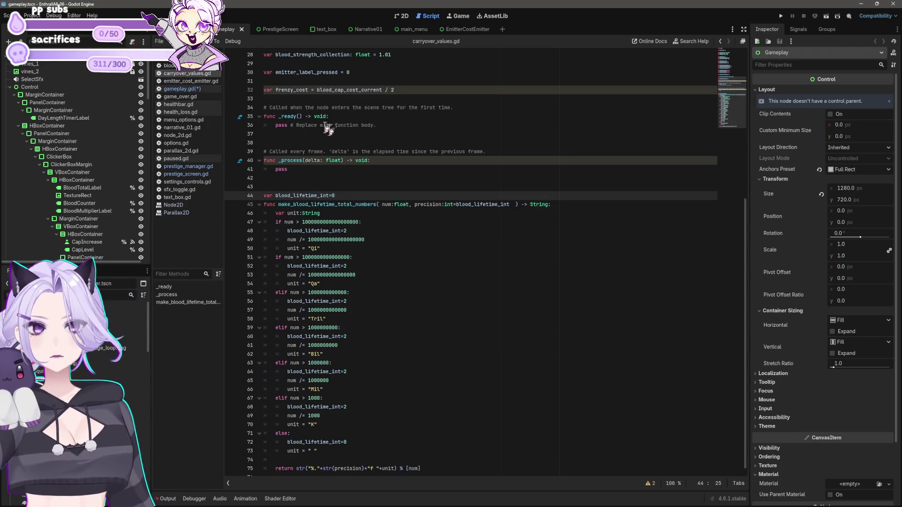
pyautogui.hotkey('ctrl', 'z')
pyautogui.click(341, 416)
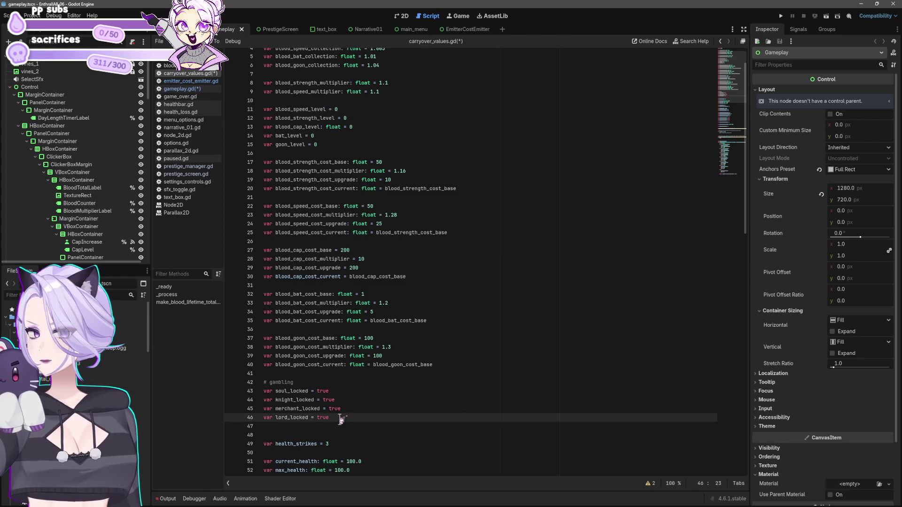
pyautogui.moveTo(341, 417)
pyautogui.mouseDown()
pyautogui.moveTo(261, 55)
pyautogui.moveTo(256, 72)
pyautogui.mouseUp()
pyautogui.hotkey('ctrl', 'c')
pyautogui.click(193, 89)
pyautogui.click(350, 226)
pyautogui.hotkey('ctrl', 'v')
pyautogui.scroll(-3, 397, 274)
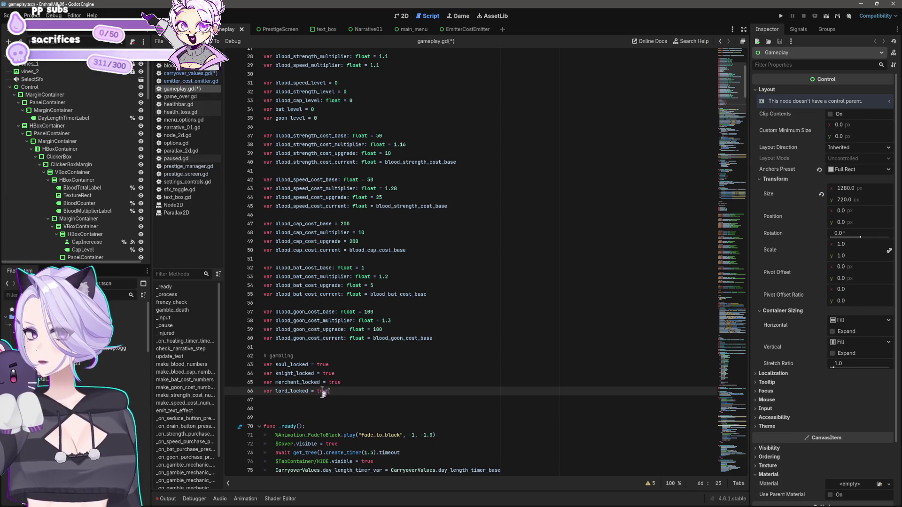
# Remove the blank lines before _ready and set soul_locked to CarryoverValues.soul_locked
pyautogui.press('Delete')
pyautogui.press('Delete')
pyautogui.press('Up')
pyautogui.press('Up')
pyautogui.press('Up')
pyautogui.press('Down')
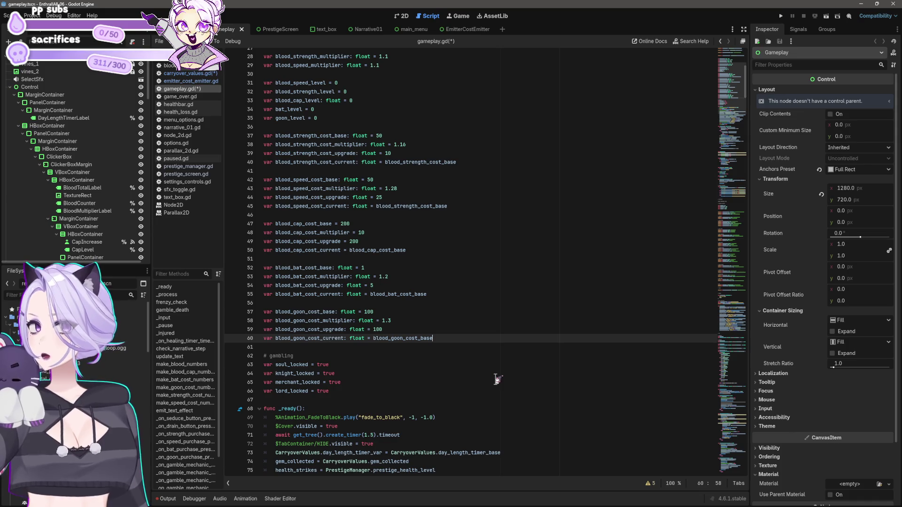
pyautogui.press('Down')
pyautogui.press('Down')
pyautogui.press('Down')
pyautogui.press('BackSpace')
pyautogui.press('BackSpace')
pyautogui.press('BackSpace')
pyautogui.write('car')
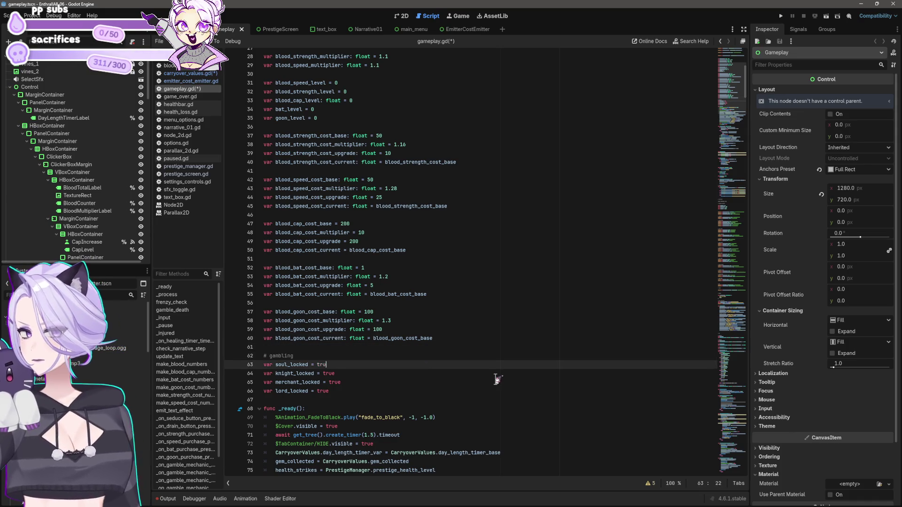
pyautogui.write('ryo')
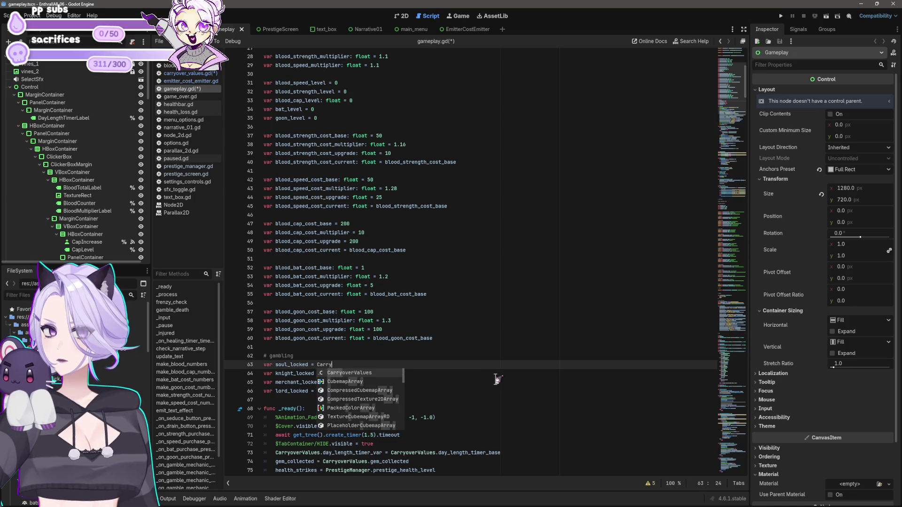
pyautogui.press('Return')
pyautogui.write('.s')
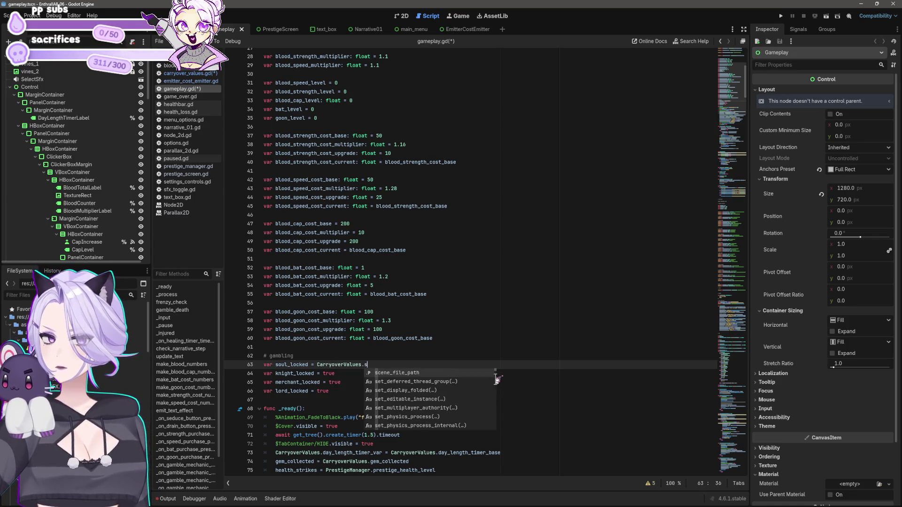
pyautogui.write('oul')
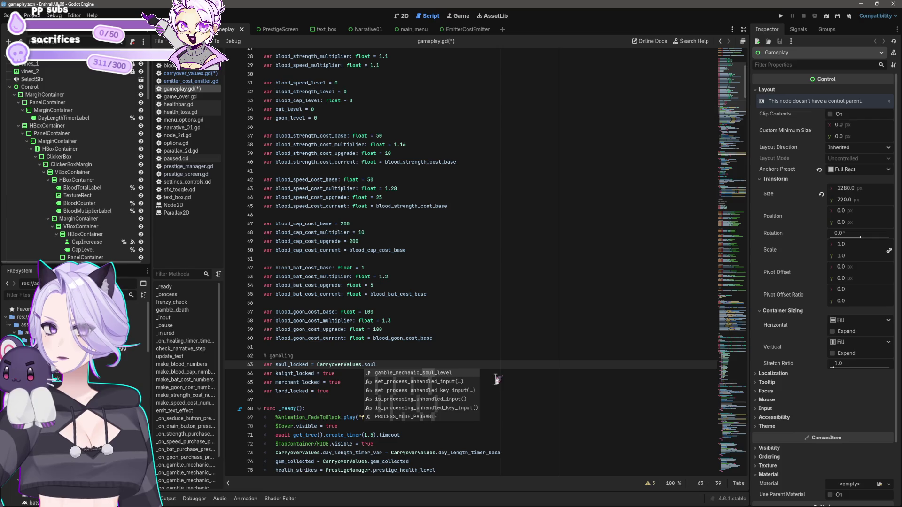
pyautogui.write('_locked')
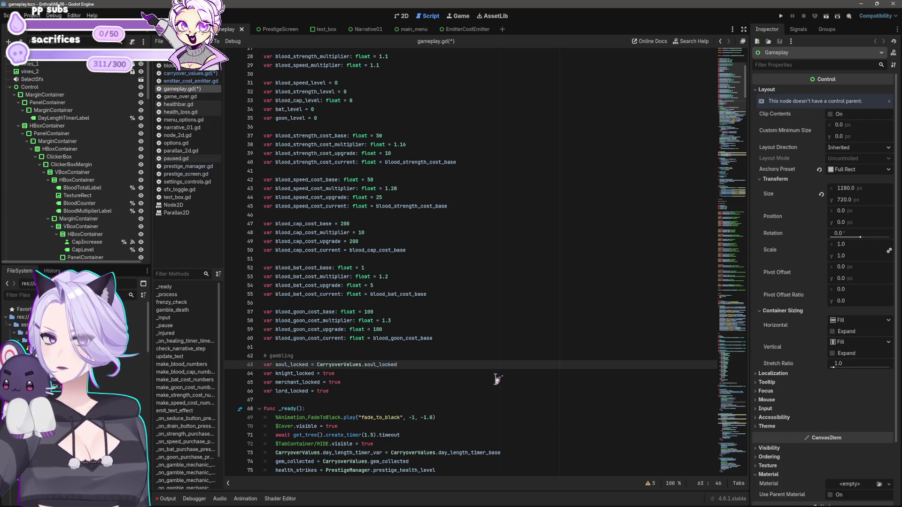
pyautogui.press('Down')
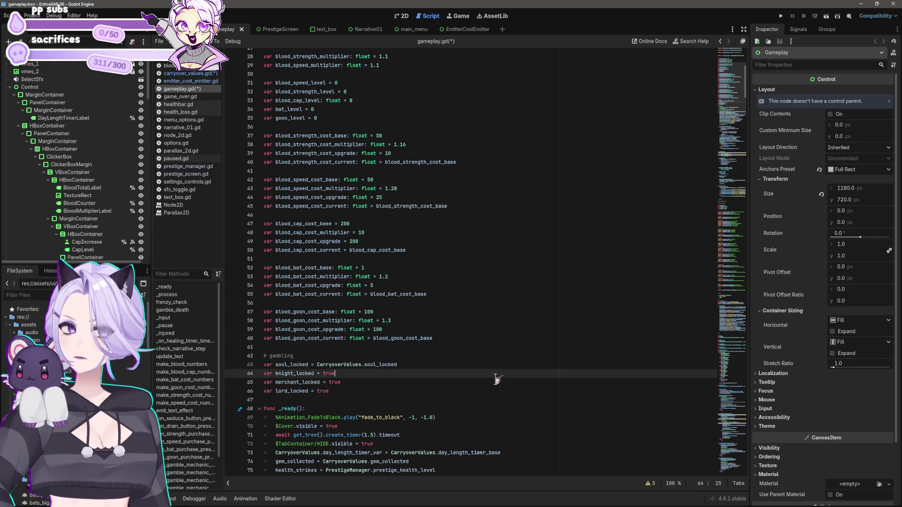
pyautogui.press('Up')
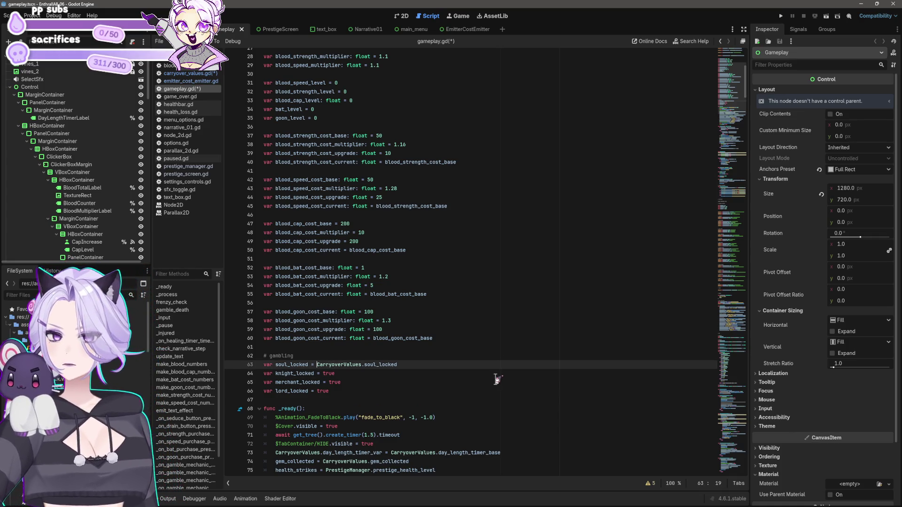
# Set knight_locked, merchant_locked and lord_locked to their CarryoverValues counterparts instead of true
pyautogui.doubleClick(360, 365)
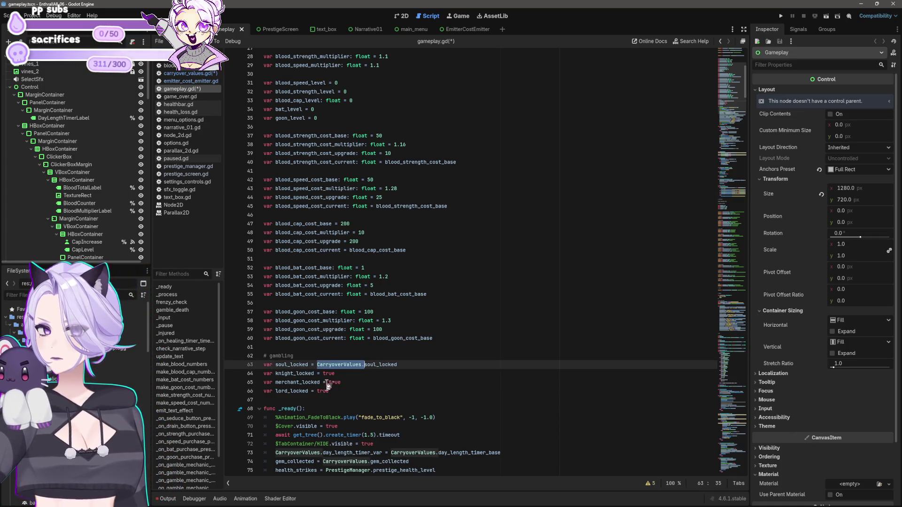
pyautogui.hotkey('ctrl', 'c')
pyautogui.doubleClick(328, 374)
pyautogui.hotkey('ctrl', 'v')
pyautogui.write('.')
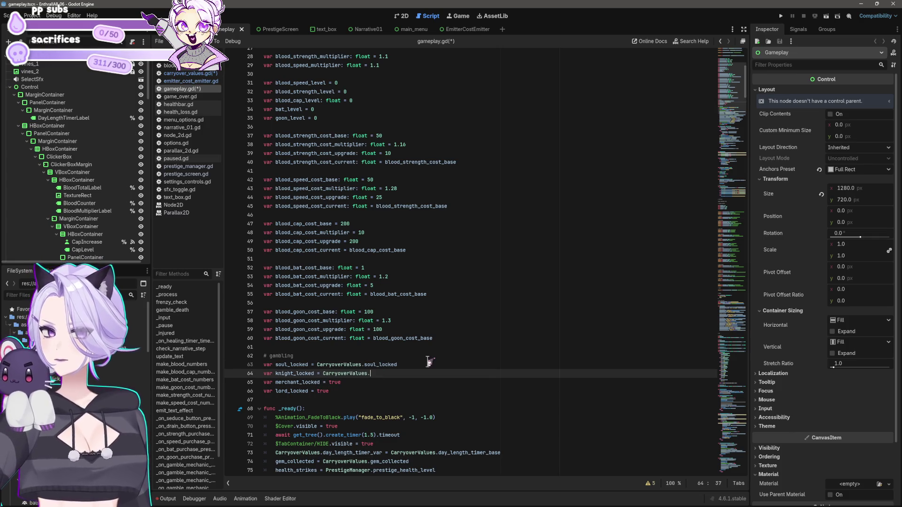
pyautogui.write('knight_locked')
pyautogui.press('Down')
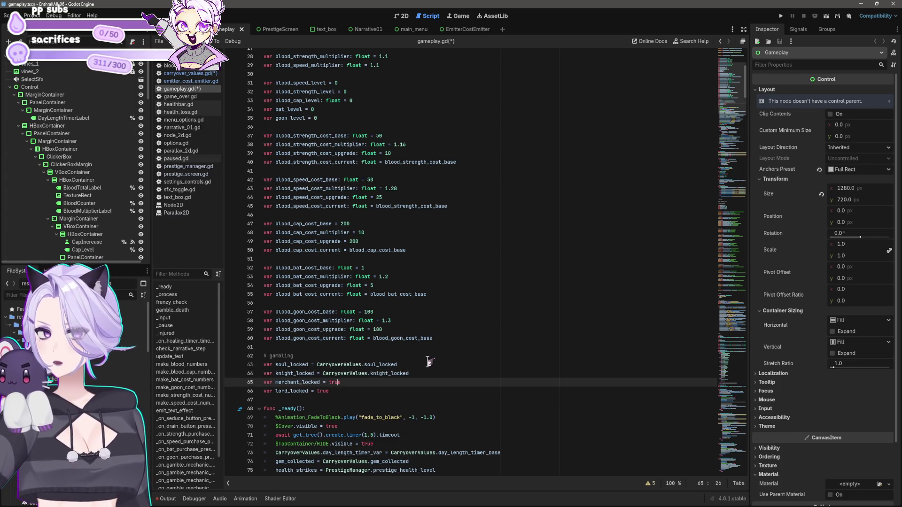
pyautogui.press('BackSpace')
pyautogui.press('Delete')
pyautogui.press('Delete')
pyautogui.press('Delete')
pyautogui.hotkey('ctrl', 'v')
pyautogui.write('.')
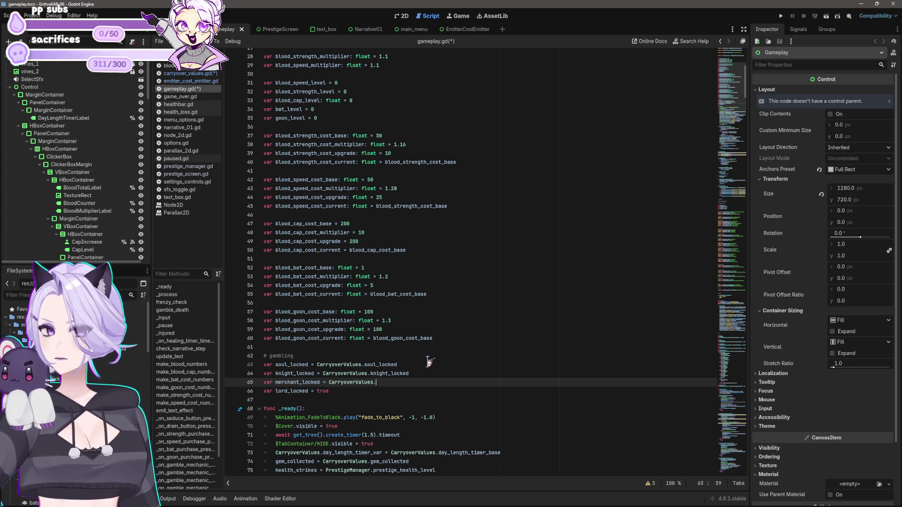
pyautogui.write('merchant_locked')
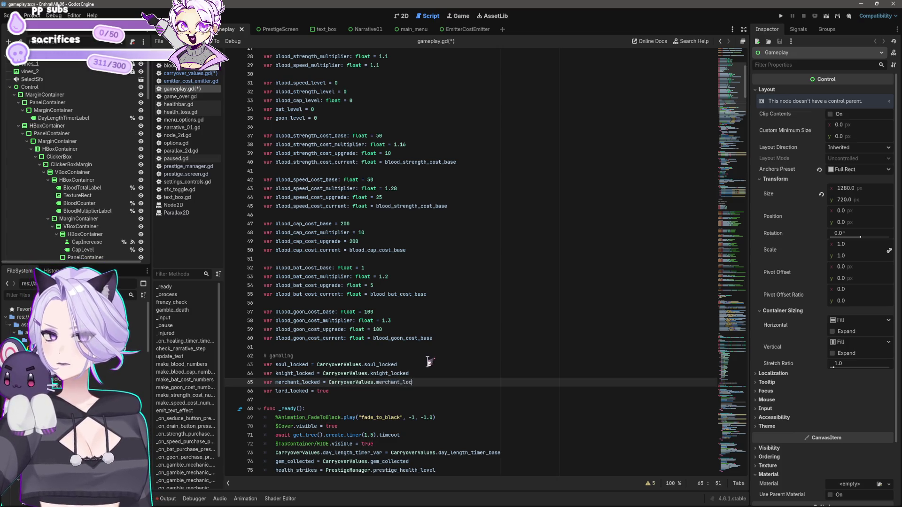
pyautogui.press('Down')
pyautogui.press('BackSpace')
pyautogui.press('BackSpace')
pyautogui.press('BackSpace')
pyautogui.hotkey('ctrl', 'v')
pyautogui.write('.')
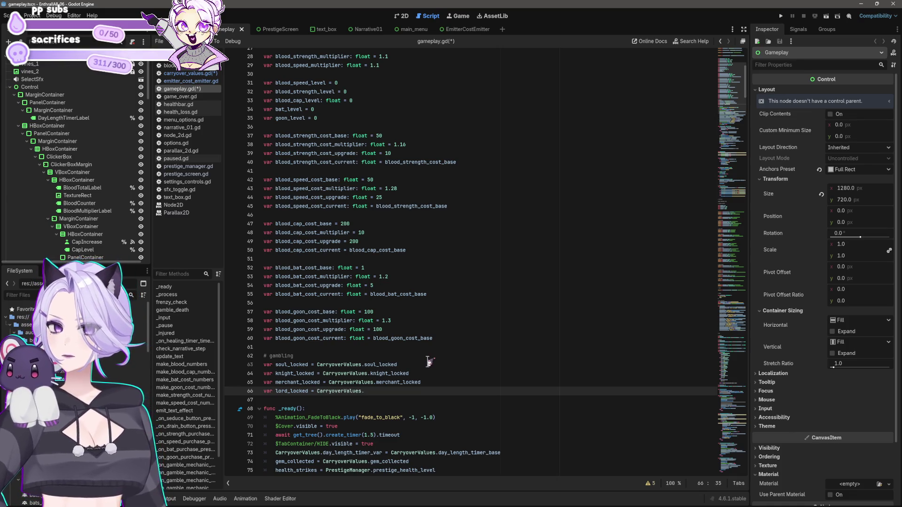
pyautogui.write('lord_locked')
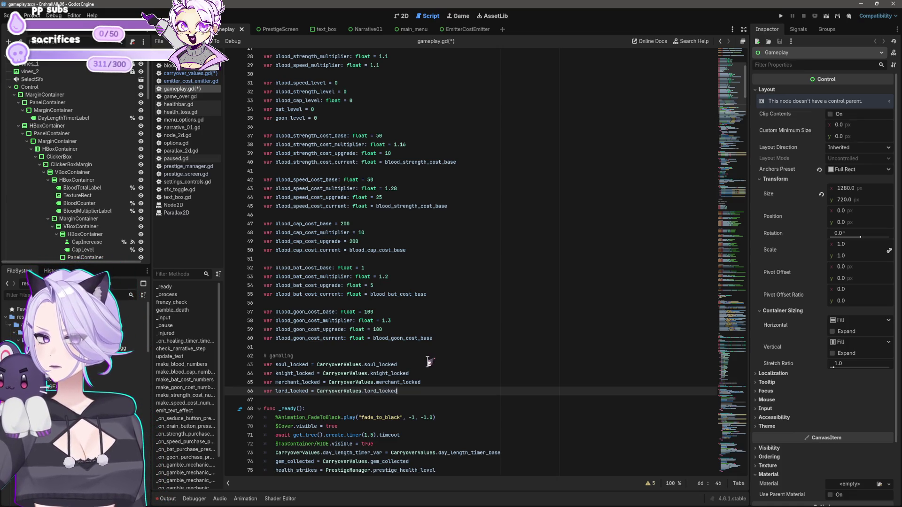
pyautogui.press('Up')
pyautogui.press('Up')
pyautogui.press('Up')
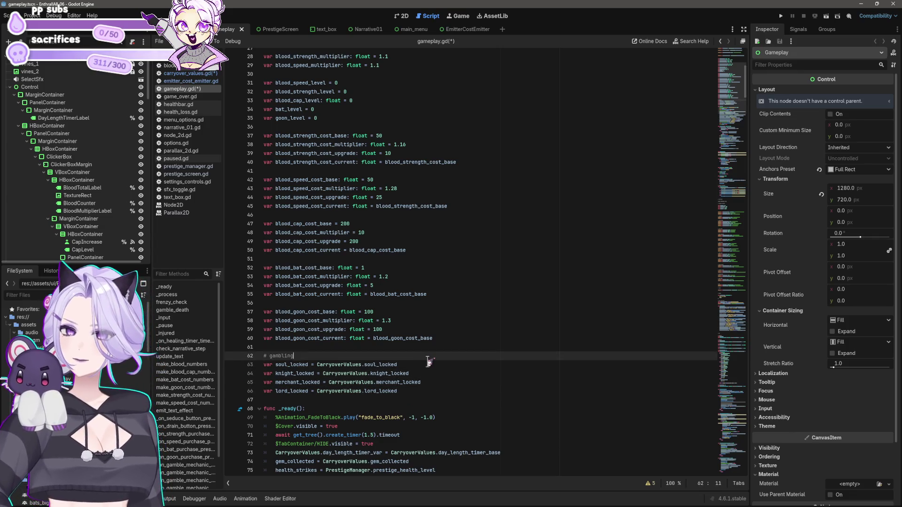
# Replace the hard-coded 100 on line 59 with CarryoverValues.blood_goon_cost_upgrade and begin editing line 60
pyautogui.press('Delete')
pyautogui.press('Delete')
pyautogui.press('Delete')
pyautogui.write('CarryoverValues.')
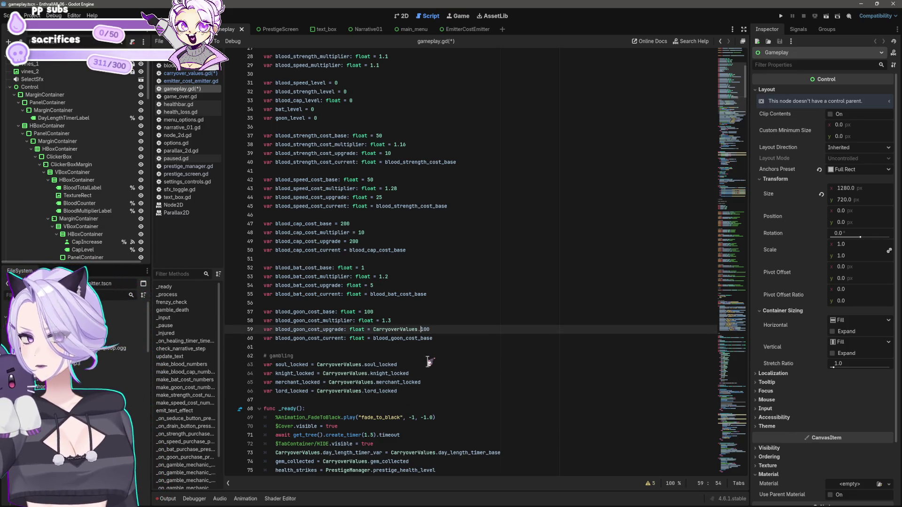
pyautogui.moveTo(276, 330); pyautogui.dragTo(344, 334)
pyautogui.hotkey('ctrl', 'c')
pyautogui.click(455, 329)
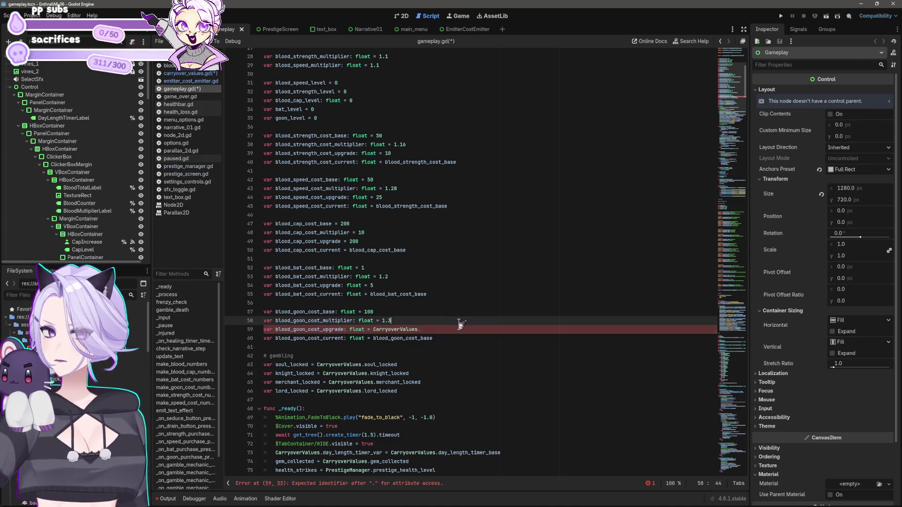
pyautogui.hotkey('ctrl', 'v')
pyautogui.click(422, 338)
pyautogui.click(374, 338)
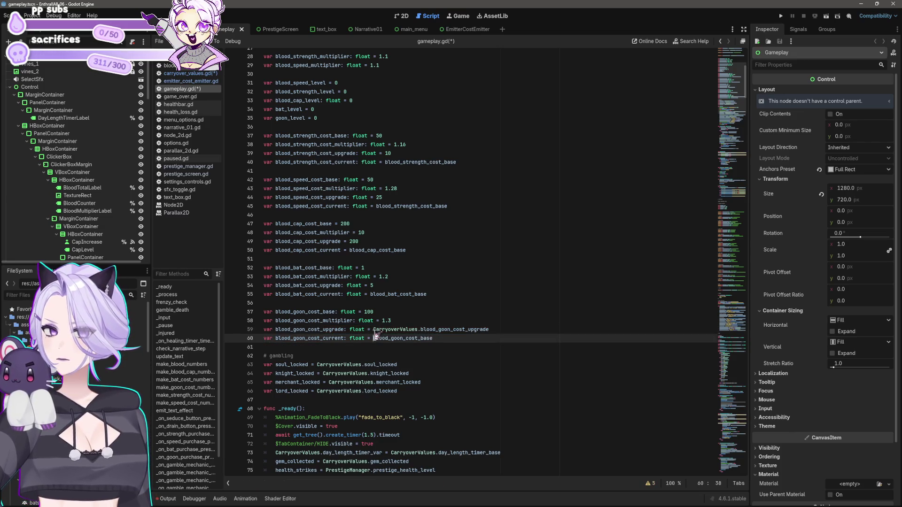
pyautogui.keyDown('shift'); pyautogui.click(460, 338); pyautogui.keyUp('shift')
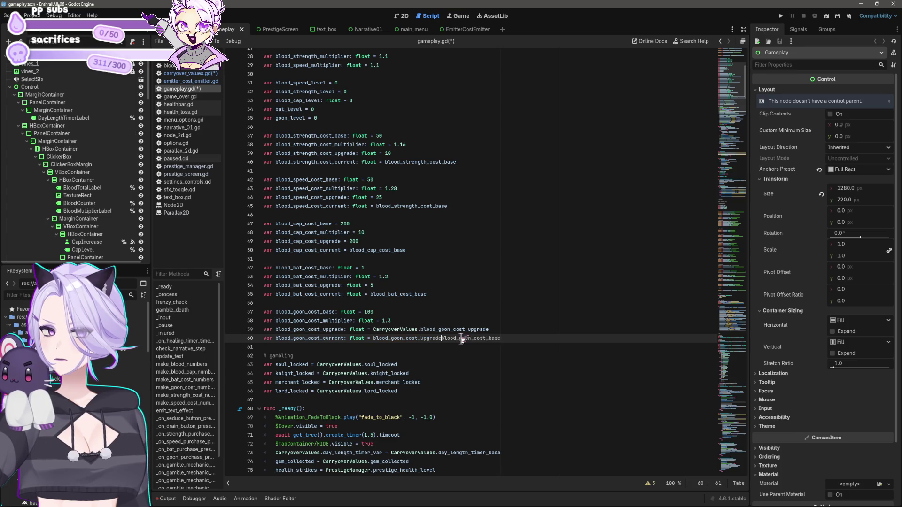
pyautogui.hotkey('ctrl', 'v')
pyautogui.write('.blood_cost')
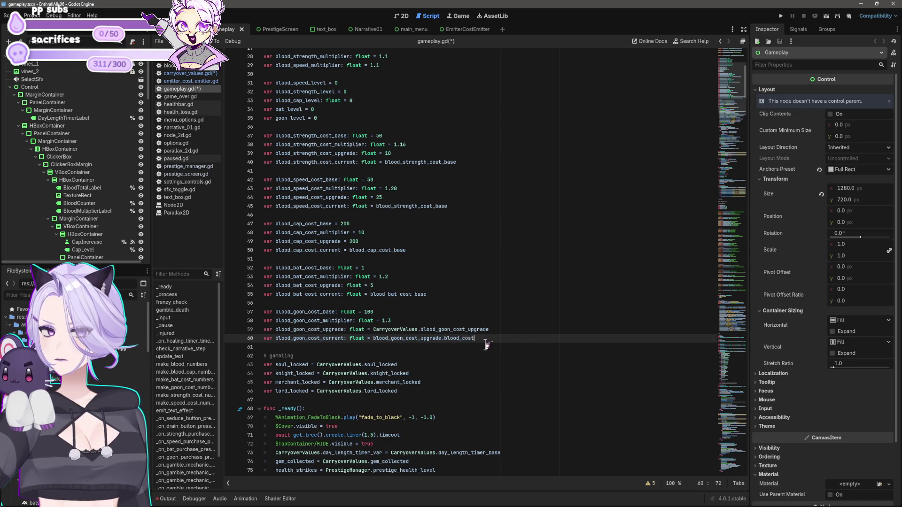
pyautogui.press('Return')
pyautogui.hotkey('ctrl', 'Left')
pyautogui.press('BackSpace')
pyautogui.write('.')
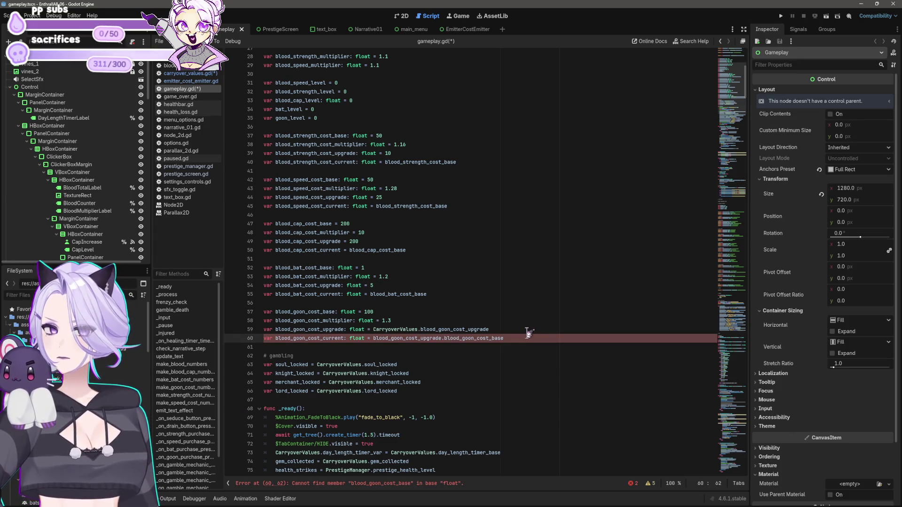
# Undo a mistaken paste and make line 60 reference CarryoverValues.blood_goon_cost_base
pyautogui.click(421, 330)
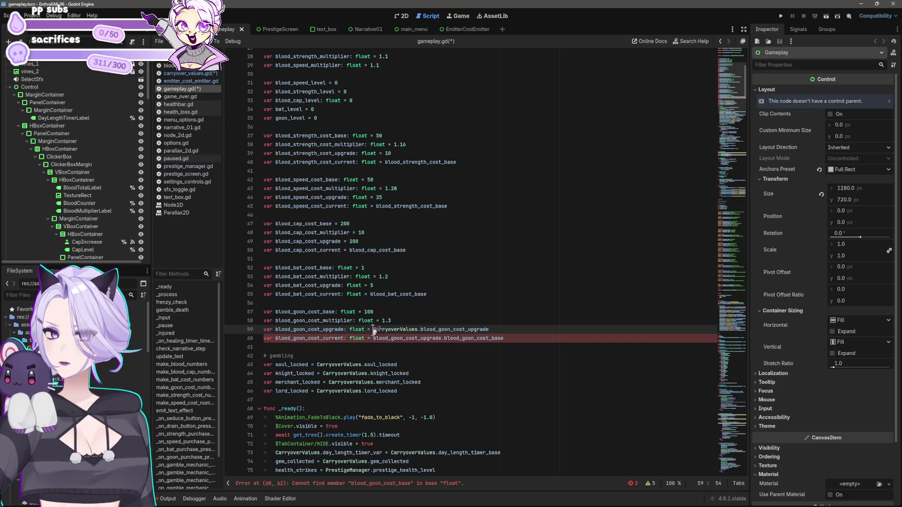
pyautogui.moveTo(374, 339)
pyautogui.mouseDown()
pyautogui.moveTo(457, 339)
pyautogui.moveTo(446, 342)
pyautogui.mouseUp()
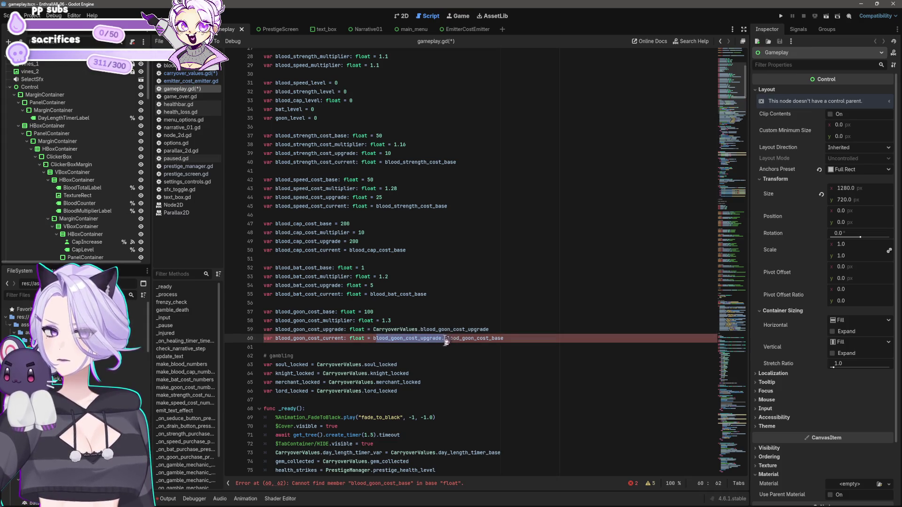
pyautogui.hotkey('ctrl', 'v')
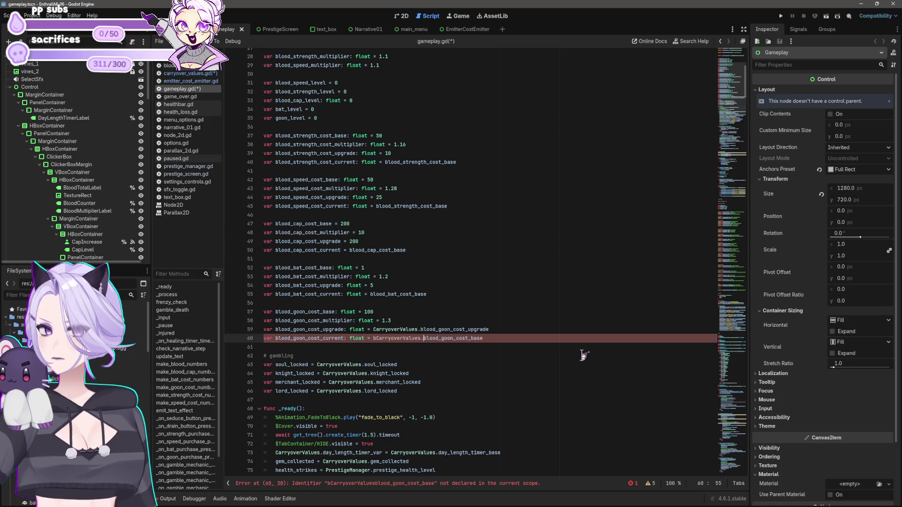
pyautogui.hotkey('ctrl', 'z')
pyautogui.hotkey('ctrl', 'z')
pyautogui.hotkey('ctrl', 'z')
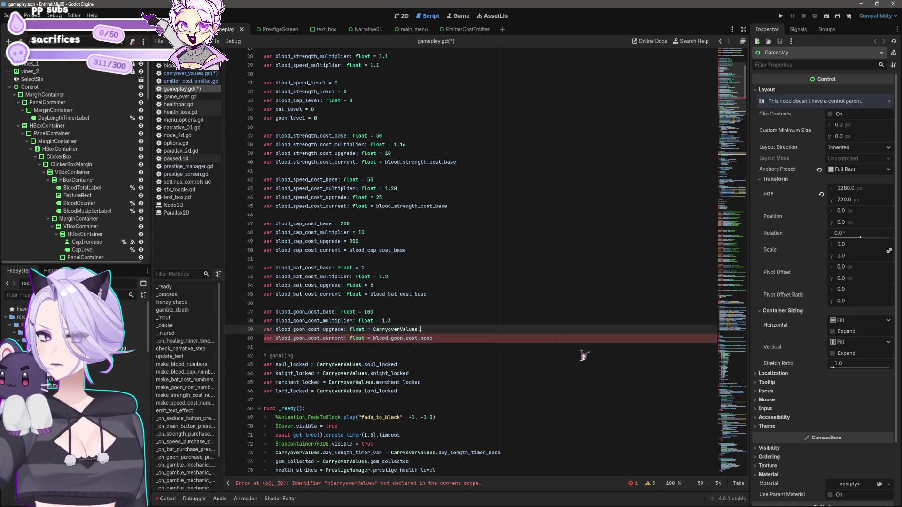
pyautogui.hotkey('ctrl', 'v')
pyautogui.press('Down')
pyautogui.hotkey('ctrl', 'v')
# Point the goon multiplier and base cost at CarryoverValues.blood_goon_cost_multiplier and blood_goon_cost_base, then save
pyautogui.press('Up')
pyautogui.press('Up')
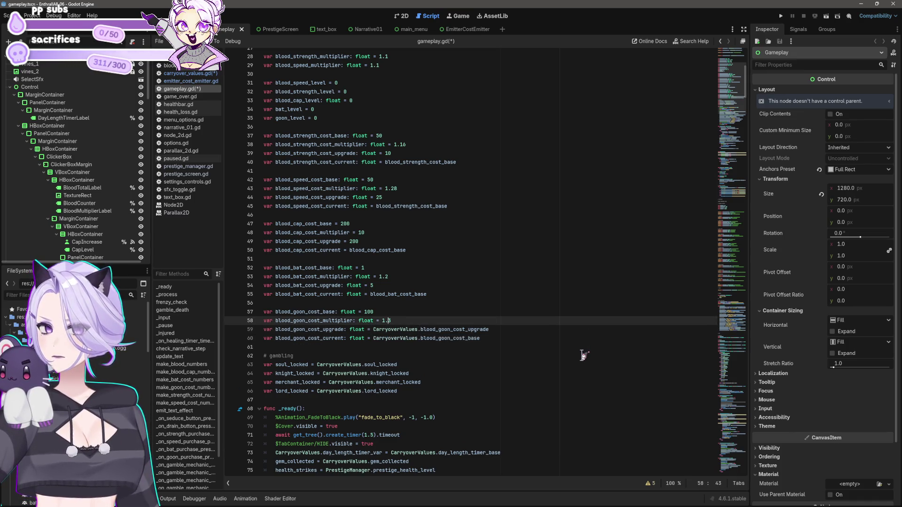
pyautogui.hotkey('ctrl', 'v')
pyautogui.press('Delete')
pyautogui.press('Delete')
pyautogui.press('Delete')
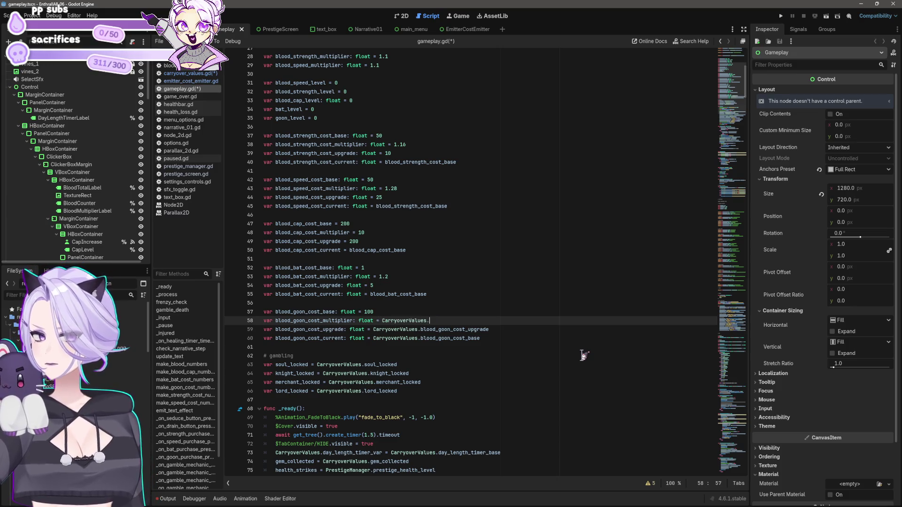
pyautogui.write('blood_goon_cost_mu')
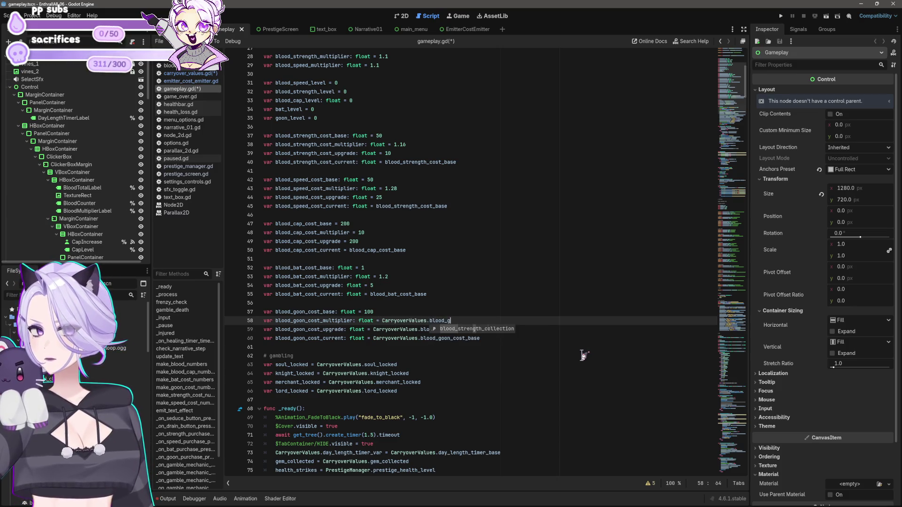
pyautogui.write('ltiplier')
pyautogui.press('Up')
pyautogui.press('BackSpace')
pyautogui.press('BackSpace')
pyautogui.press('BackSpace')
pyautogui.hotkey('ctrl', 'v')
pyautogui.write('blood_goon_')
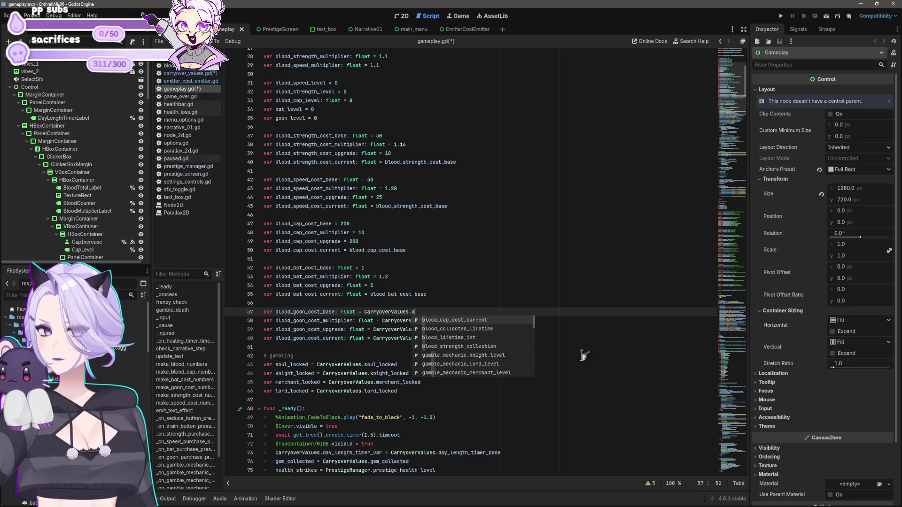
pyautogui.write('cost_base')
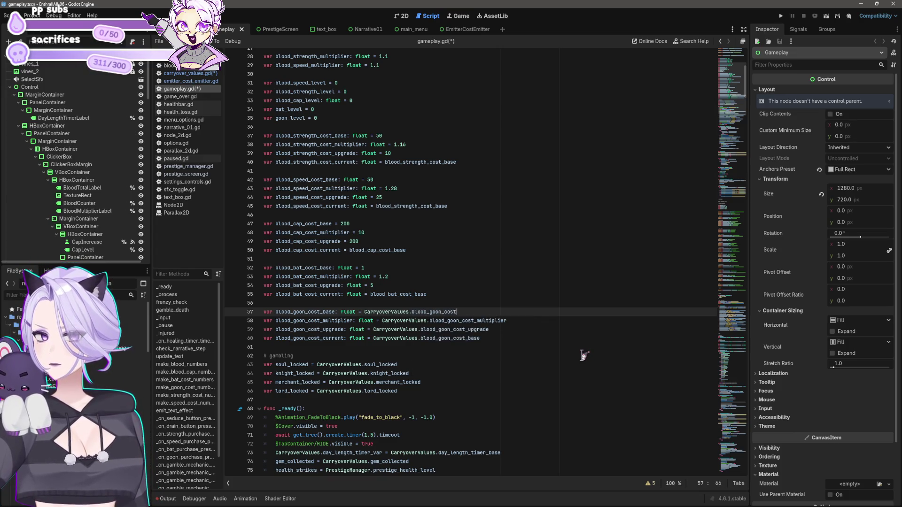
pyautogui.hotkey('ctrl', 's')
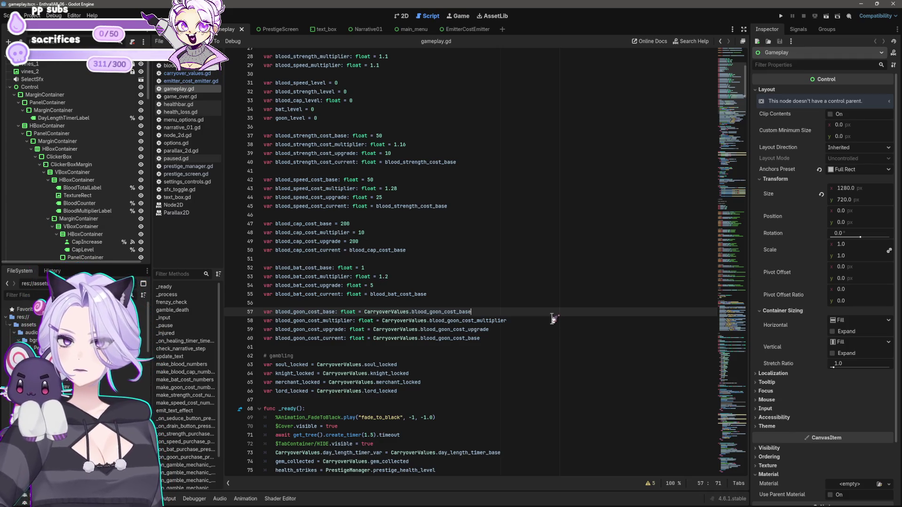
# Point bat cost lines 52–55 at CarryoverValues bat base, multiplier and upgrade values
pyautogui.click(371, 294)
pyautogui.hotkey('ctrl', 'v')
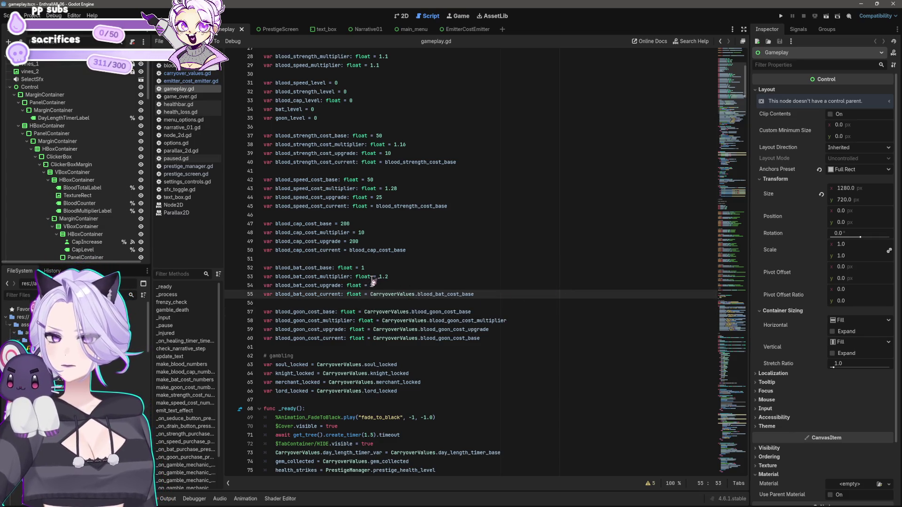
pyautogui.click(375, 285)
pyautogui.press('BackSpace')
pyautogui.write('5')
pyautogui.write('CarryoverValues.')
pyautogui.write('lood_ba')
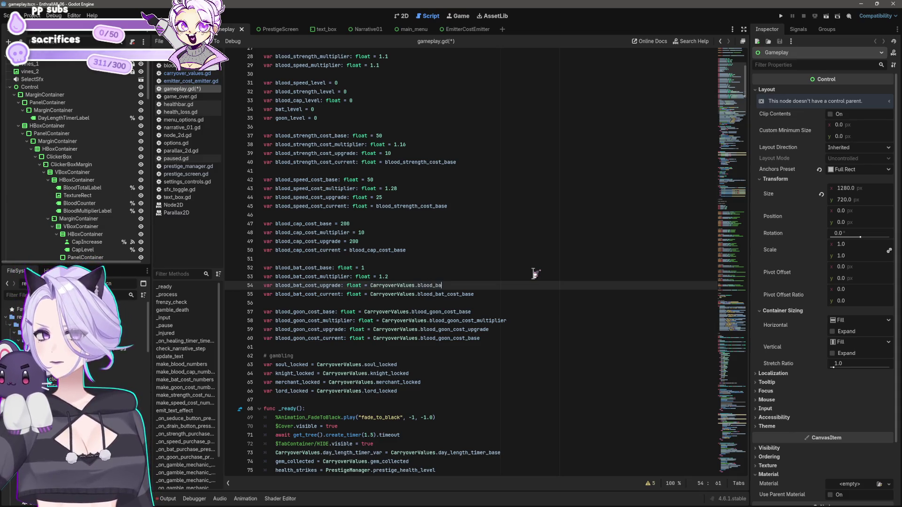
pyautogui.write('ost_upgrade')
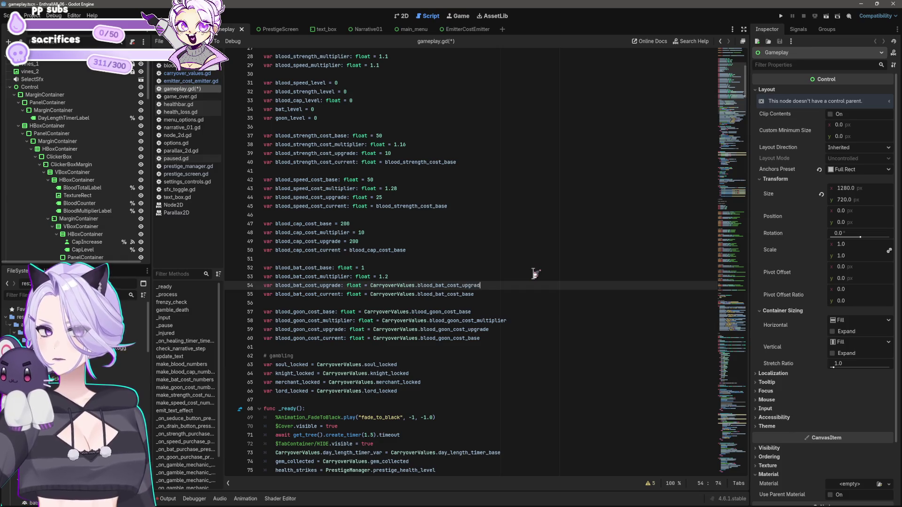
pyautogui.click(535, 274)
pyautogui.write('CarryoverValues.')
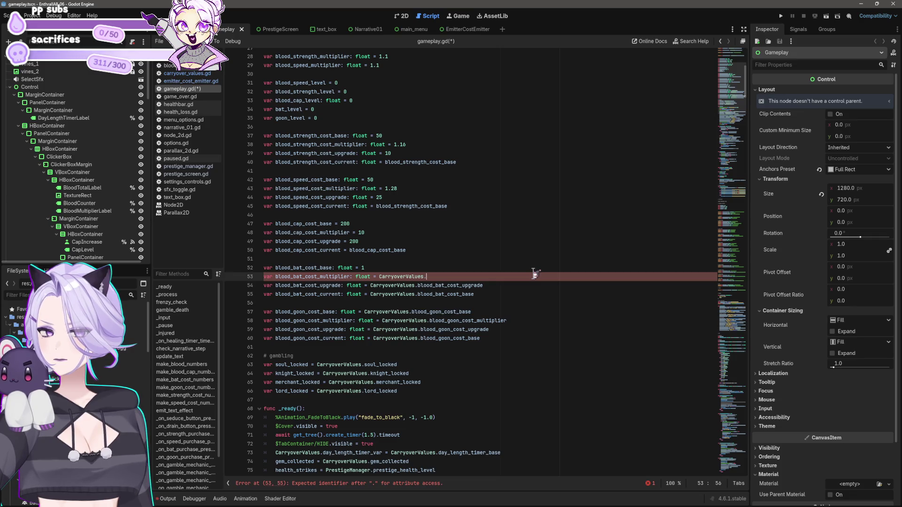
pyautogui.write('blood_bat_cos')
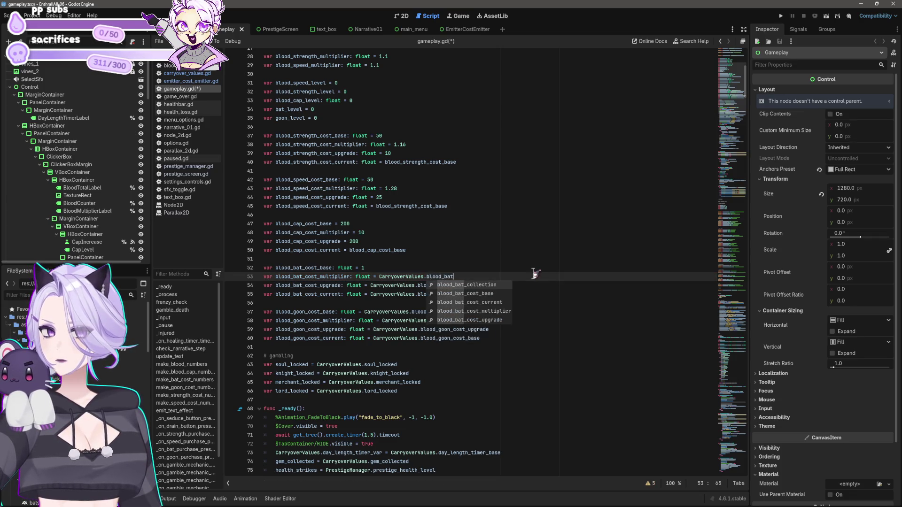
pyautogui.write('t_m')
pyautogui.press('Return')
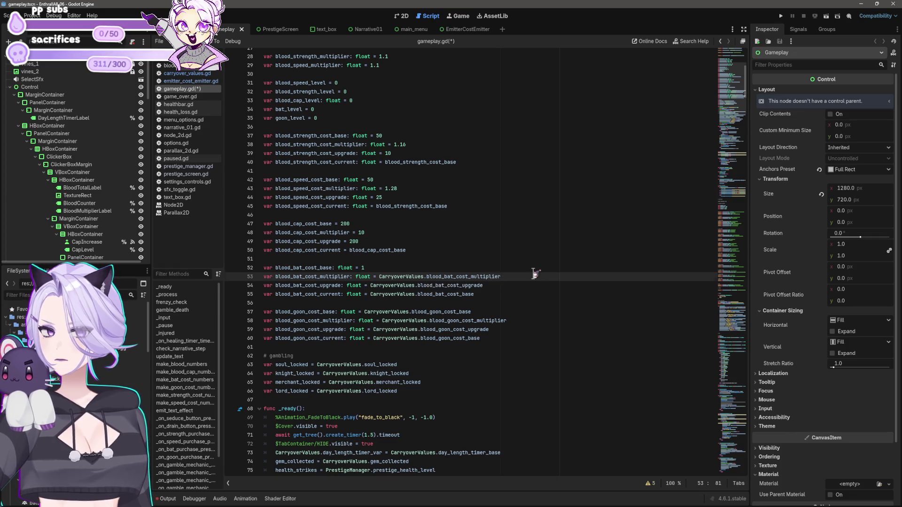
pyautogui.press('Up')
pyautogui.press('BackSpace')
pyautogui.write('CarryoverValues.')
pyautogui.write('blood_bat_co')
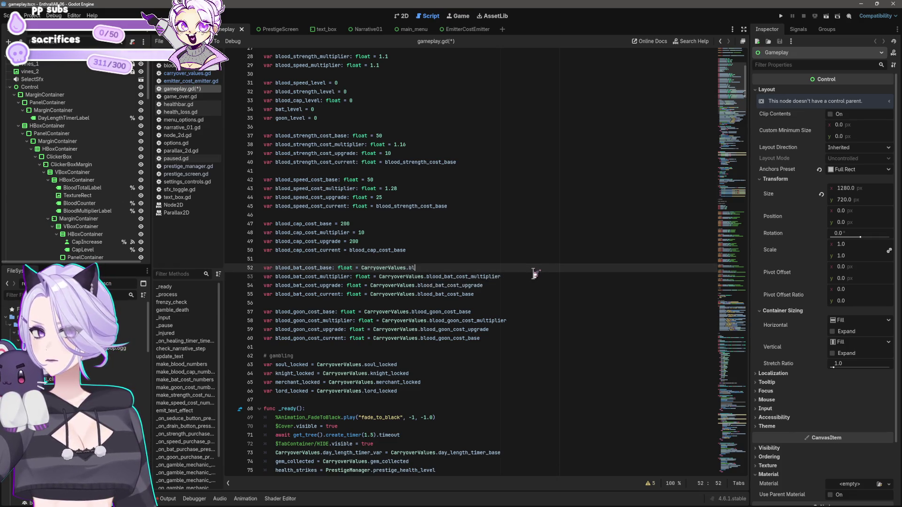
pyautogui.write('st_base')
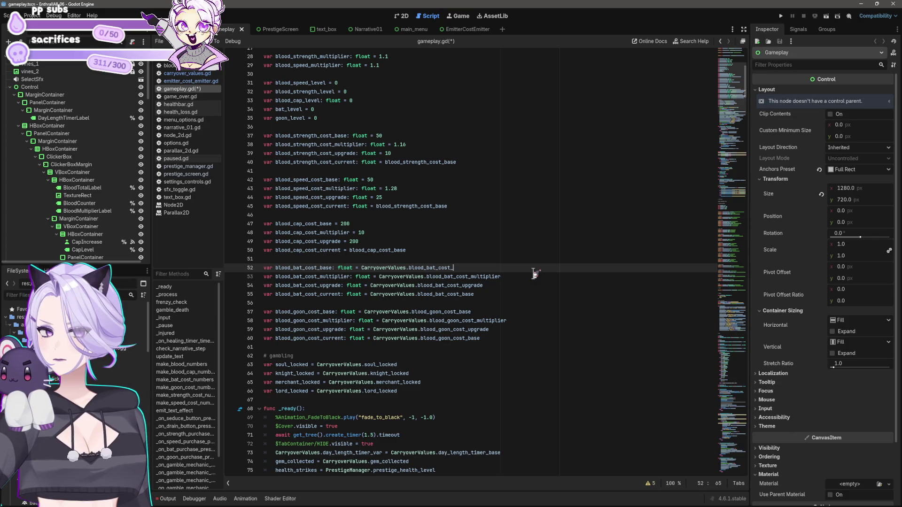
pyautogui.press('Up')
pyautogui.press('Up')
# Point cap cost lines 47–50 at CarryoverValues.blood_cap_cost_base, blood_cap_cost_multiplier and blood_cap_cost_upgrade
pyautogui.hotkey('shift', 'Left')
pyautogui.hotkey('shift', 'Left')
pyautogui.hotkey('shift', 'Left')
pyautogui.press('Left')
pyautogui.write('CarryoverValues.')
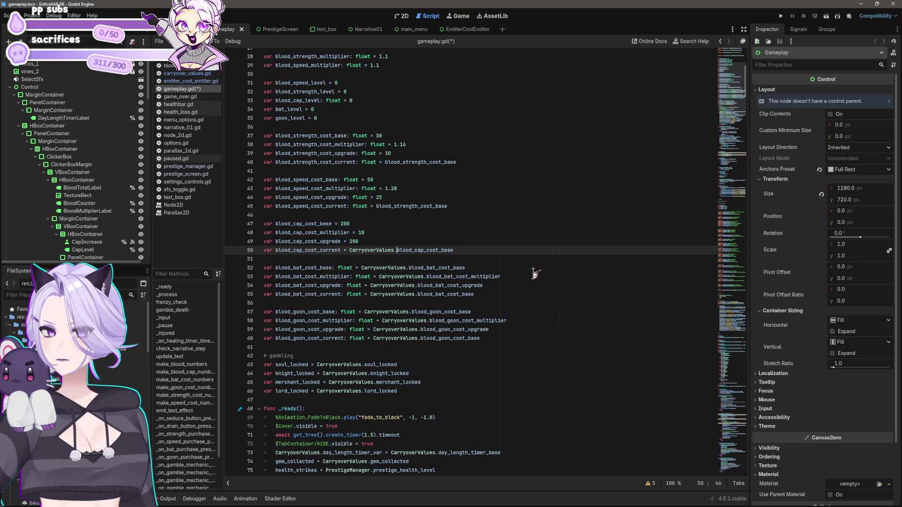
pyautogui.press('Up')
pyautogui.press('BackSpace')
pyautogui.press('BackSpace')
pyautogui.press('BackSpace')
pyautogui.write('CarryoverValues.blood_cap_cost_upgrade')
pyautogui.press('Up')
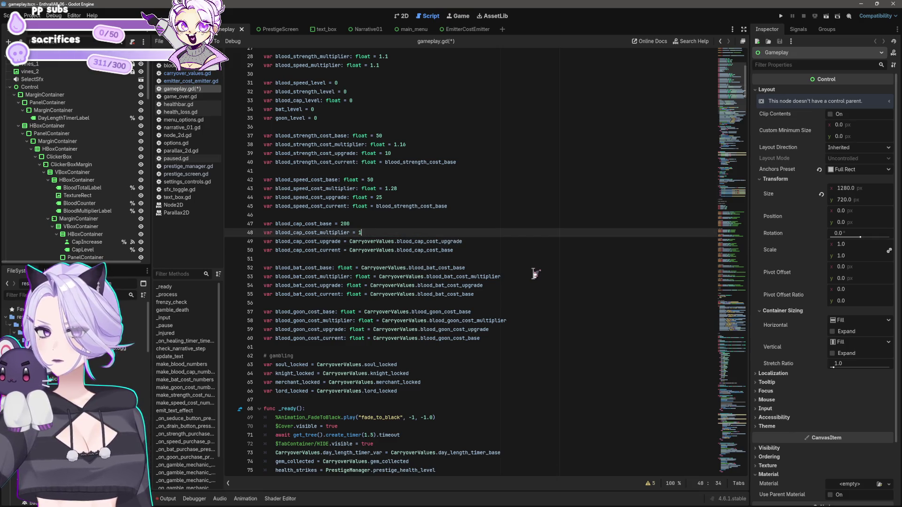
pyautogui.press('BackSpace')
pyautogui.write('CarryoverValues.blood_cap_')
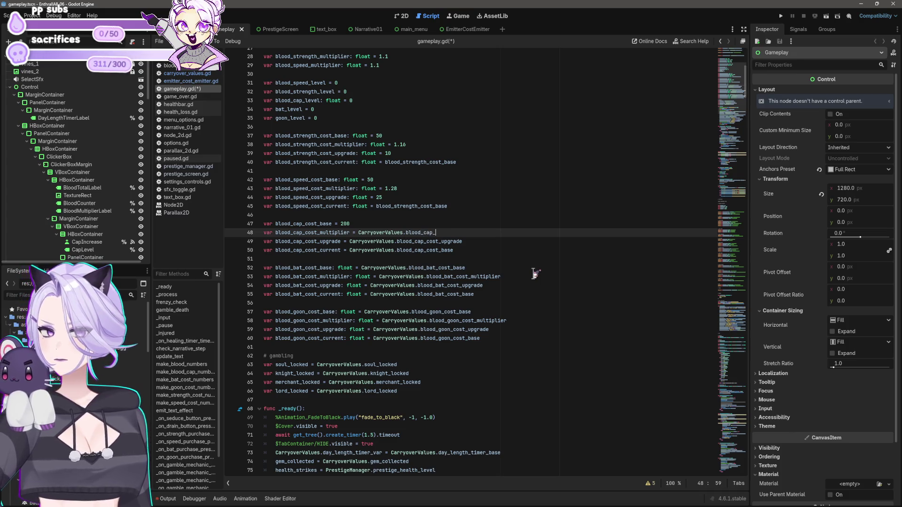
pyautogui.press('Return')
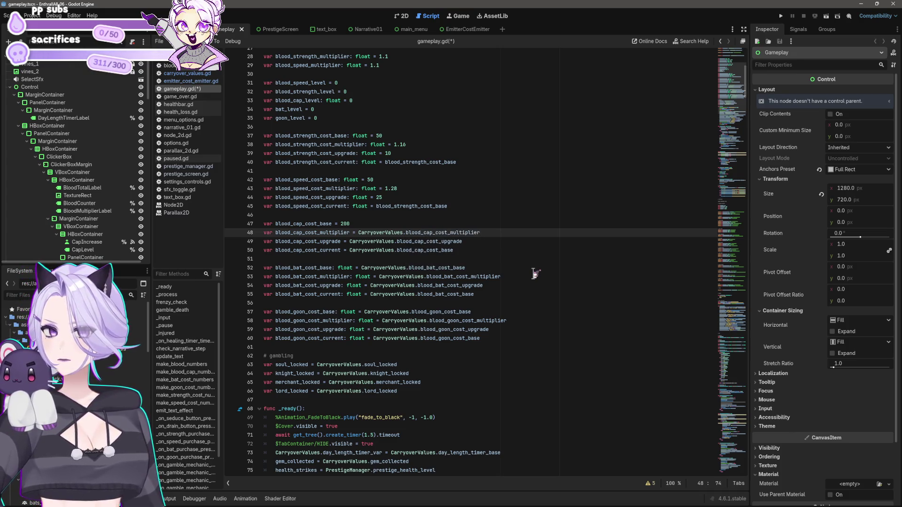
pyautogui.press('Up')
pyautogui.press('BackSpace')
pyautogui.press('BackSpace')
pyautogui.press('BackSpace')
pyautogui.write('CarryoverValues.b')
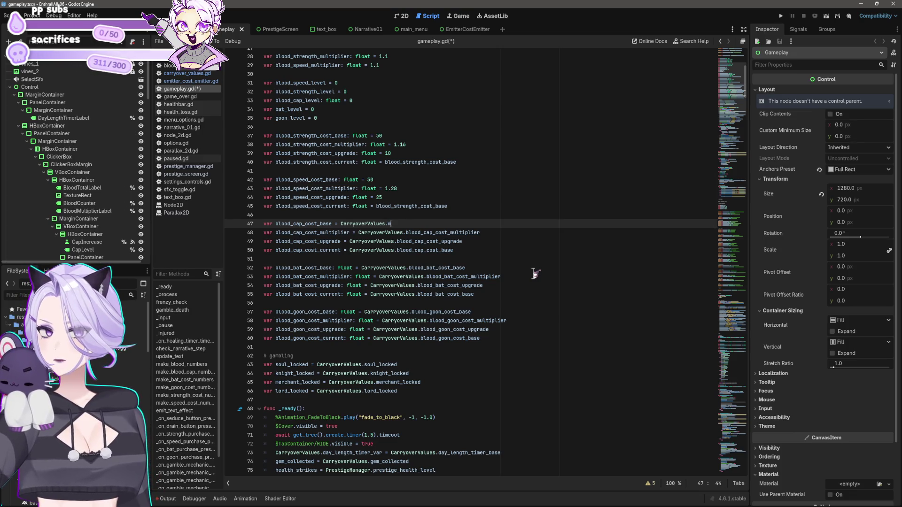
pyautogui.write('lood_cap_cost')
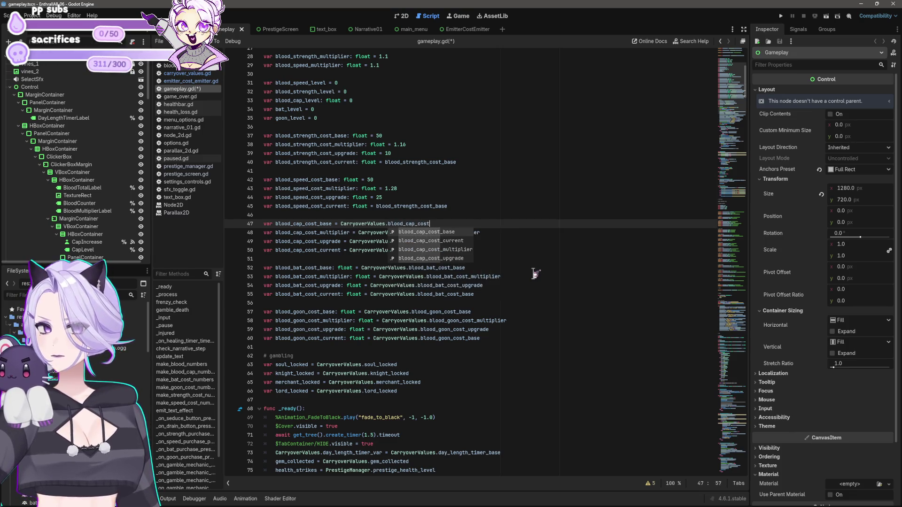
pyautogui.press('Return')
pyautogui.press('Up')
pyautogui.press('Up')
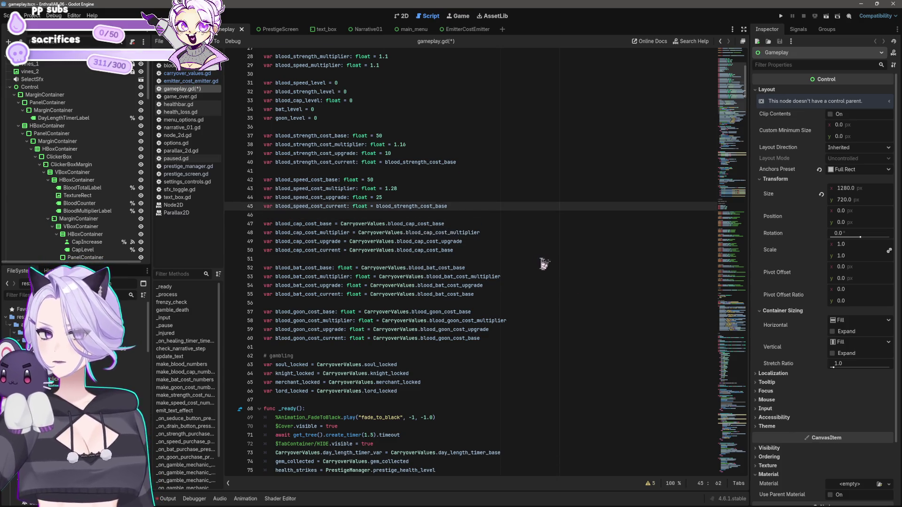
# Replace the blood speed cost upgrade, multiplier (1.28) and base (50) literals with CarryoverValues references
pyautogui.scroll(3, 544, 263)
pyautogui.click(376, 285)
pyautogui.write('CarryoverValues.')
pyautogui.click(377, 277)
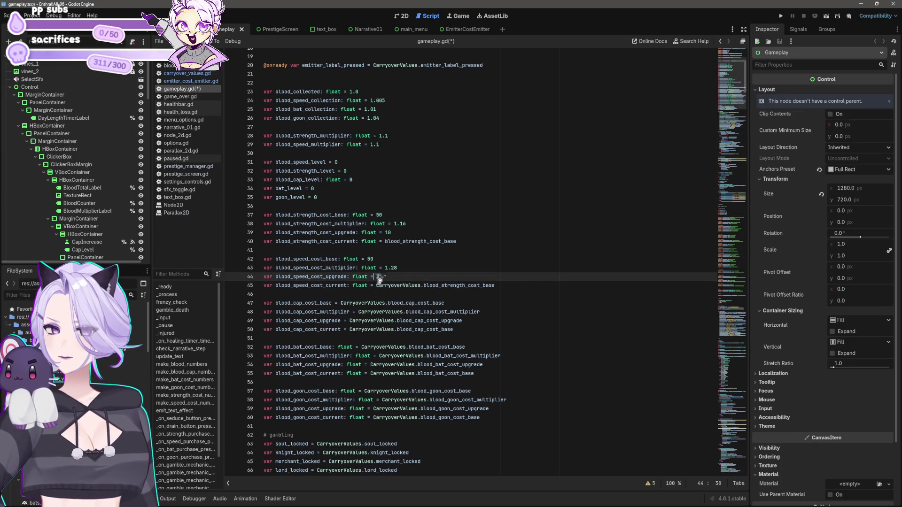
pyautogui.write('CarryoverValues.')
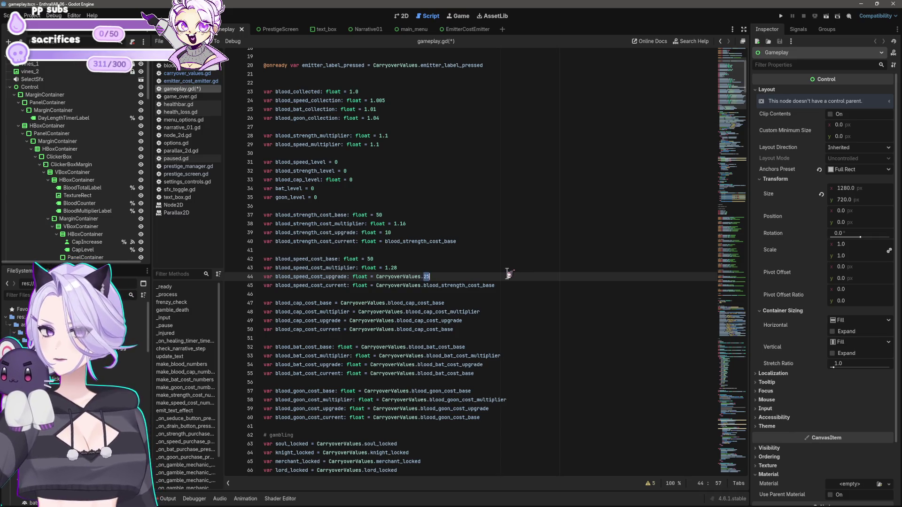
pyautogui.write('speed_cost_')
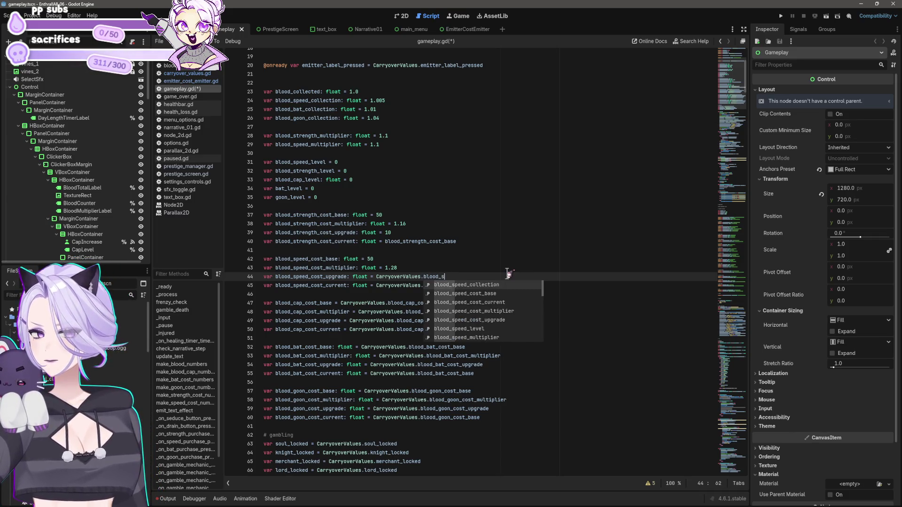
pyautogui.write('upgrade')
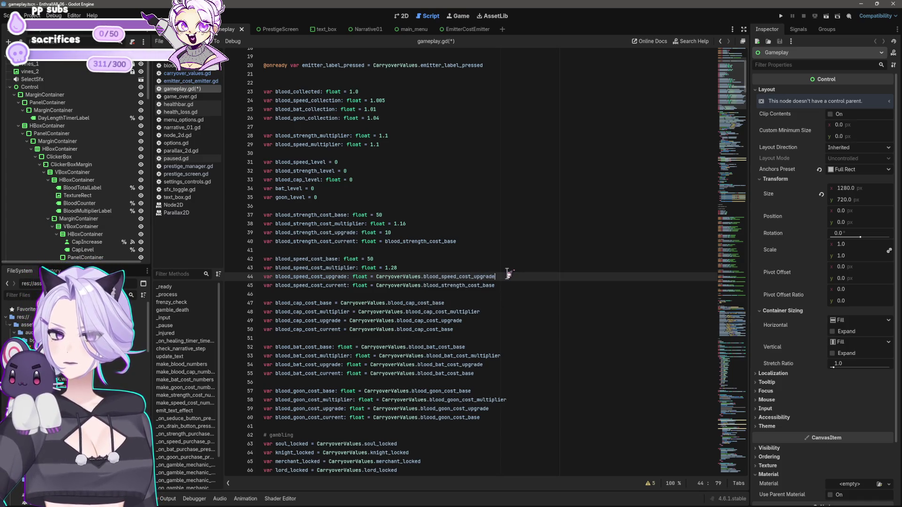
pyautogui.press('Up')
pyautogui.press('BackSpace')
pyautogui.write('CarryoverValues.')
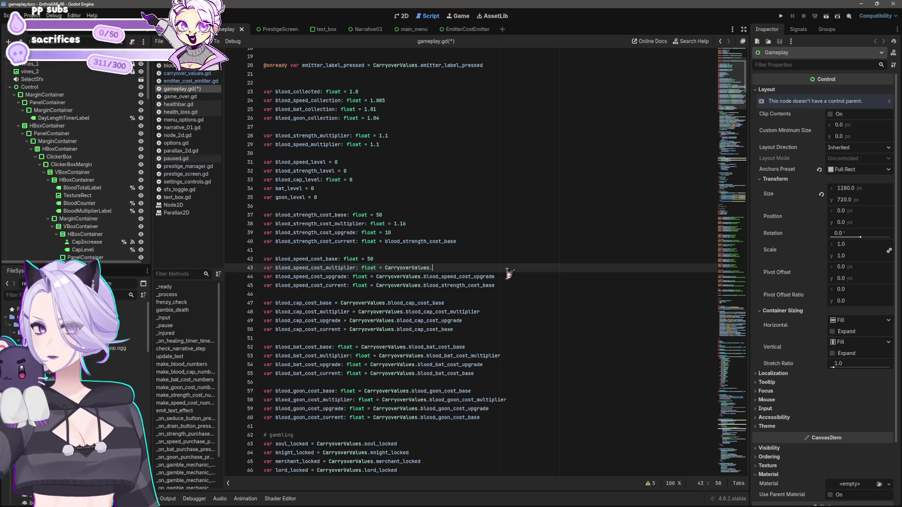
pyautogui.write('blood_speed_co')
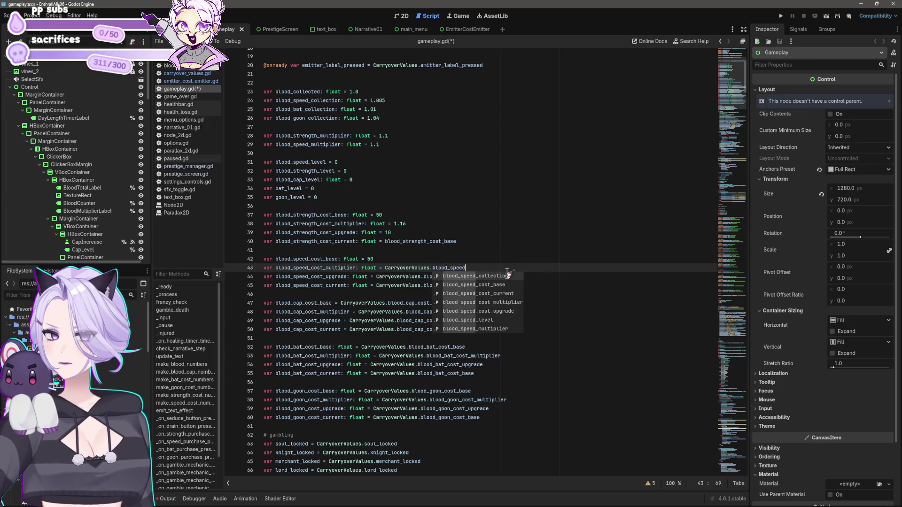
pyautogui.write('st_mul')
pyautogui.press('Return')
pyautogui.press('Up')
pyautogui.press('BackSpace')
pyautogui.press('BackSpace')
pyautogui.write('CarryoverValues.blood_speed_cost_')
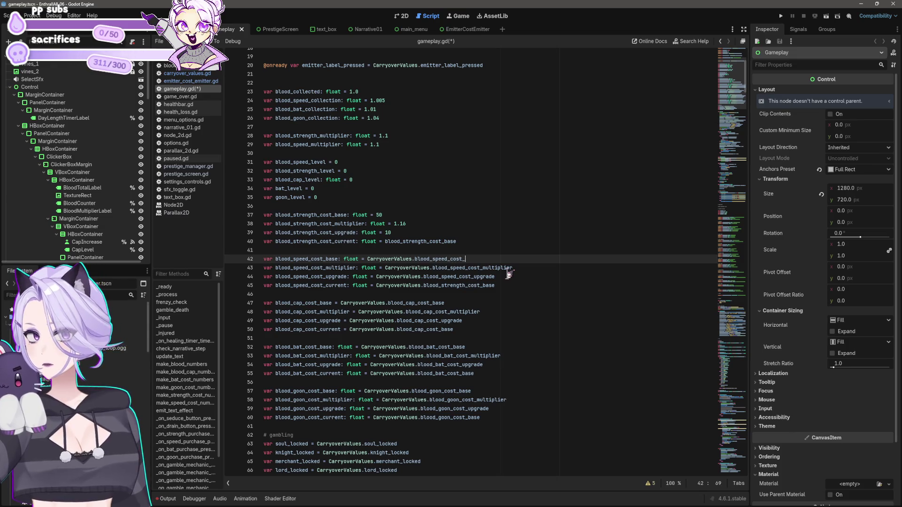
# Point the blood strength cost upgrade (10), multiplier (1.16) and base (50) lines 37–40 at CarryoverValues
pyautogui.press('Up')
pyautogui.press('Up')
pyautogui.press('Up')
pyautogui.press('Down')
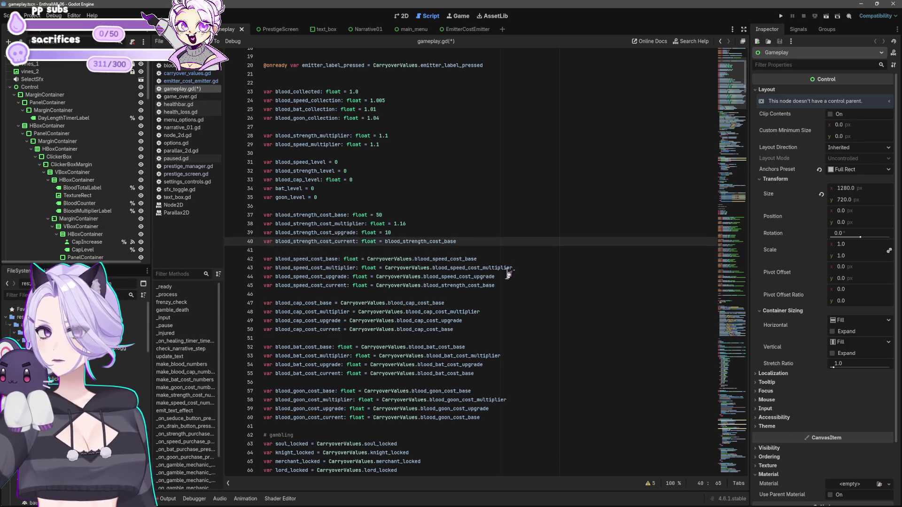
pyautogui.hotkey('shift', 'End')
pyautogui.write('CarryoverValues.blood_strength_cost_base')
pyautogui.press('Up')
pyautogui.press('BackSpace')
pyautogui.press('BackSpace')
pyautogui.write('CarryoverValues.blood_strengt')
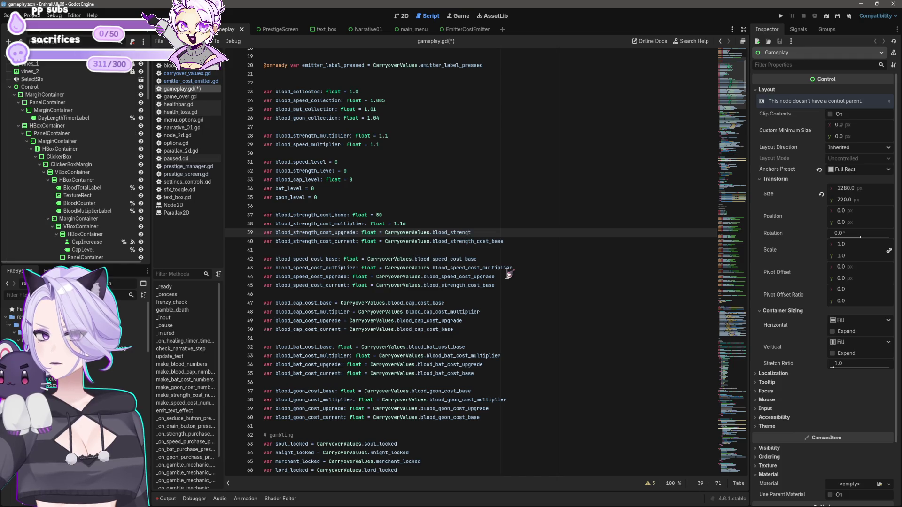
pyautogui.write('h_cost_upra')
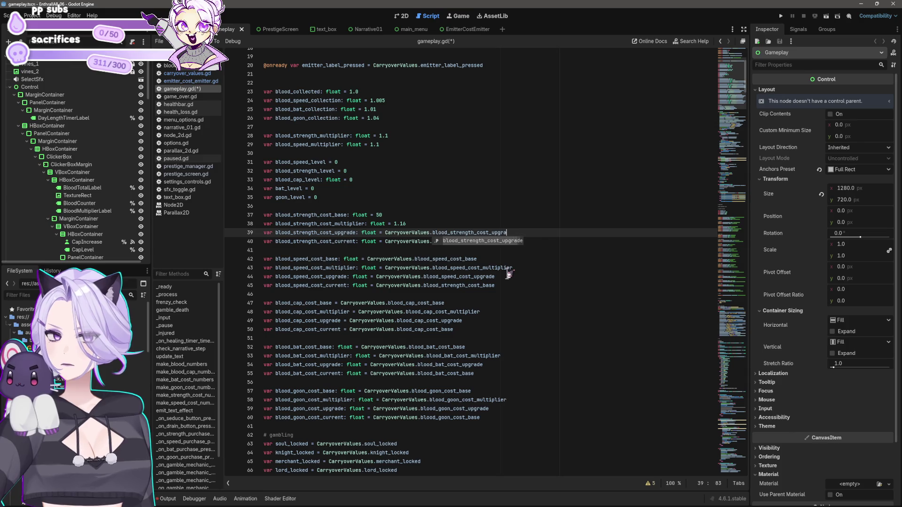
pyautogui.press('Return')
pyautogui.press('Up')
pyautogui.press('BackSpace')
pyautogui.press('Delete')
pyautogui.press('Delete')
pyautogui.press('Delete')
pyautogui.write('CarryoverValues.blood_strength_')
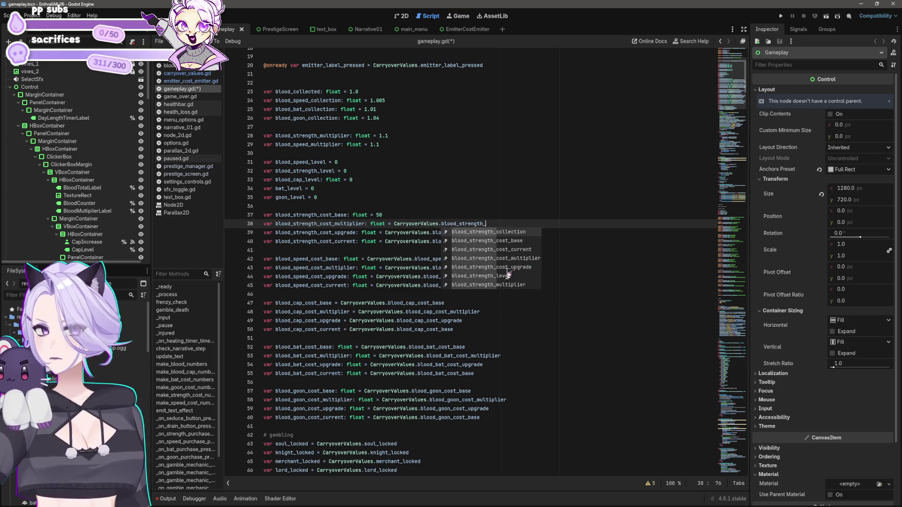
pyautogui.write('cost_')
pyautogui.press('Down')
pyautogui.press('Down')
pyautogui.press('Return')
pyautogui.press('Up')
pyautogui.press('Up')
pyautogui.press('Down')
pyautogui.press('BackSpace')
pyautogui.press('BackSpace')
pyautogui.write('CarryoverValues.blood_strength_cost_base')
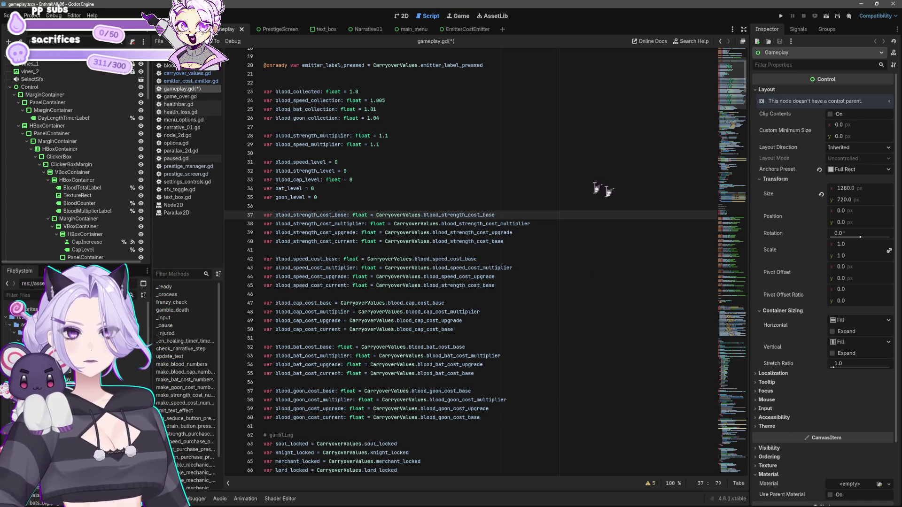
pyautogui.click(488, 294)
pyautogui.scroll(2, 423, 282)
# Set goon_level, bat_level, blood_cap_level, blood_strength_level and blood_speed_level from CarryoverValues
pyautogui.click(330, 252)
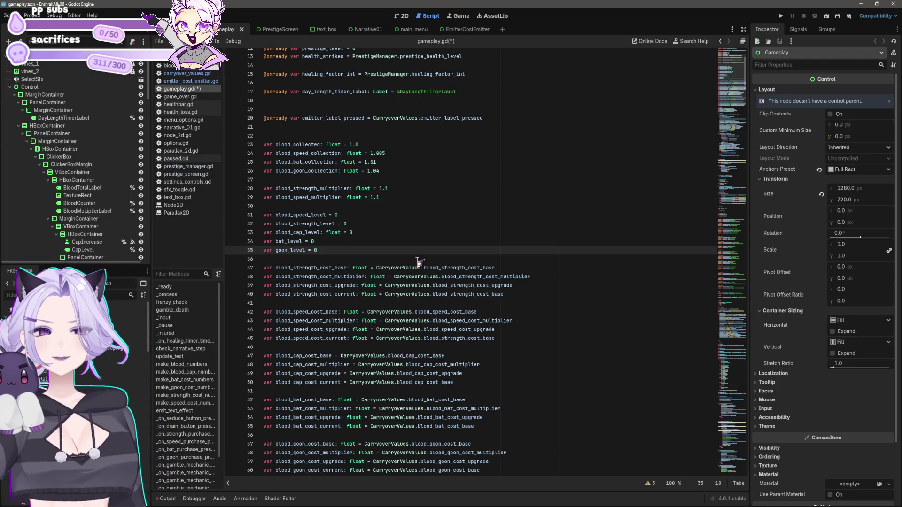
pyautogui.write('CarryoverValues.')
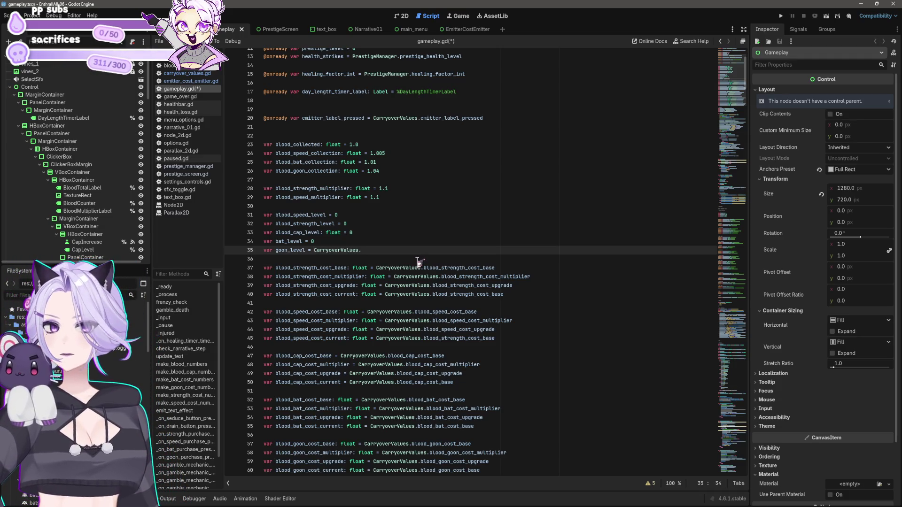
pyautogui.write('goon_level')
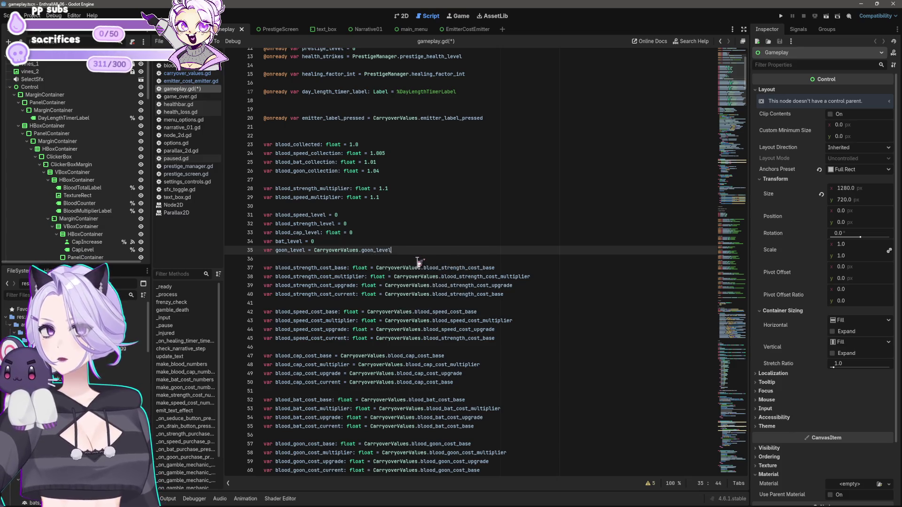
pyautogui.press('Up')
pyautogui.press('BackSpace')
pyautogui.write('CarryoverValues.bat_')
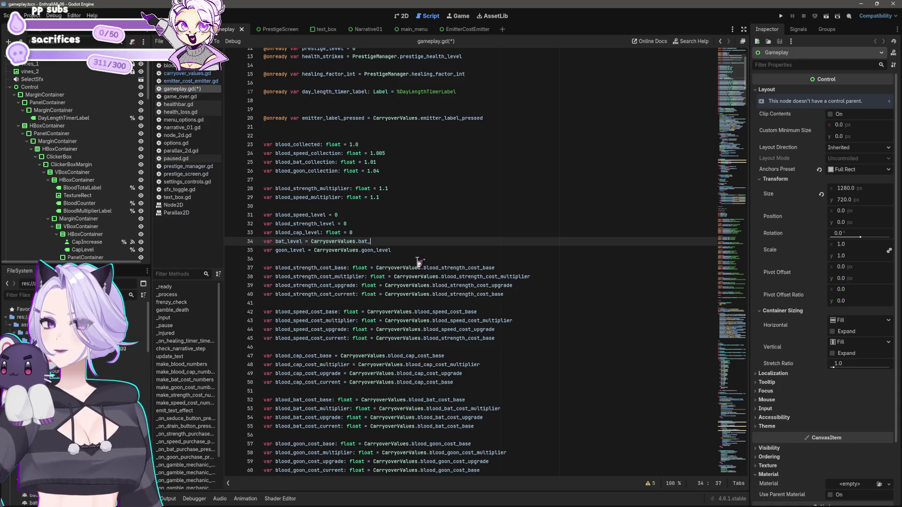
pyautogui.write('level')
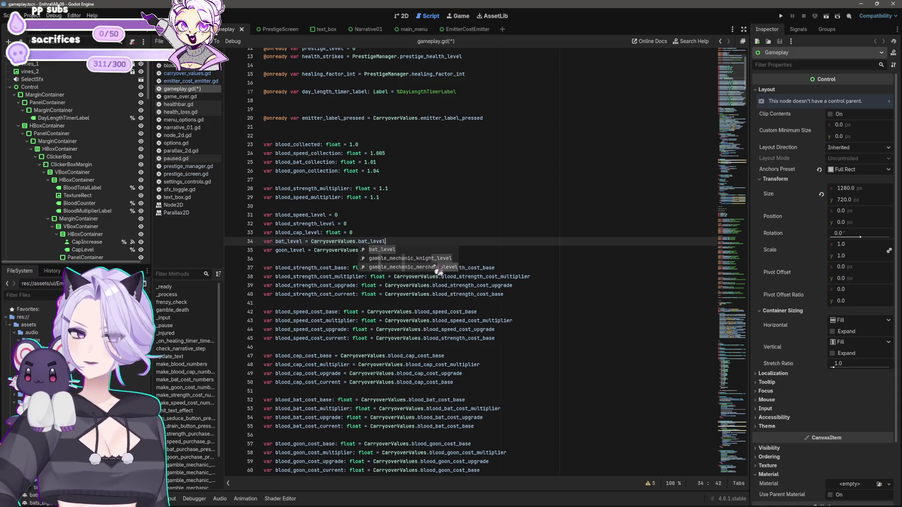
pyautogui.click(495, 234)
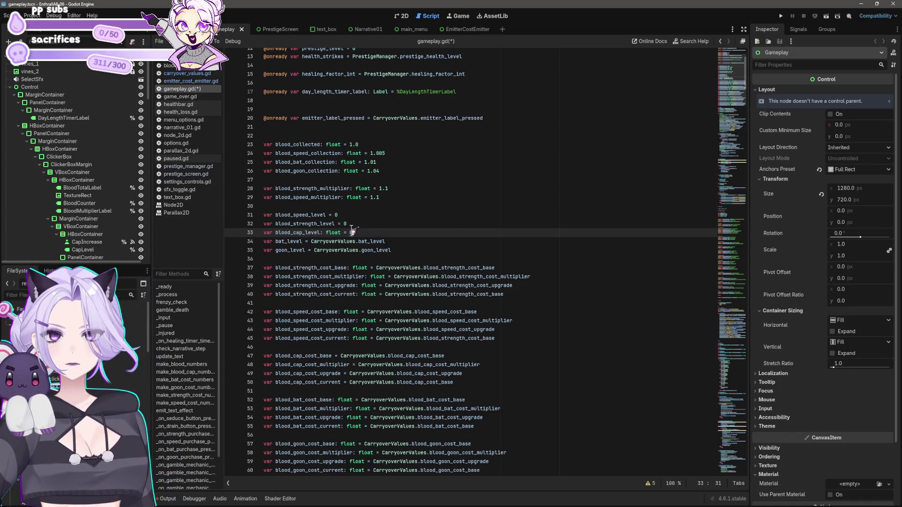
pyautogui.write('CarryoverValues.')
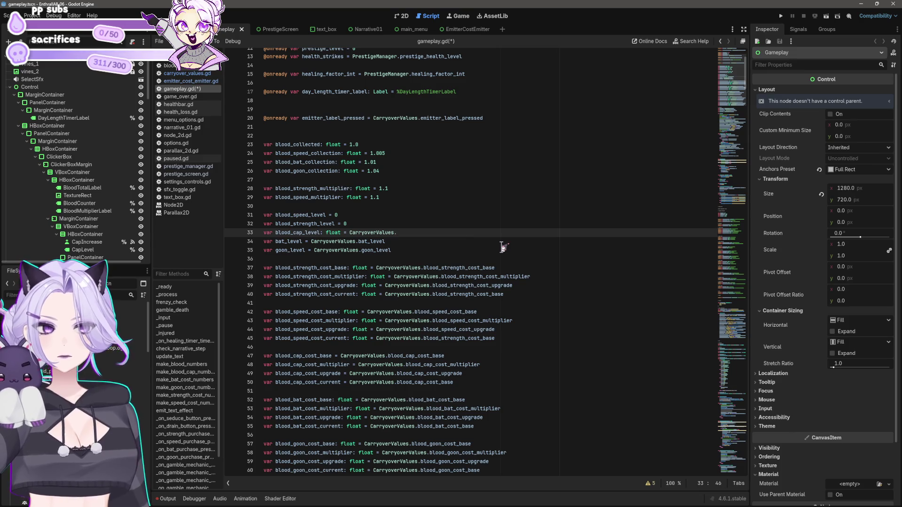
pyautogui.write('blood_cap_level')
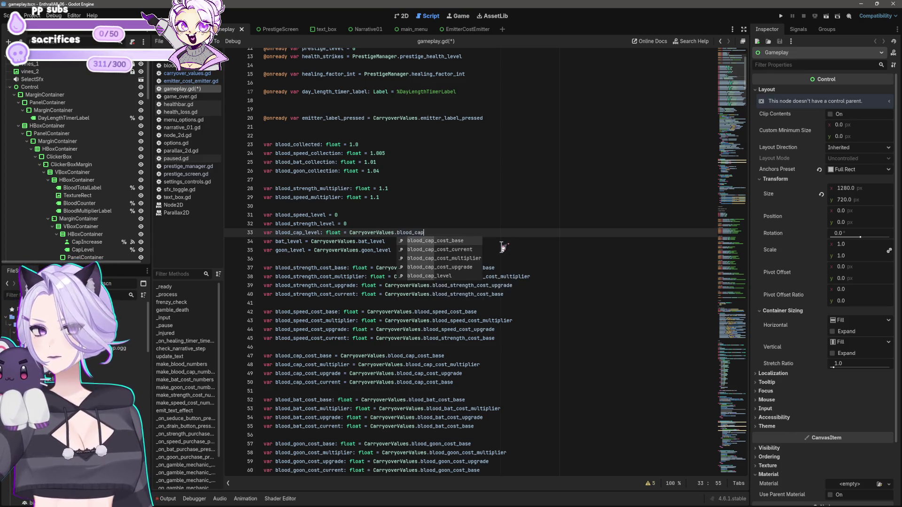
pyautogui.press('Up')
pyautogui.write('CarryoverValues.')
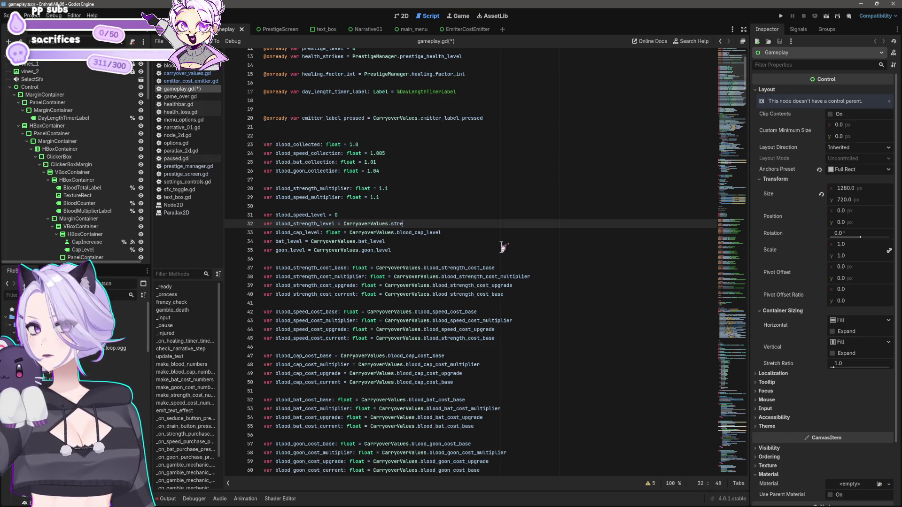
pyautogui.press('BackSpace')
pyautogui.press('BackSpace')
pyautogui.press('BackSpace')
pyautogui.write('blood_ste')
pyautogui.press('Down')
pyautogui.press('Down')
pyautogui.press('Down')
pyautogui.press('Return')
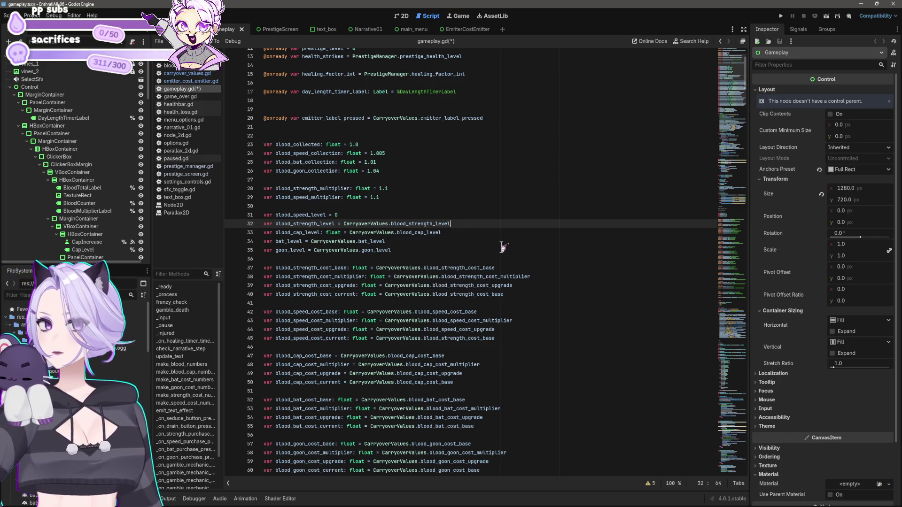
pyautogui.press('Up')
pyautogui.press('BackSpace')
pyautogui.write('CarryoverValues.blood')
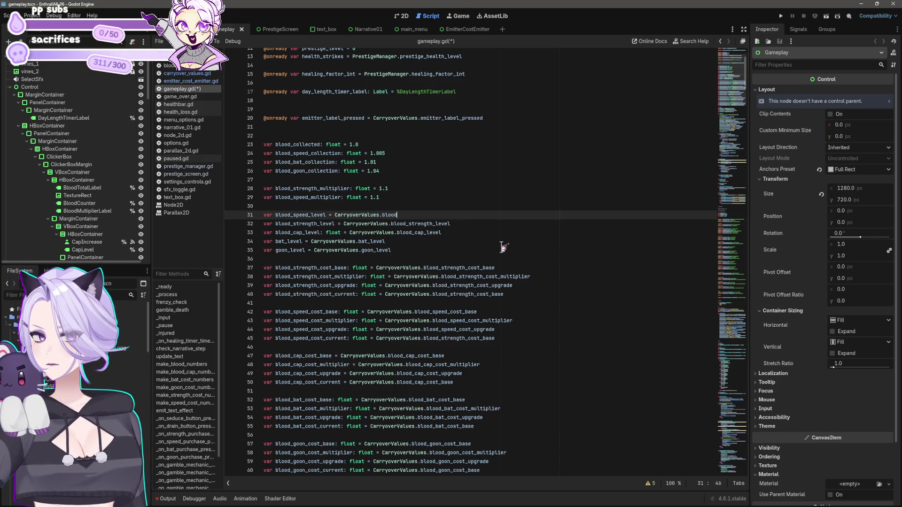
pyautogui.write('l')
# Replace the blood_speed_multiplier and blood_strength_multiplier (1.1) literals with CarryoverValues references
pyautogui.press('Up')
pyautogui.press('Up')
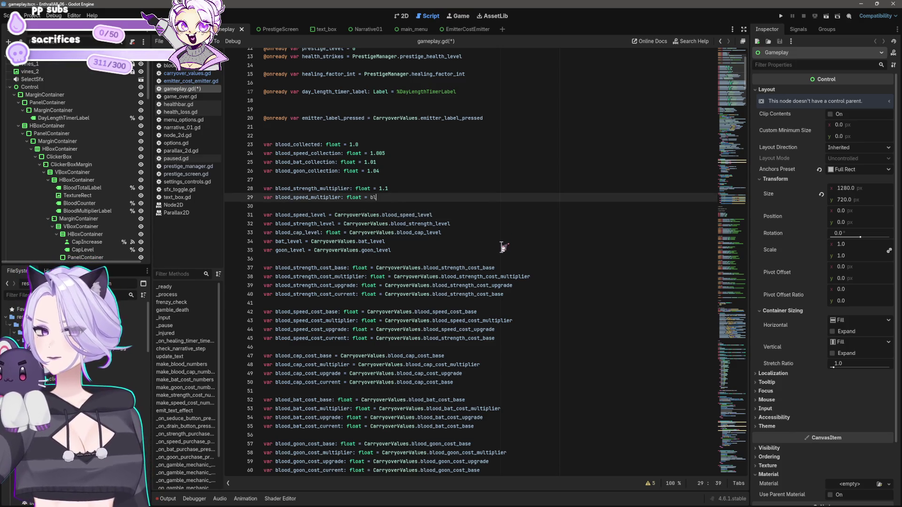
pyautogui.press('BackSpace')
pyautogui.press('BackSpace')
pyautogui.write('CarryoverValues.')
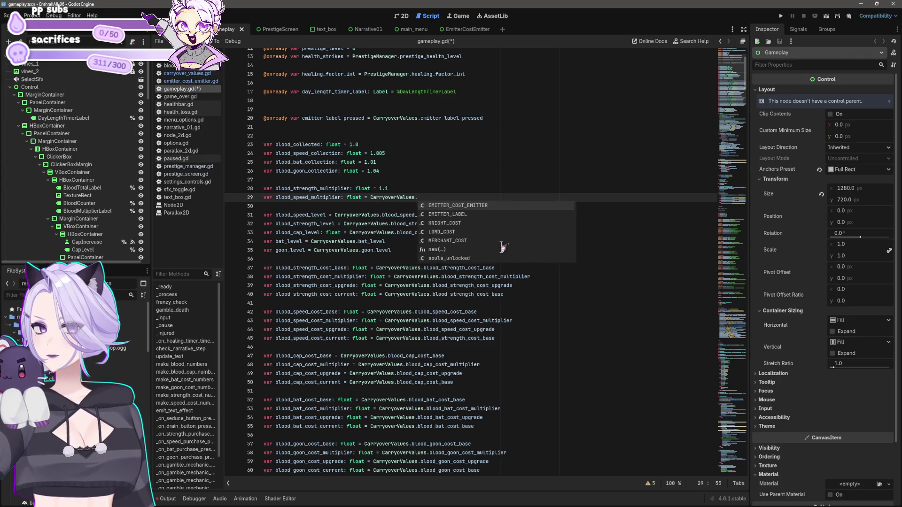
pyautogui.write('blood_speed_mu')
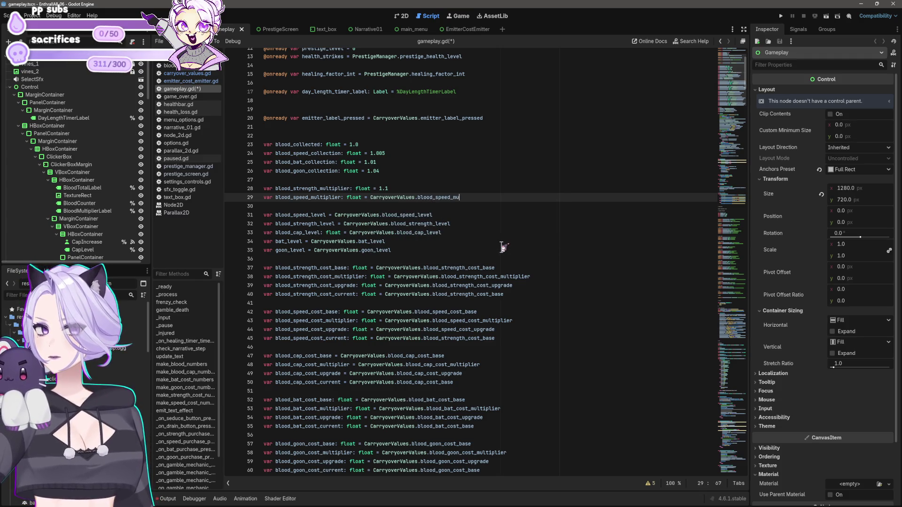
pyautogui.write('ltiplier')
pyautogui.press('Up')
pyautogui.press('Up')
pyautogui.press('Up')
pyautogui.press('Down')
pyautogui.press('Down')
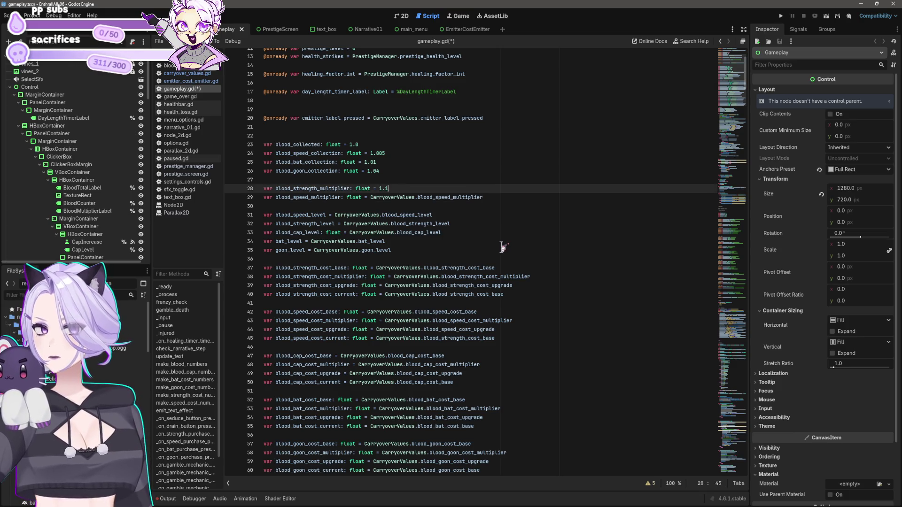
pyautogui.press('BackSpace')
pyautogui.press('BackSpace')
pyautogui.write('blood')
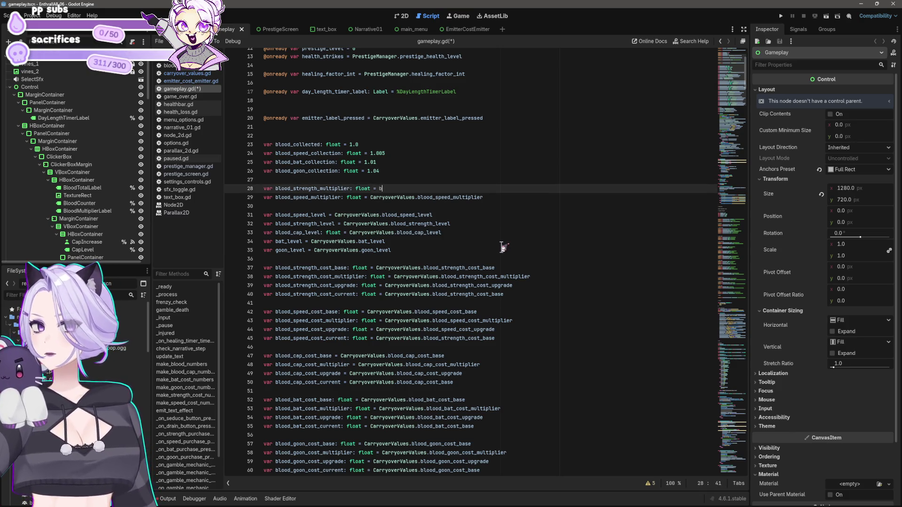
pyautogui.press('BackSpace')
pyautogui.press('BackSpace')
pyautogui.press('BackSpace')
pyautogui.write('CarryoverValues.')
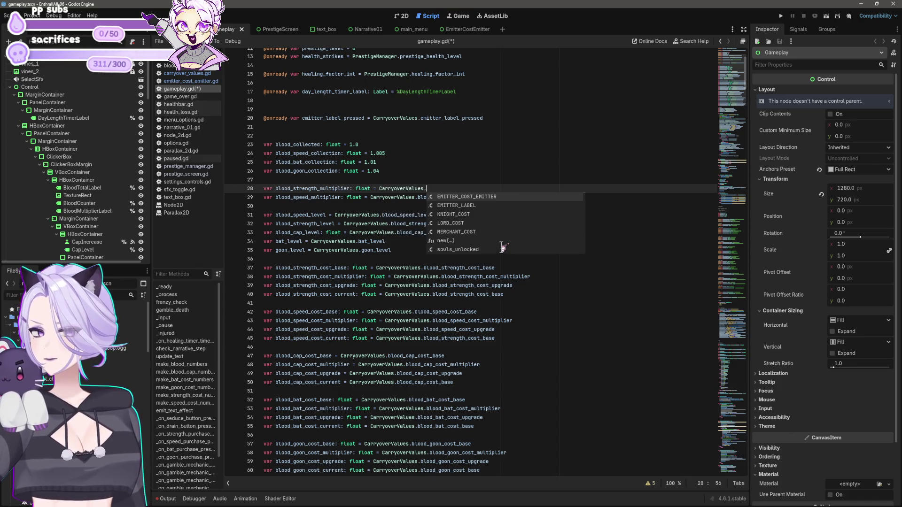
pyautogui.write('blood_strength_mu')
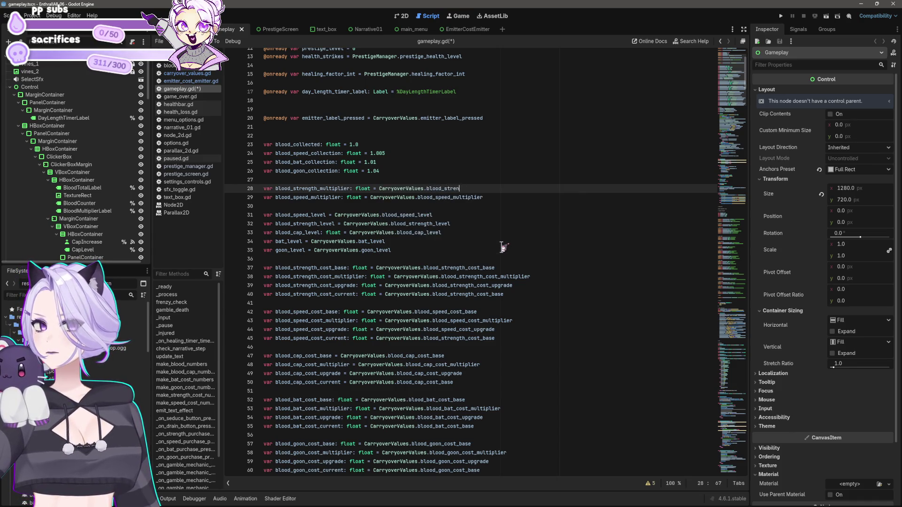
pyautogui.write('ltplier')
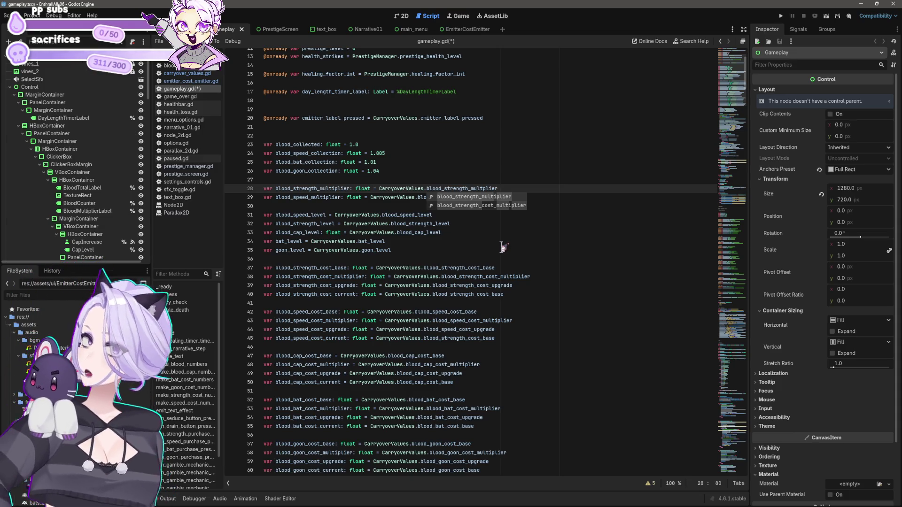
# Point the goon, bat, speed and blood collection values (e.g. 1.04) at CarryoverValues on lines 23–26
pyautogui.scroll(-5, 555, 285)
pyautogui.scroll(-2, 554, 285)
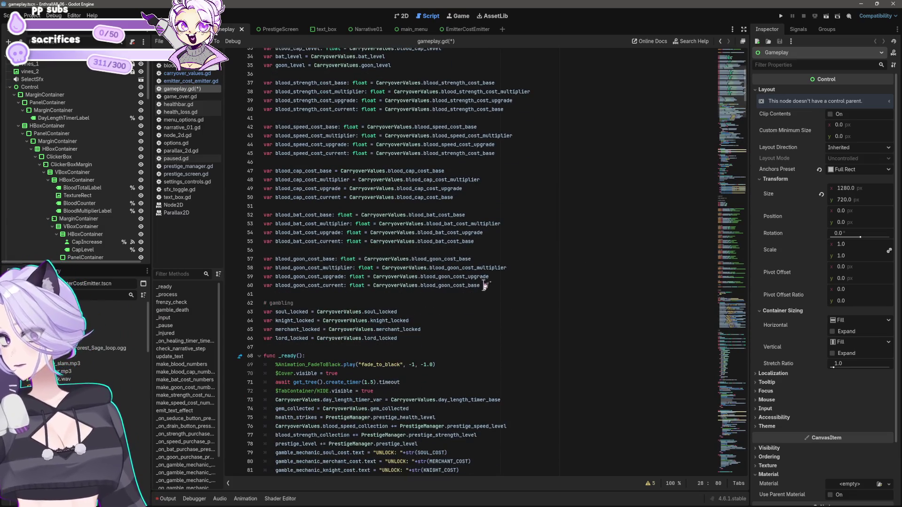
pyautogui.scroll(-7, 484, 286)
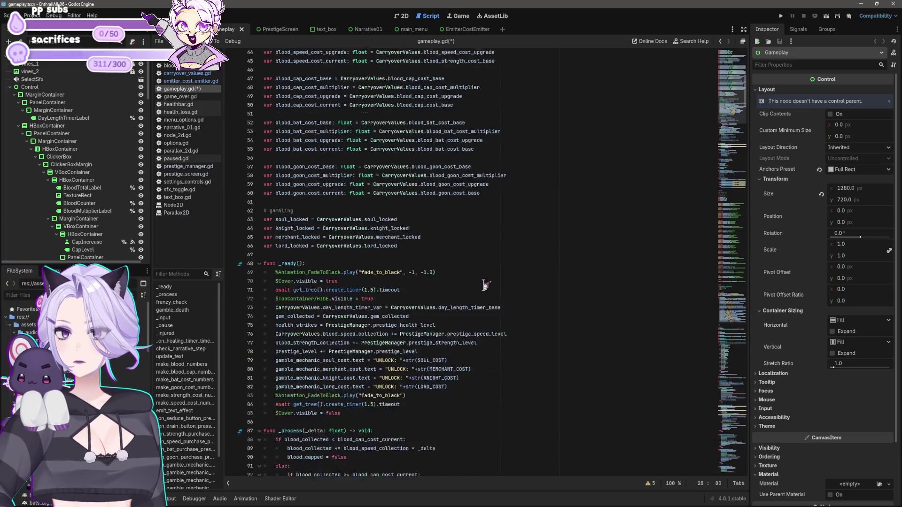
pyautogui.scroll(15, 485, 286)
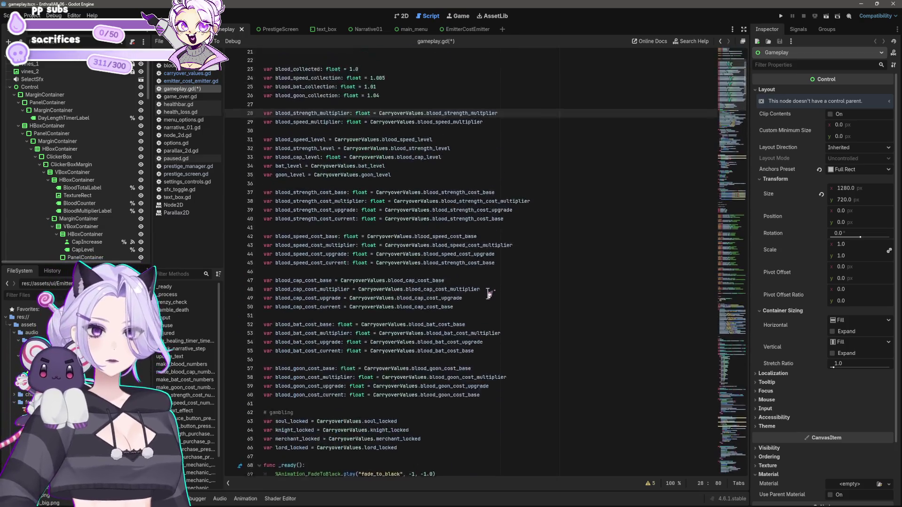
pyautogui.doubleClick(376, 250)
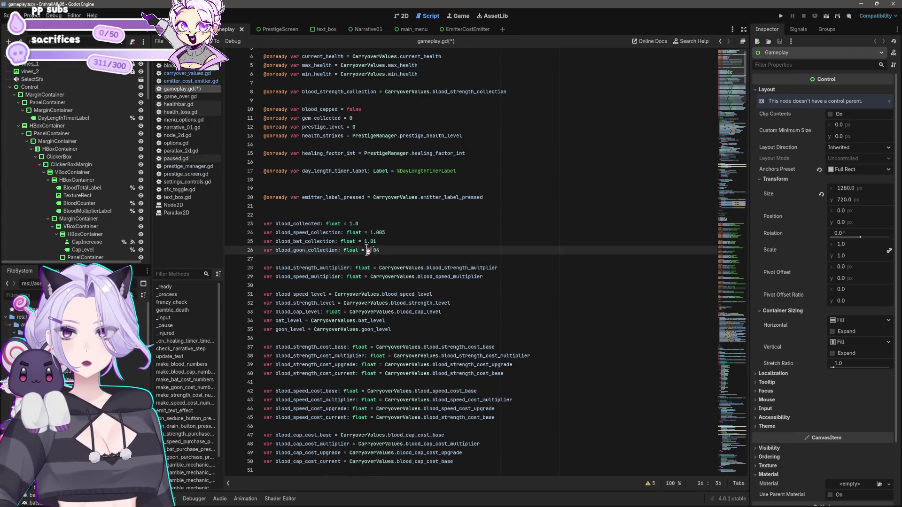
pyautogui.write('CarryoverValues.blood_goon')
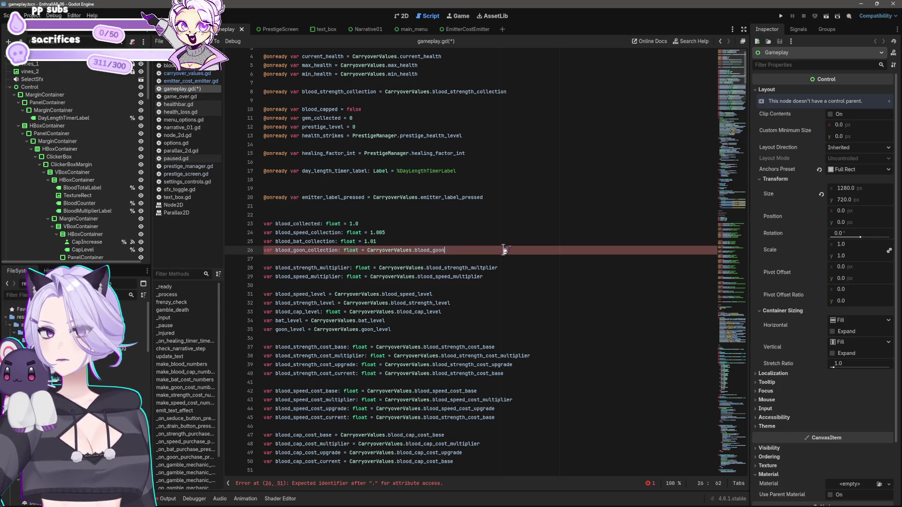
pyautogui.write('_collection')
pyautogui.press('Up')
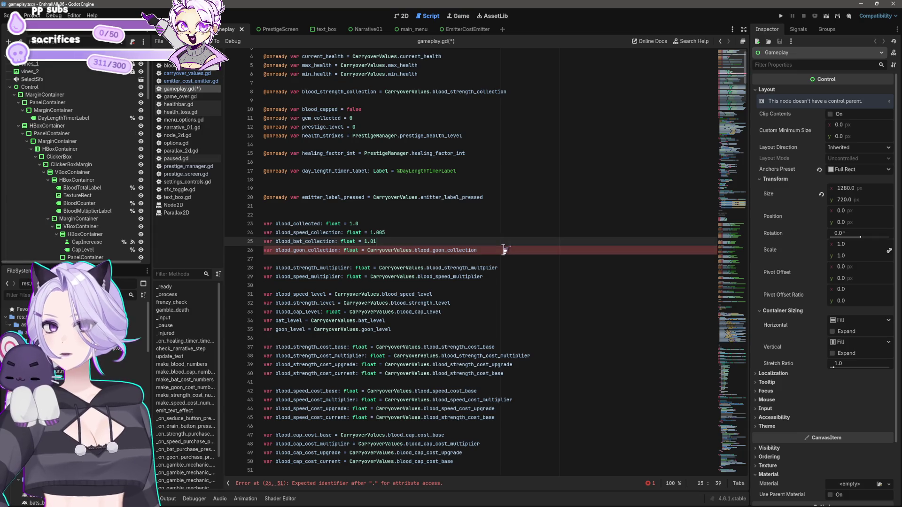
pyautogui.press('BackSpace')
pyautogui.press('BackSpace')
pyautogui.write('CarryoverValues.')
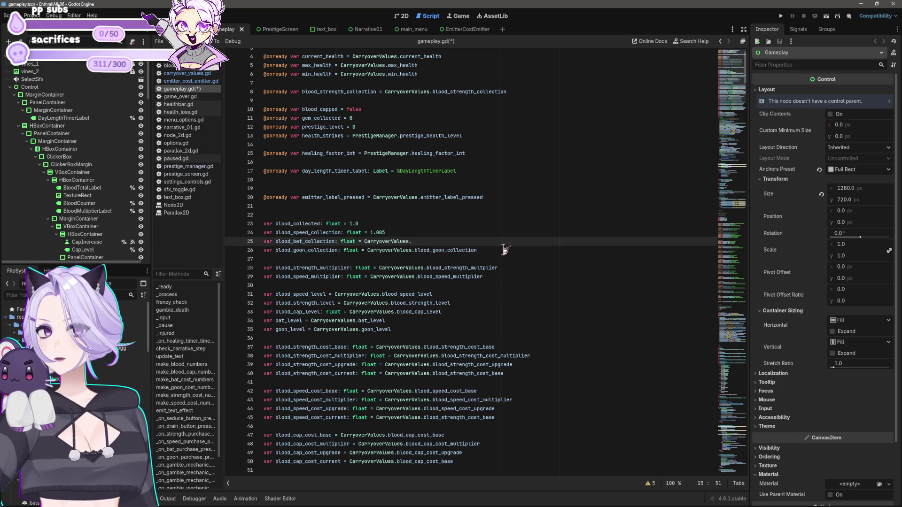
pyautogui.write('blood_bat_collecti')
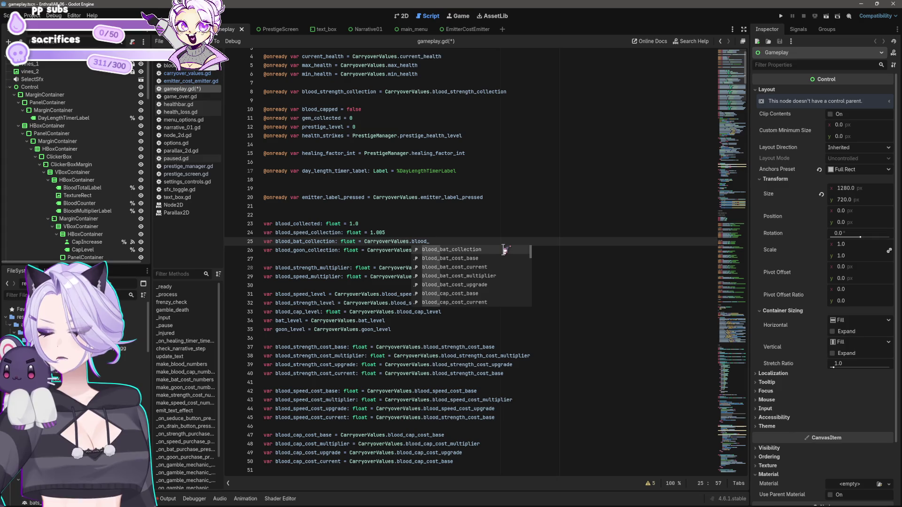
pyautogui.write('on')
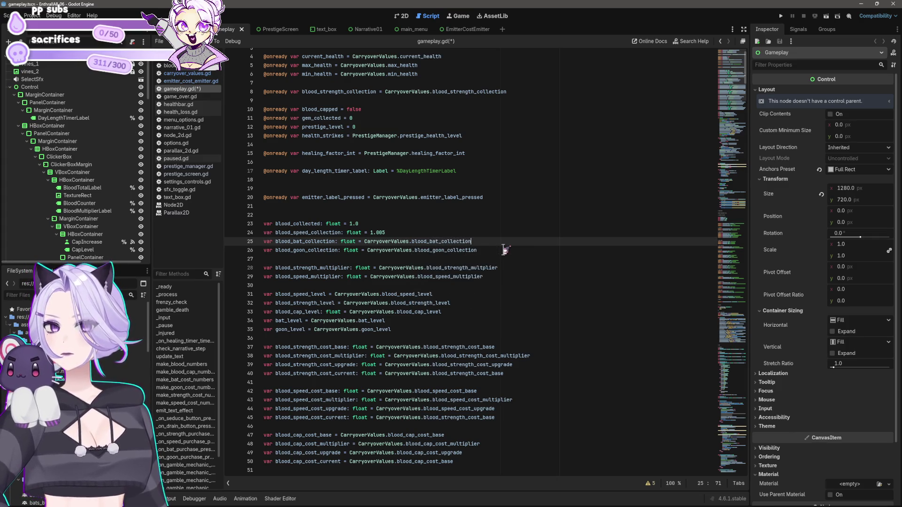
pyautogui.press('Up')
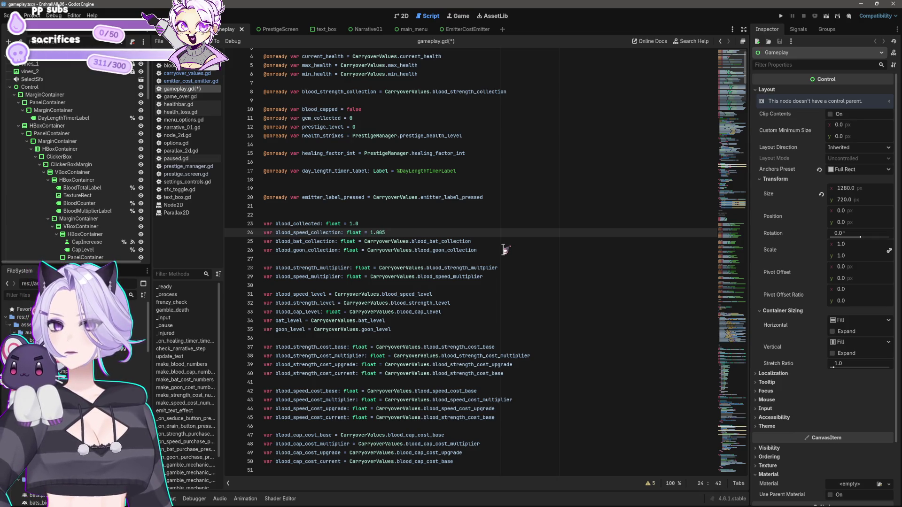
pyautogui.write('CarryoverValues.blood_speed_co')
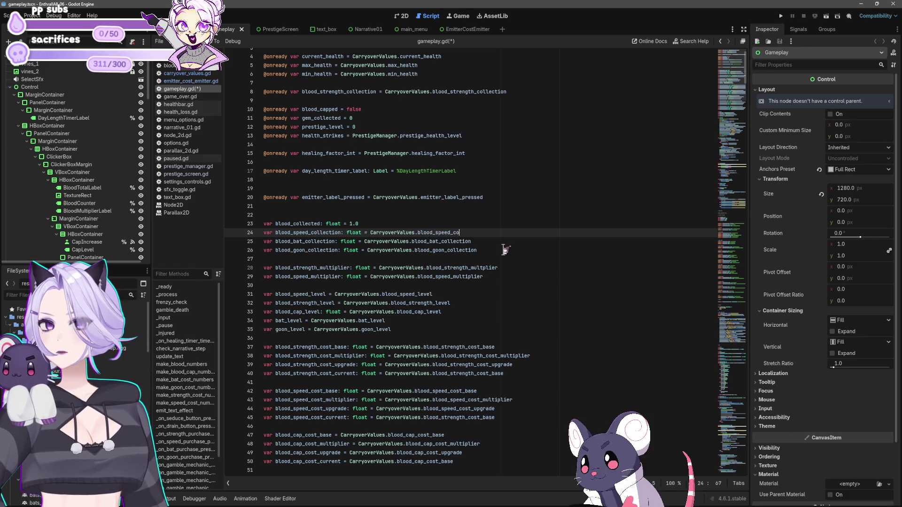
pyautogui.write('_goon_collection')
pyautogui.press('Up')
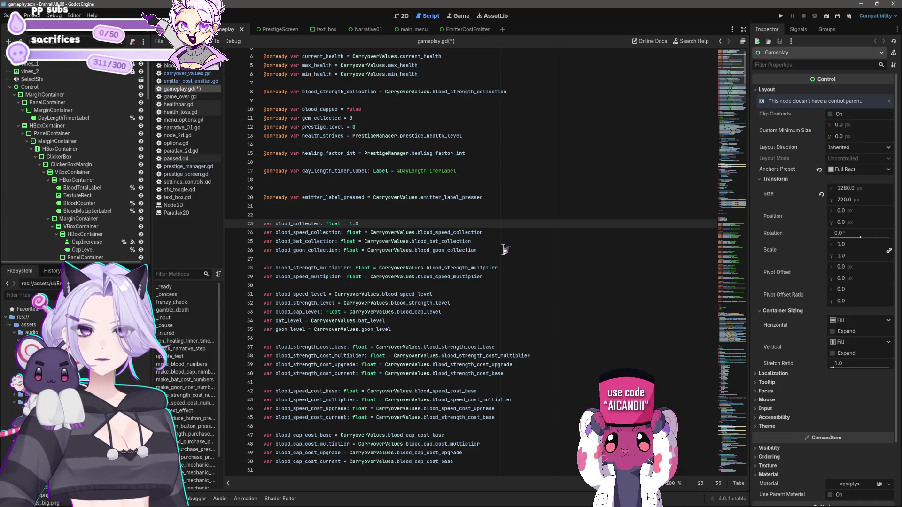
pyautogui.write('CarryoverValues.')
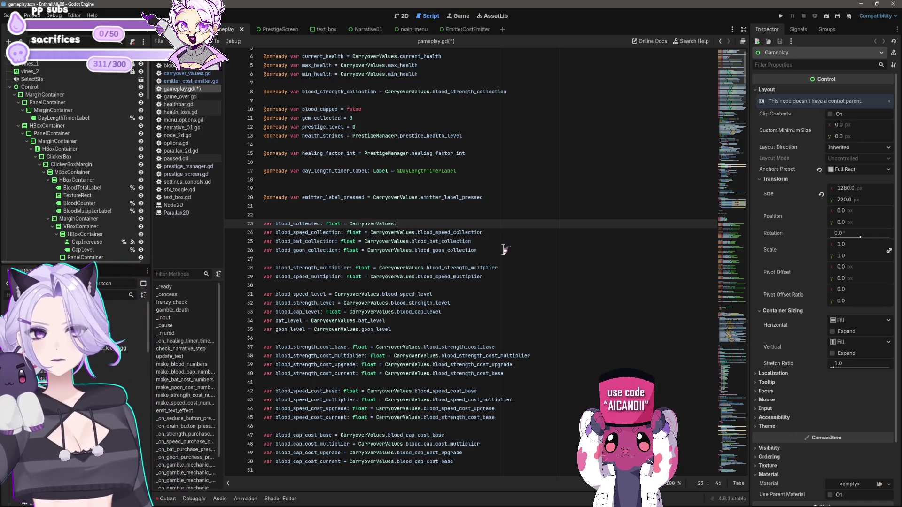
pyautogui.write('blood_collected')
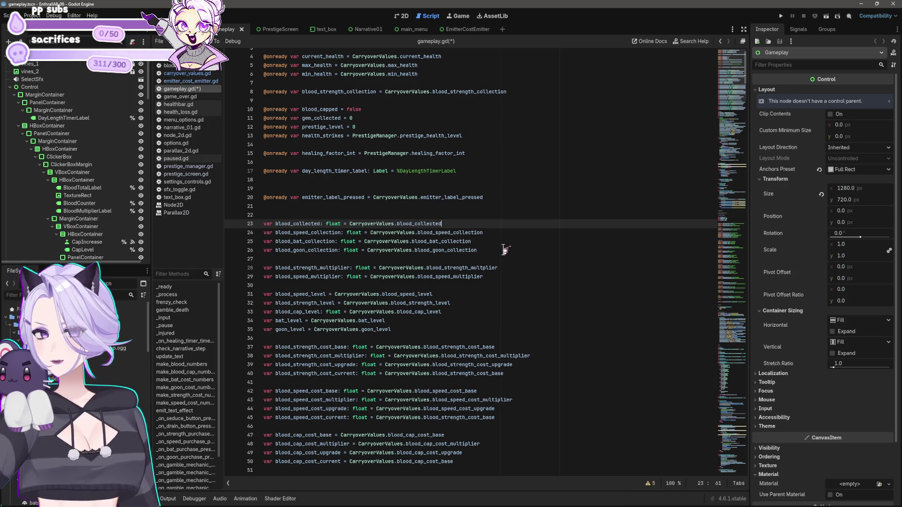
# Save gameplay.gd and run the game to test the changes
pyautogui.hotkey('ctrl', 's')
pyautogui.click(536, 303)
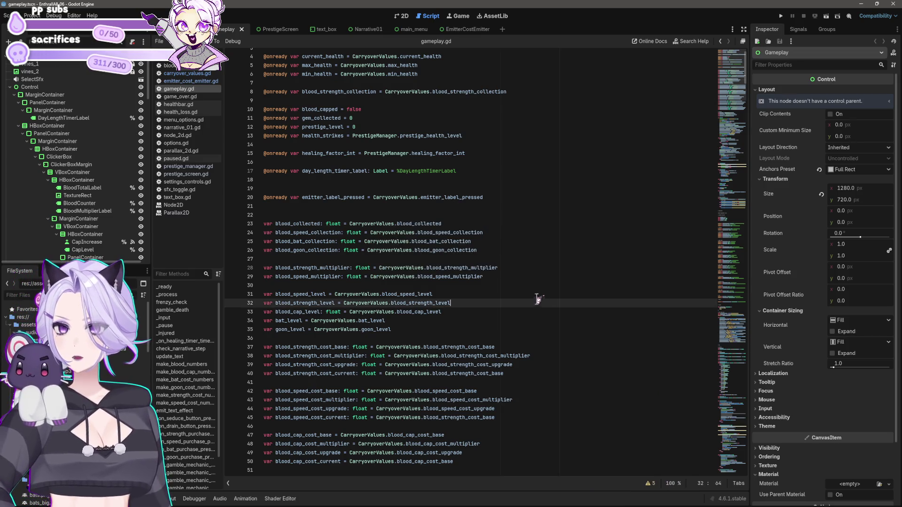
pyautogui.click(781, 16)
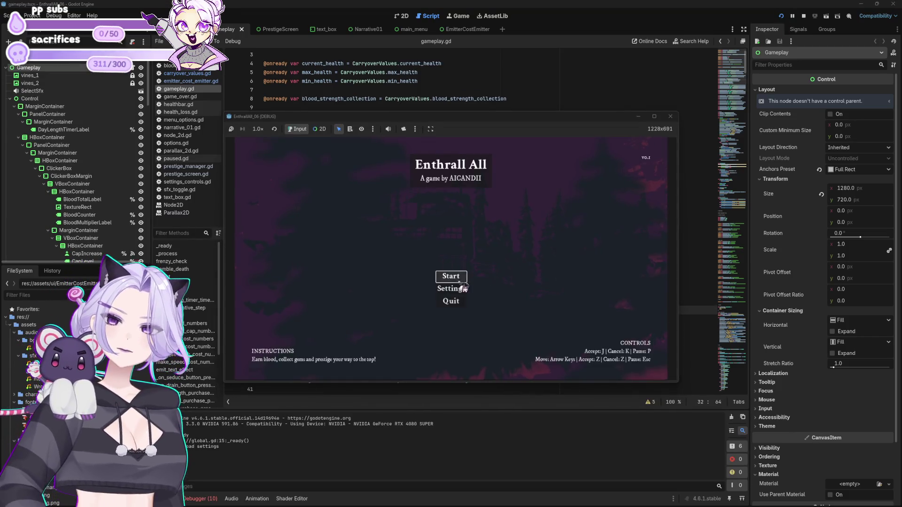
# Start a new game, then delete the CarryoverValues variable declarations on lines 23–65 of gameplay.gd
pyautogui.click(451, 277)
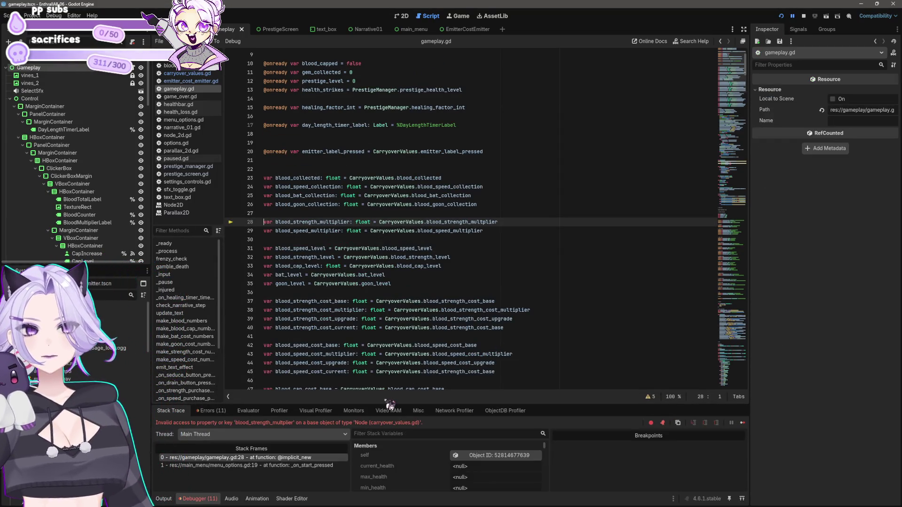
pyautogui.click(422, 284)
pyautogui.scroll(-13, 423, 284)
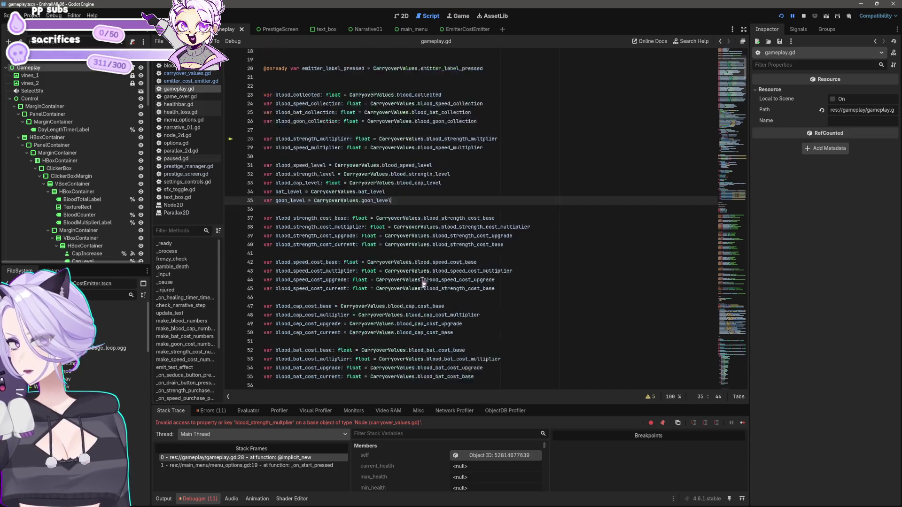
pyautogui.moveTo(398, 213)
pyautogui.mouseDown()
pyautogui.moveTo(266, 125)
pyautogui.moveTo(272, 56)
pyautogui.mouseUp()
pyautogui.scroll(13, 282, 149)
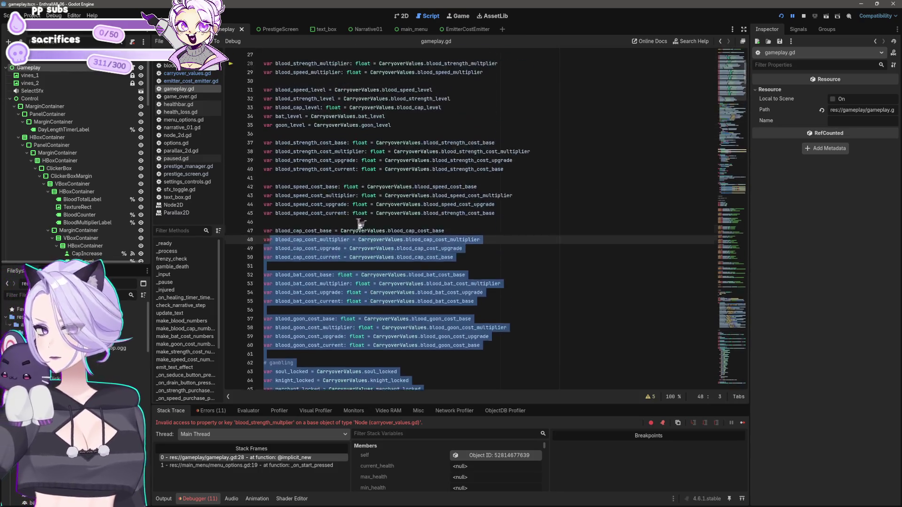
pyautogui.doubleClick(371, 177)
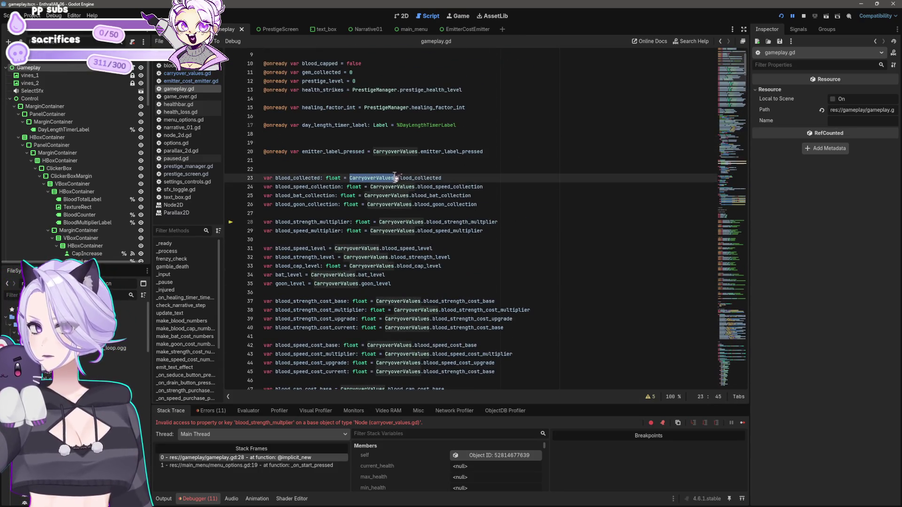
pyautogui.scroll(-12, 482, 230)
pyautogui.click(399, 221)
pyautogui.scroll(12, 343, 217)
pyautogui.keyDown('shift'); pyautogui.click(265, 177); pyautogui.keyUp('shift')
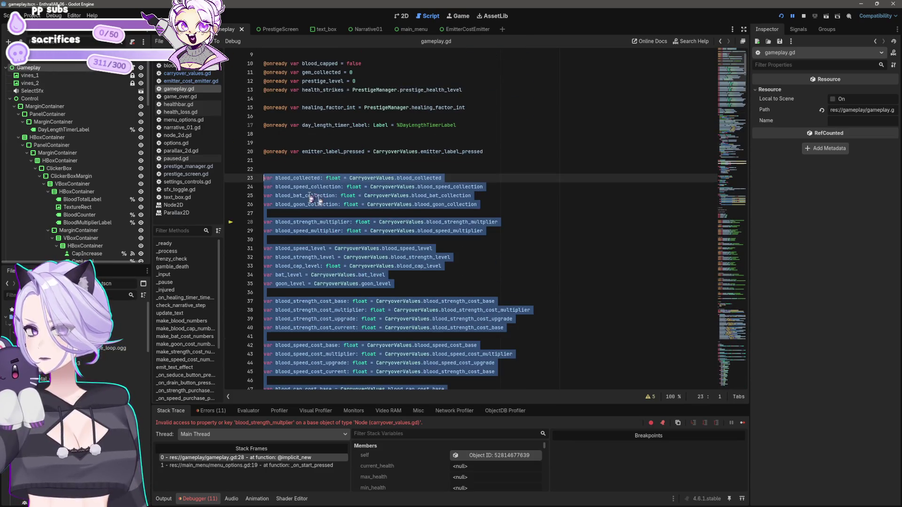
pyautogui.press('BackSpace')
pyautogui.press('BackSpace')
pyautogui.press('Delete')
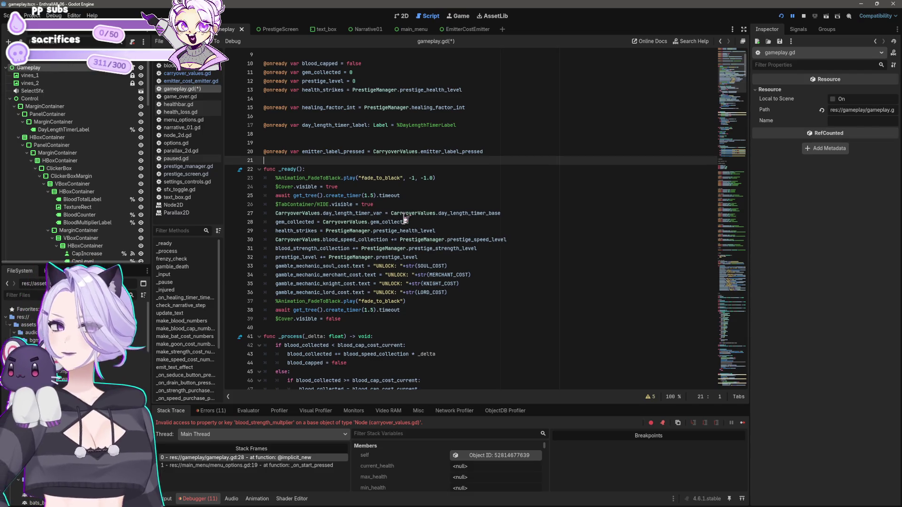
# Prefix blood_cap_cost_current and blood_speed_collection with CarryoverValues and fix the delta name
pyautogui.click(407, 205)
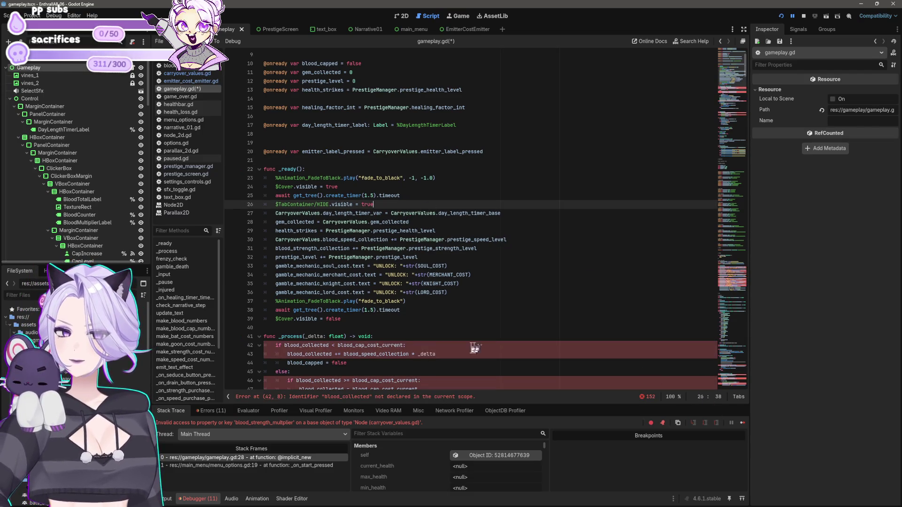
pyautogui.click(337, 345)
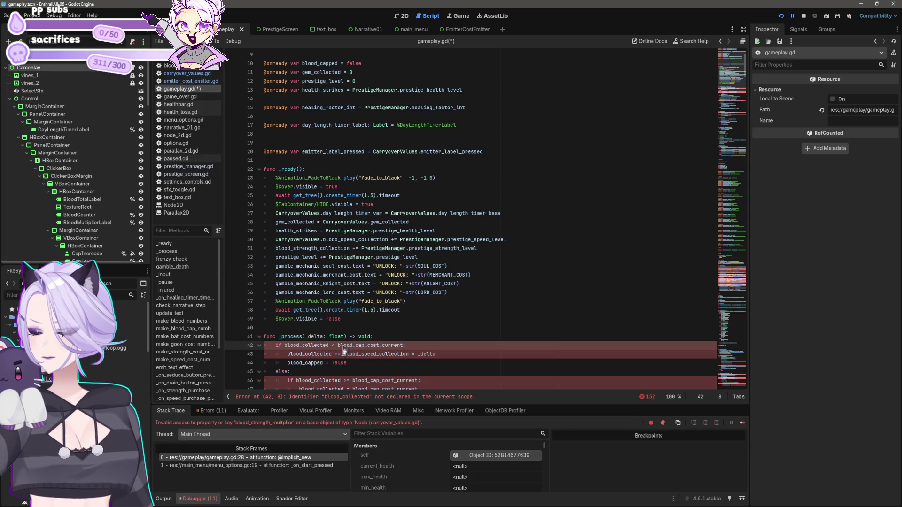
pyautogui.write('CarryoverValues.')
pyautogui.click(422, 354)
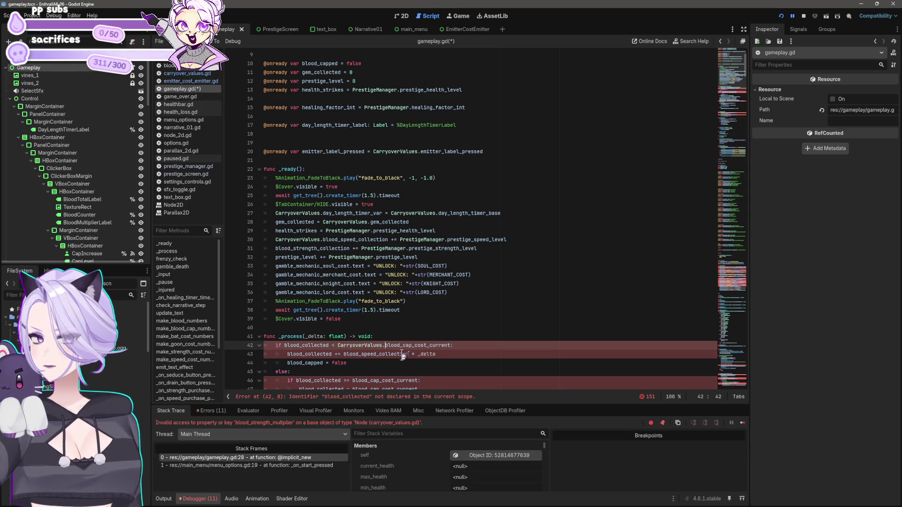
pyautogui.write('_')
pyautogui.scroll(-2, 349, 303)
pyautogui.click(345, 301)
pyautogui.write('CarryoverValues.')
pyautogui.click(435, 335)
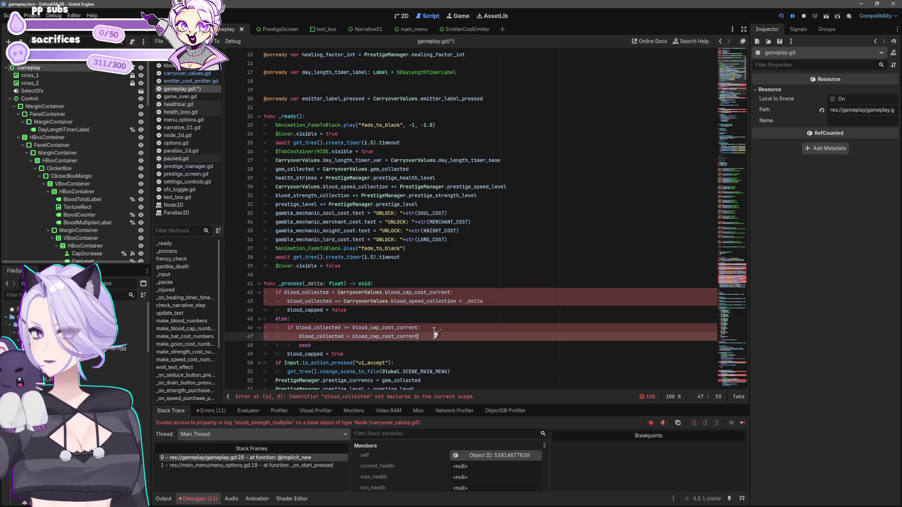
# Prefix blood_collected and blood_cap_cost_current on lines 42–47 with CarryoverValues
pyautogui.click(288, 302)
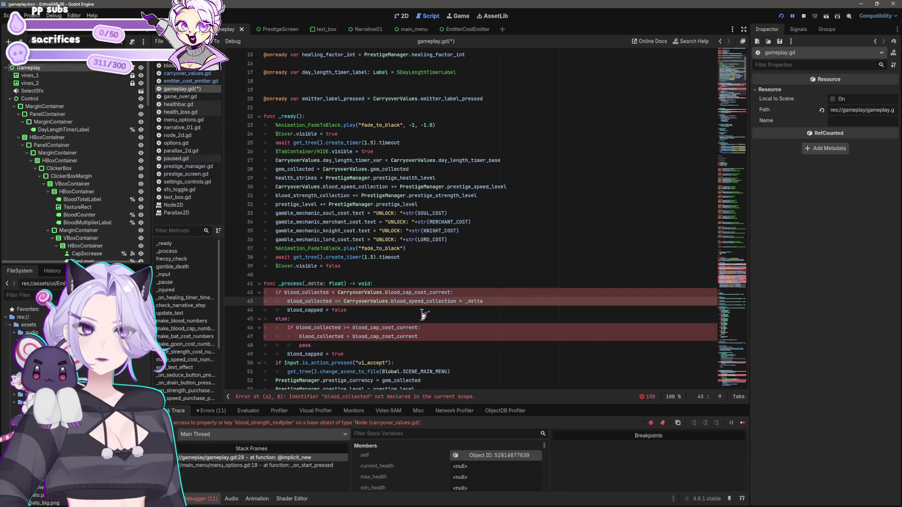
pyautogui.click(285, 292)
pyautogui.write('CarryoverValues.')
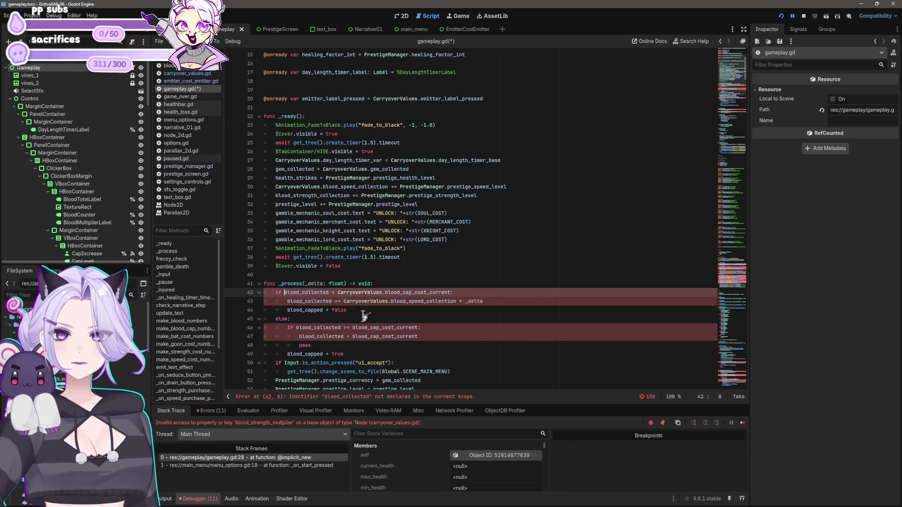
pyautogui.click(287, 301)
pyautogui.write('CarryoverValues.')
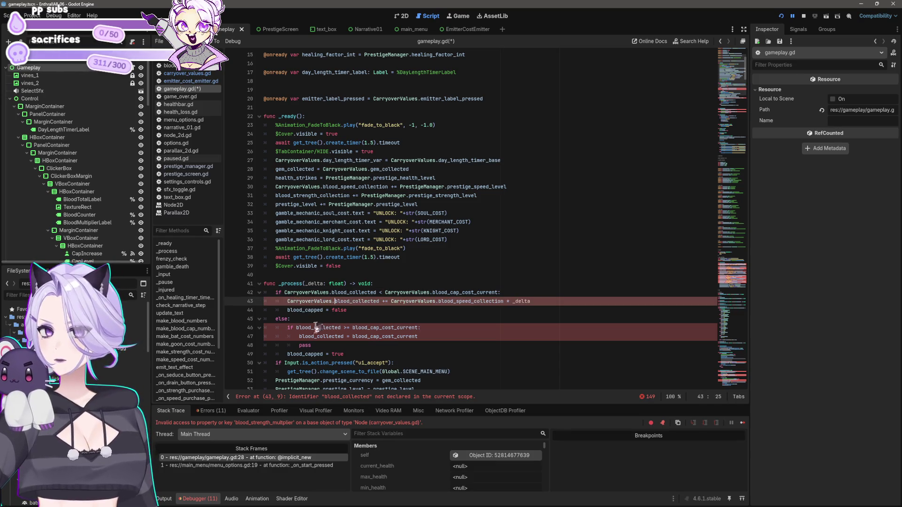
pyautogui.click(299, 328)
pyautogui.write('CarryoverValues.')
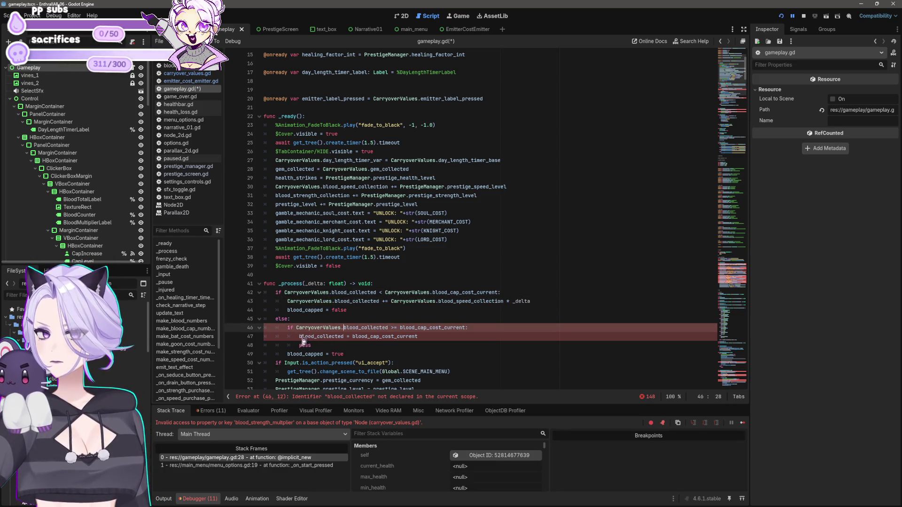
pyautogui.click(298, 336)
pyautogui.write('CarryoverValues.')
pyautogui.click(400, 327)
pyautogui.write('CarryoverValues.')
pyautogui.click(399, 336)
pyautogui.write('CarryoverValues.')
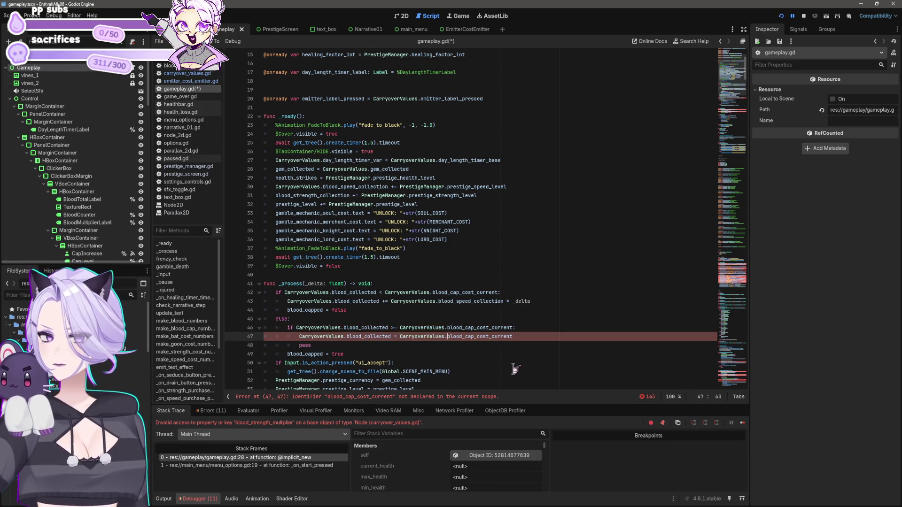
pyautogui.click(515, 371)
# Prefix blood_collected and blood_cap_cost_current on line 55 and in frenzy_check with CarryoverValues
pyautogui.scroll(-6, 532, 382)
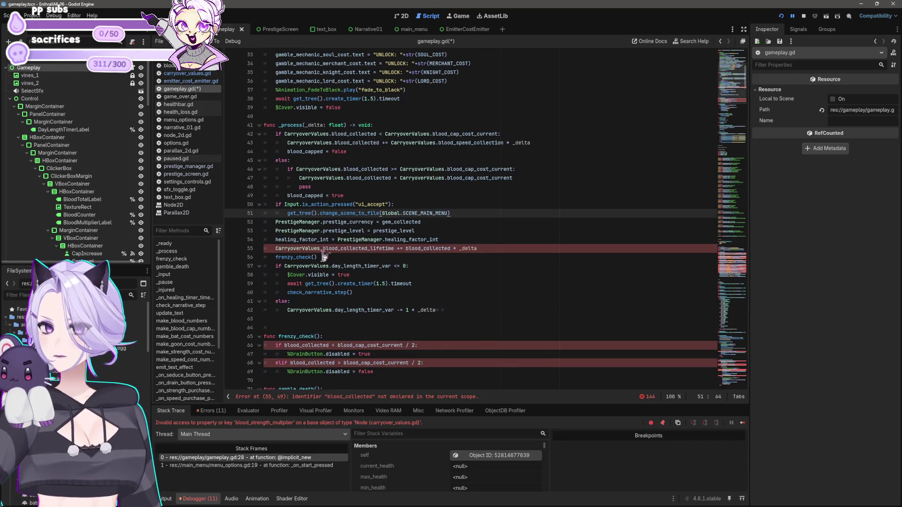
pyautogui.click(406, 249)
pyautogui.write('CarryoverValues.')
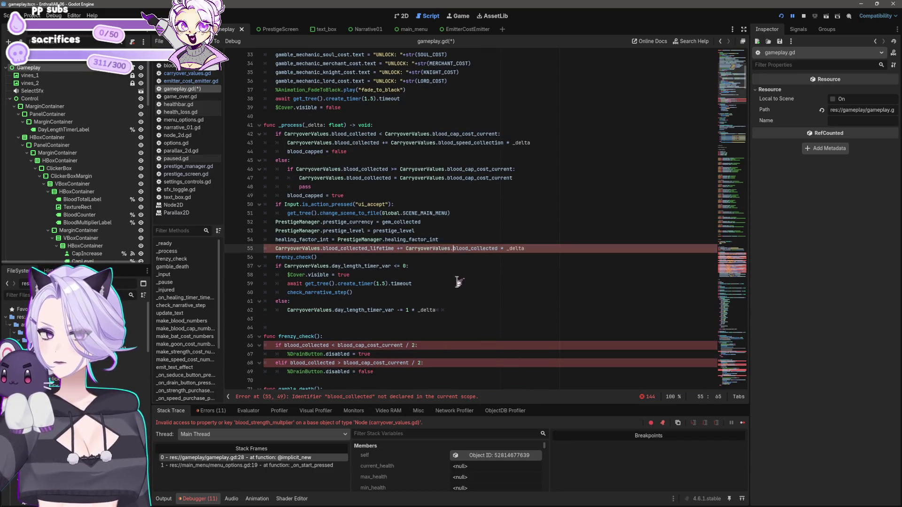
pyautogui.click(467, 302)
pyautogui.scroll(-4, 446, 291)
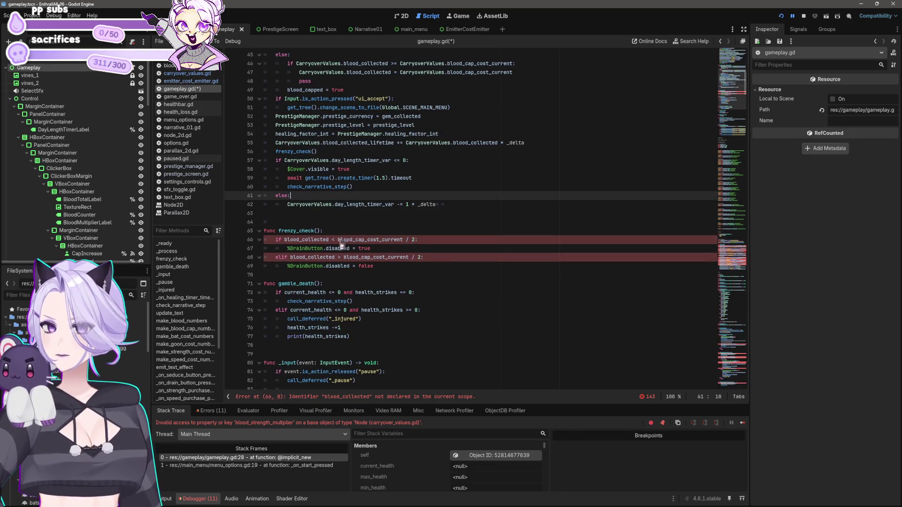
pyautogui.click(283, 241)
pyautogui.write('CarryoverValues.')
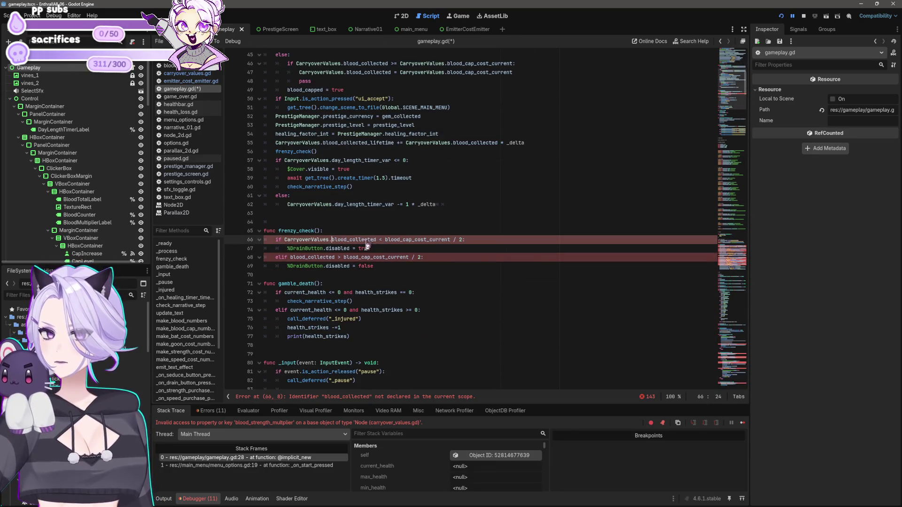
pyautogui.click(385, 240)
pyautogui.click(291, 257)
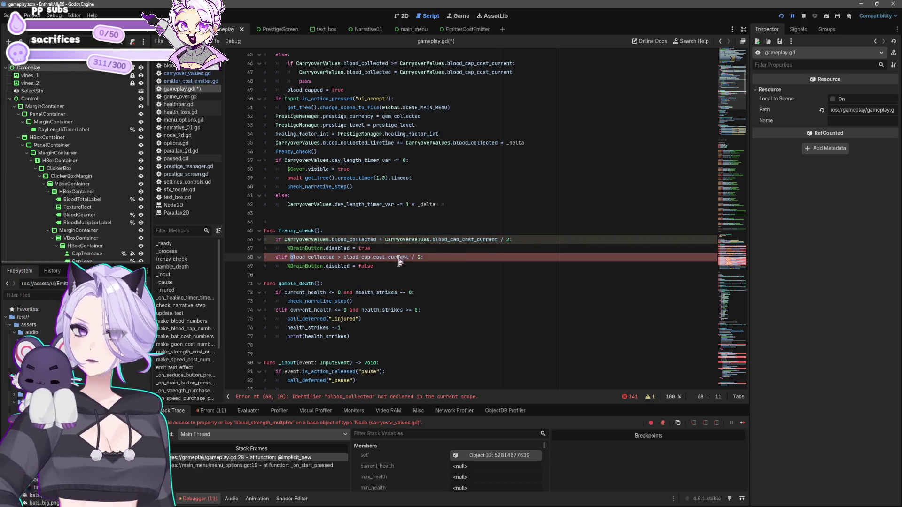
pyautogui.write('CarryoverValues.blood_collected < ')
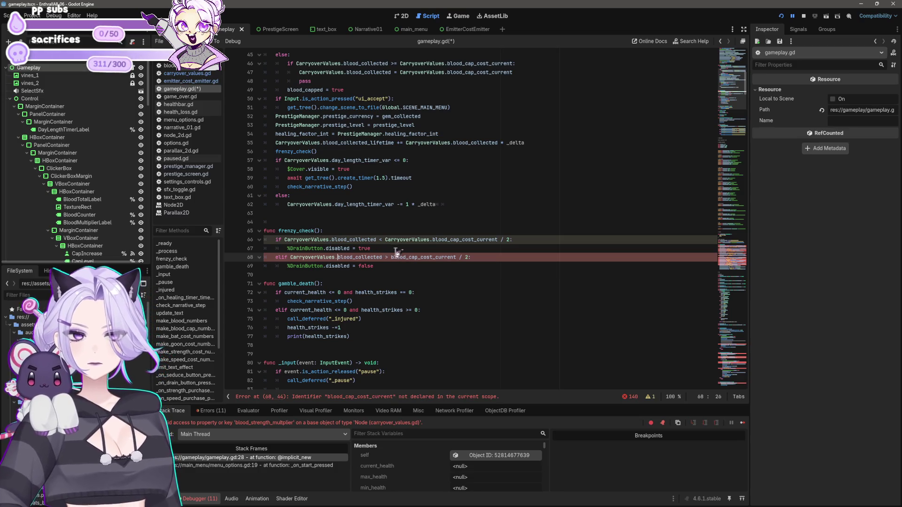
pyautogui.write('CarryoverValues.')
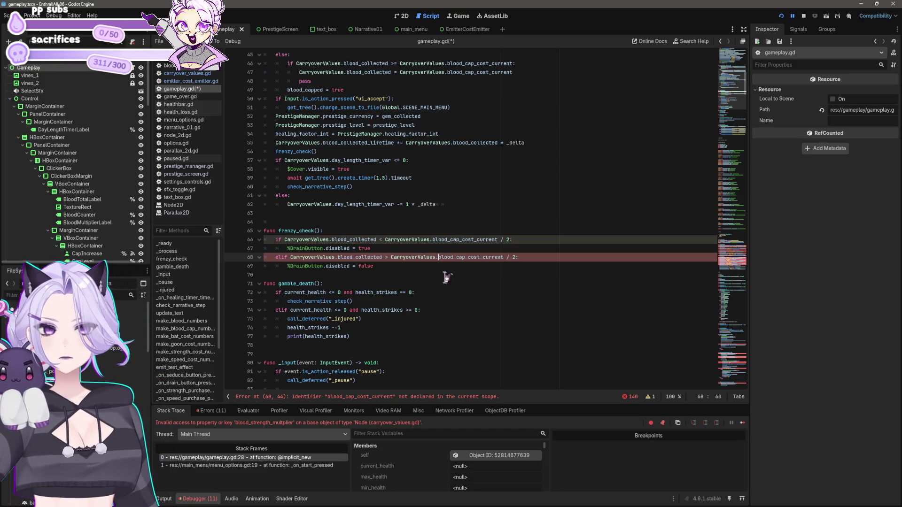
pyautogui.click(452, 293)
pyautogui.scroll(-5, 448, 299)
pyautogui.scroll(-20, 449, 299)
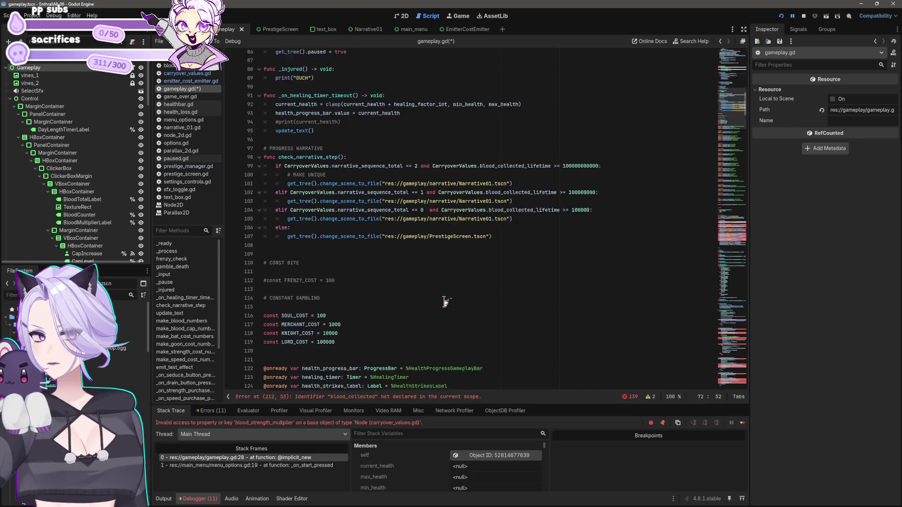
pyautogui.scroll(-12, 447, 307)
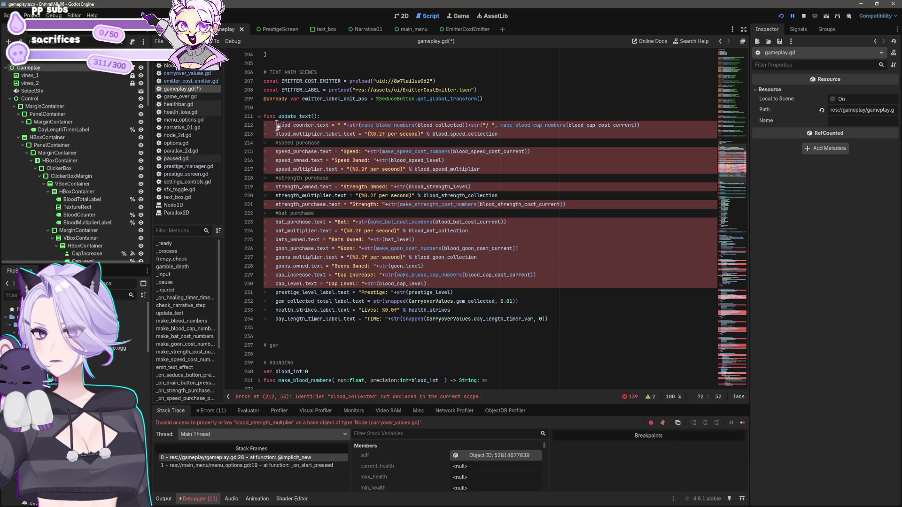
# Paste the CarryoverValues prefix at the starts of the update_text lines, then undo the misplaced prefixes
pyautogui.click(276, 126)
pyautogui.write('CarryoverValues.')
pyautogui.press('Down')
pyautogui.press('Home')
pyautogui.write('CarryoverValues.')
pyautogui.press('Down')
pyautogui.press('Down')
pyautogui.write('CarryoverValues.')
pyautogui.press('Down')
pyautogui.press('Home')
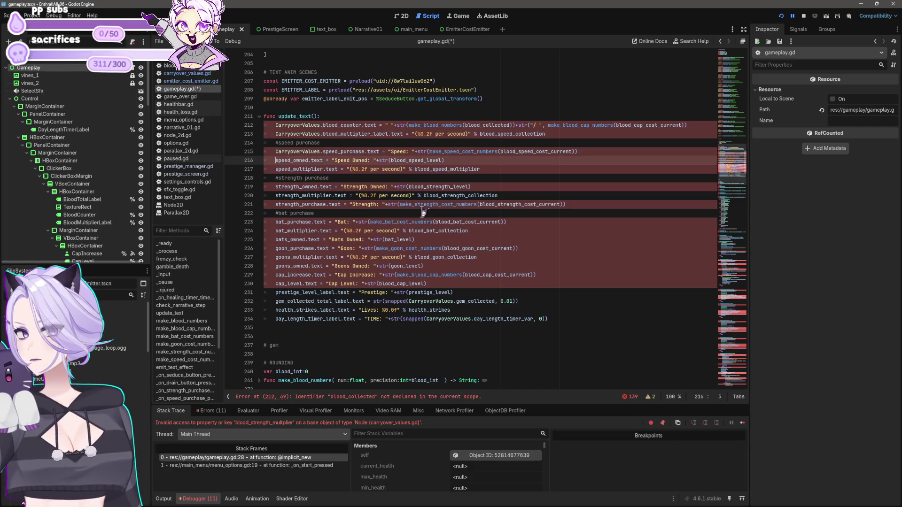
pyautogui.hotkey('ctrl', 'z')
pyautogui.hotkey('ctrl', 'z')
pyautogui.hotkey('ctrl', 'z')
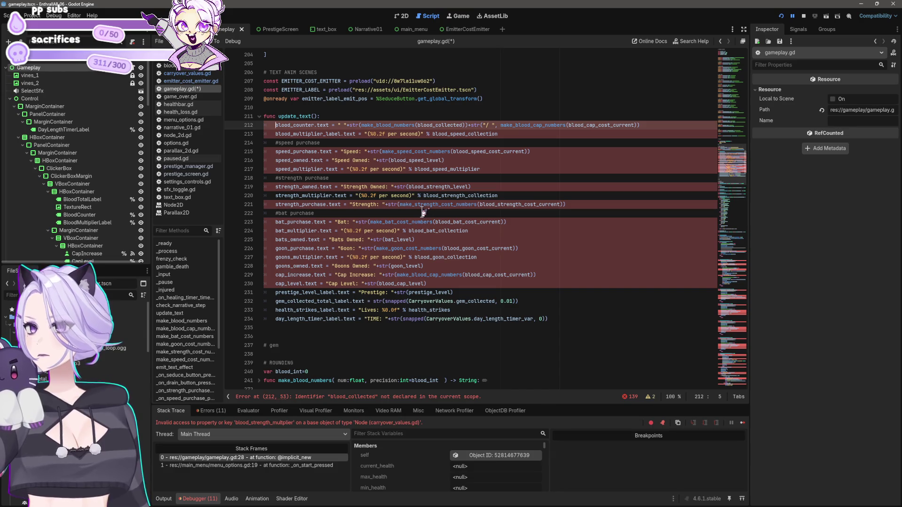
# Prefix blood_collected, blood_cap_cost_current and the speed collection, cost, level and multiplier with CarryoverValues
pyautogui.click(420, 125)
pyautogui.write('CarryoverValues.')
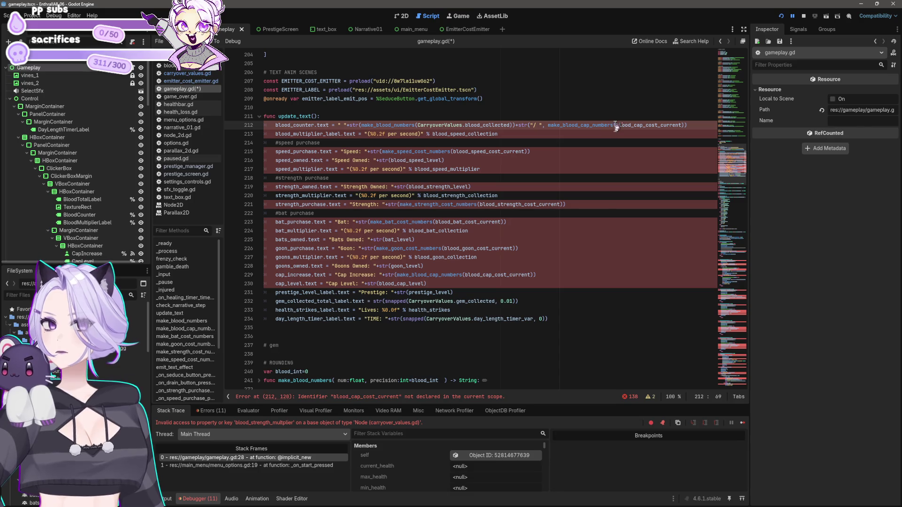
pyautogui.hotkey('ctrl', 'v')
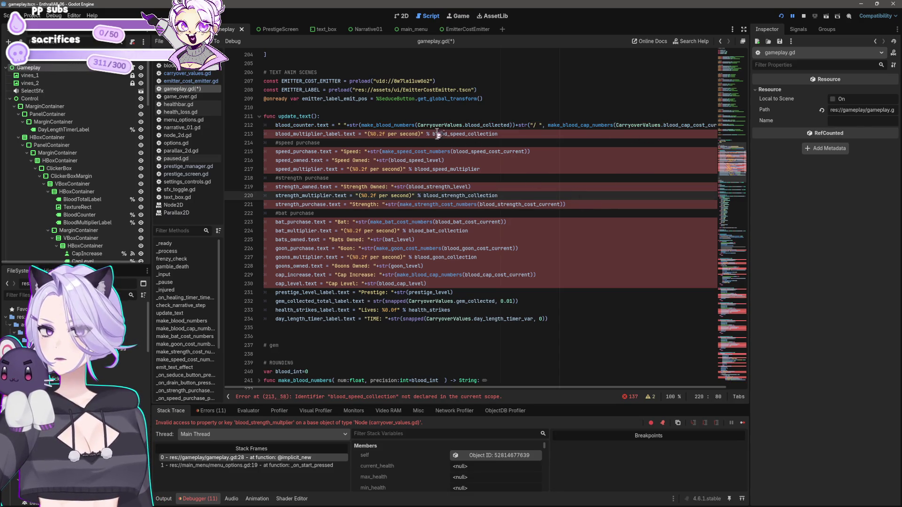
pyautogui.click(434, 134)
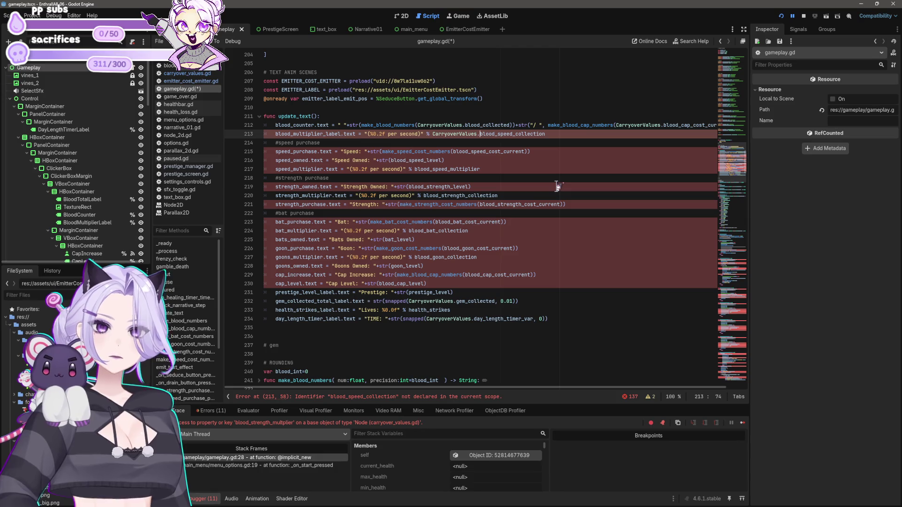
pyautogui.hotkey('ctrl', 'v')
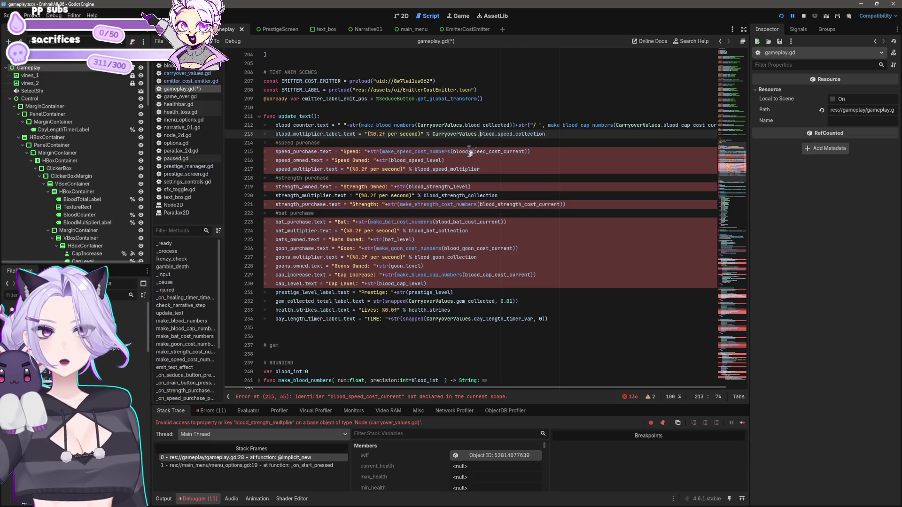
pyautogui.click(454, 152)
pyautogui.write('CarryoverValues.')
pyautogui.click(390, 161)
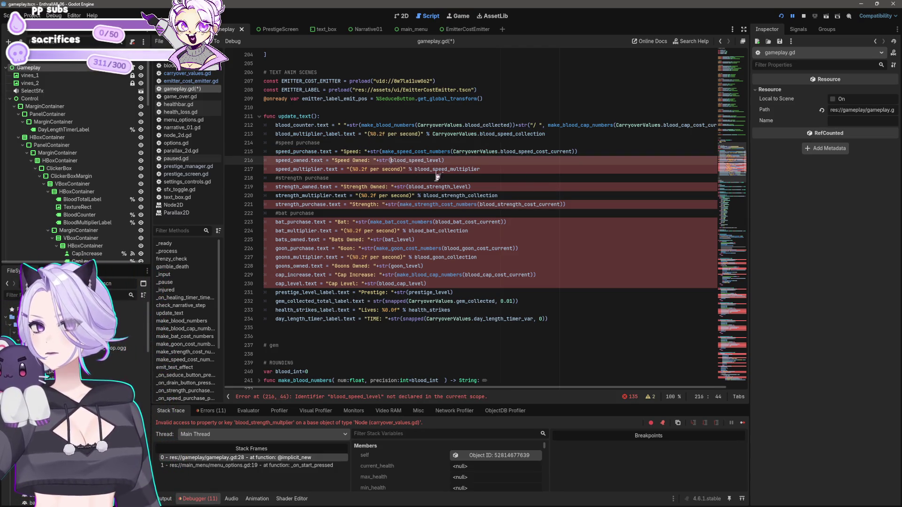
pyautogui.write('CarryoverValues.')
pyautogui.click(414, 169)
pyautogui.write('CarryoverValues.')
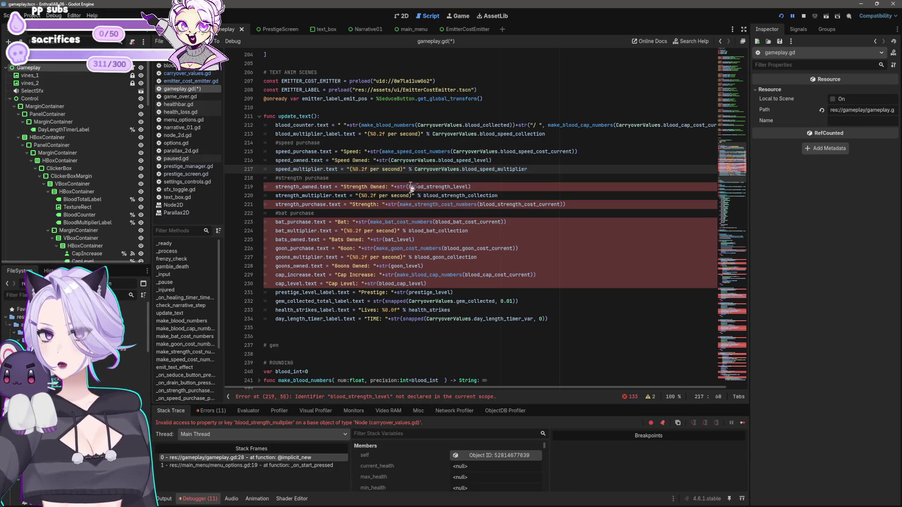
# Prefix blood_strength_level, blood_strength_cost_current and blood_strength_collection with CarryoverValues
pyautogui.click(409, 187)
pyautogui.write('CarryoverValues.')
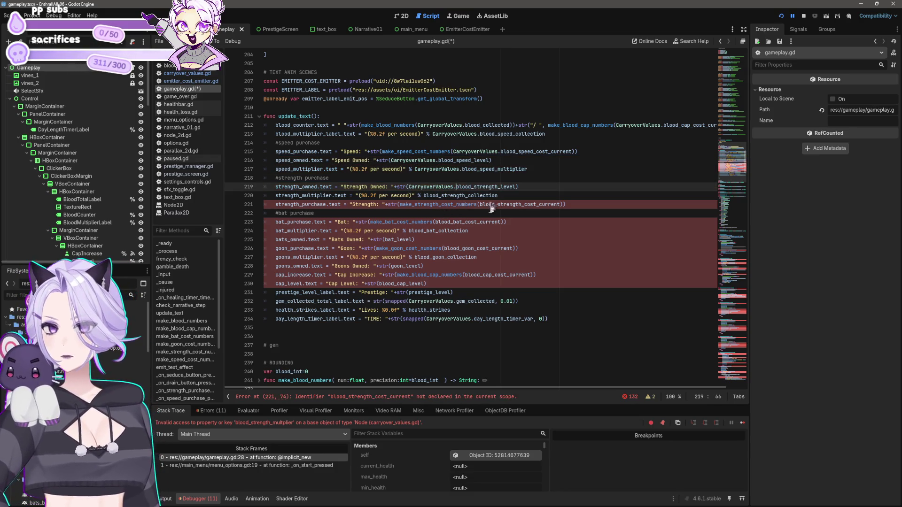
pyautogui.click(480, 204)
pyautogui.write('CarryoverValues.')
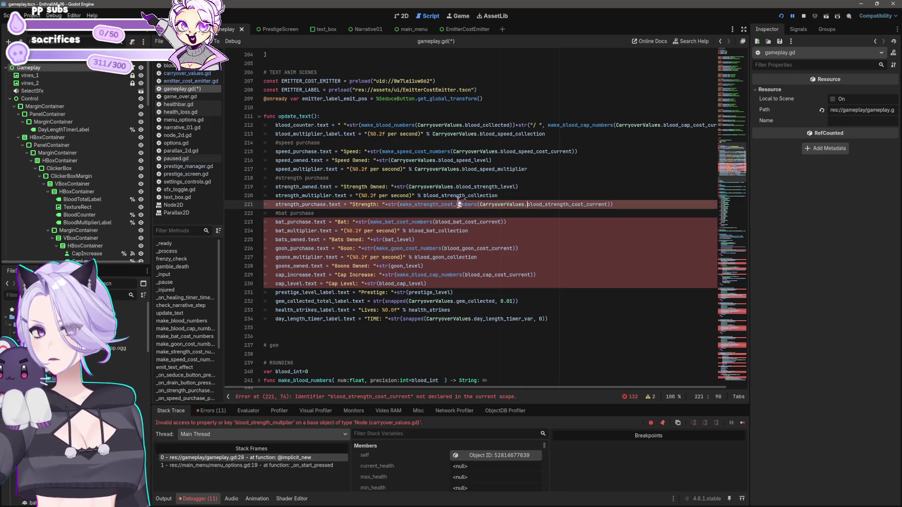
pyautogui.click(424, 195)
pyautogui.write('CarryoverValues.')
# Prefix blood_bat_cost_current, blood_bat_collection and bat_level with CarryoverValues
pyautogui.click(484, 213)
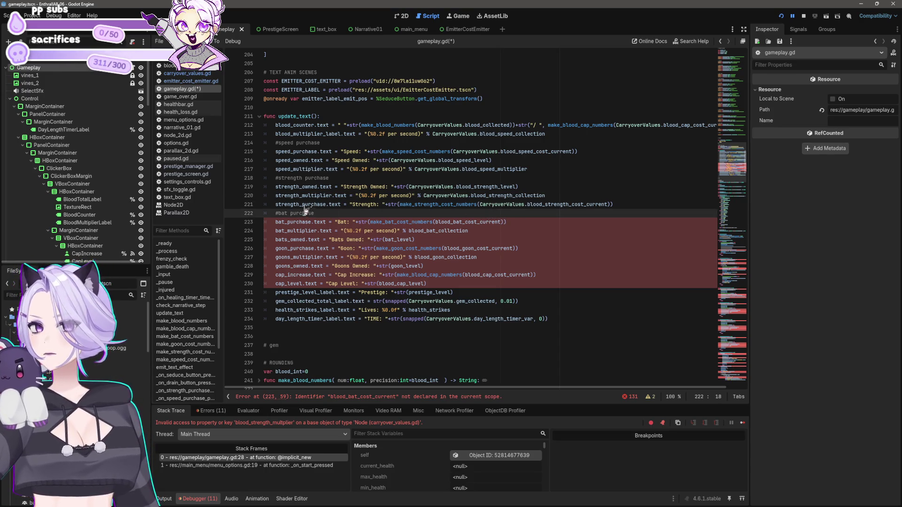
pyautogui.click(434, 222)
pyautogui.write('CarryoverValues.')
pyautogui.click(400, 230)
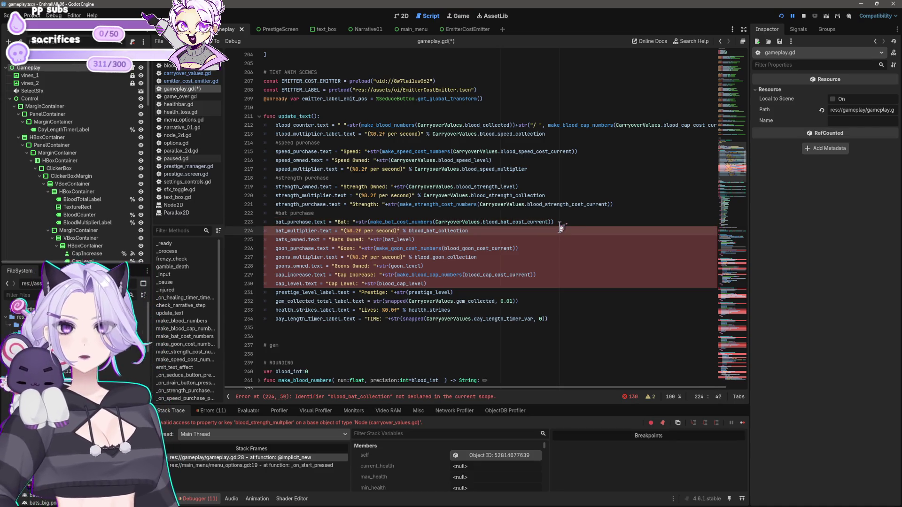
pyautogui.write('CarryoverValues.')
pyautogui.press('Down')
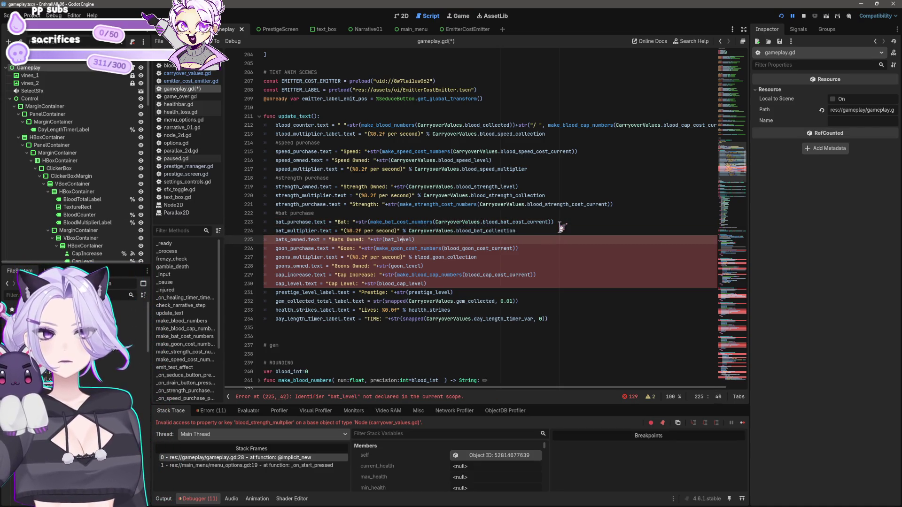
pyautogui.write('CarryoverValues.')
# Prefix the goon cost, collection and level and the blood_cap cost and level with CarryoverValues
pyautogui.press('Down')
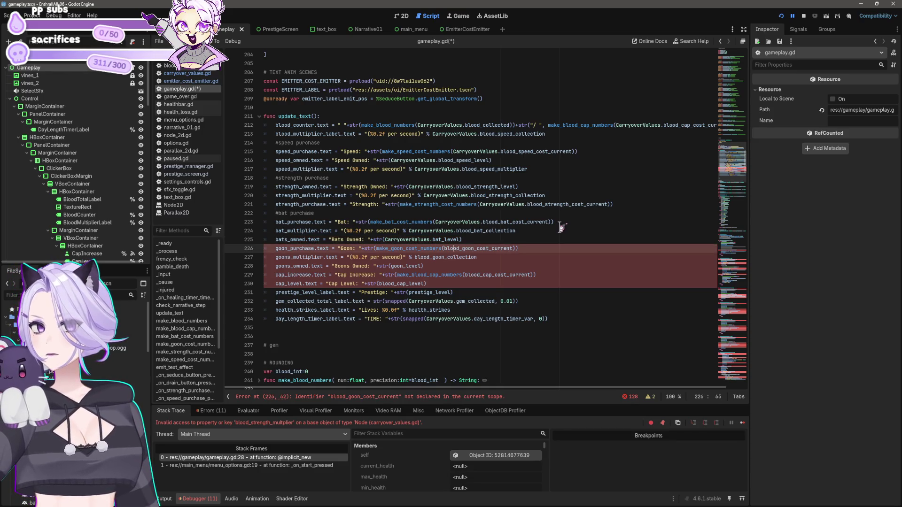
pyautogui.write('CarryoverValues.')
pyautogui.press('Down')
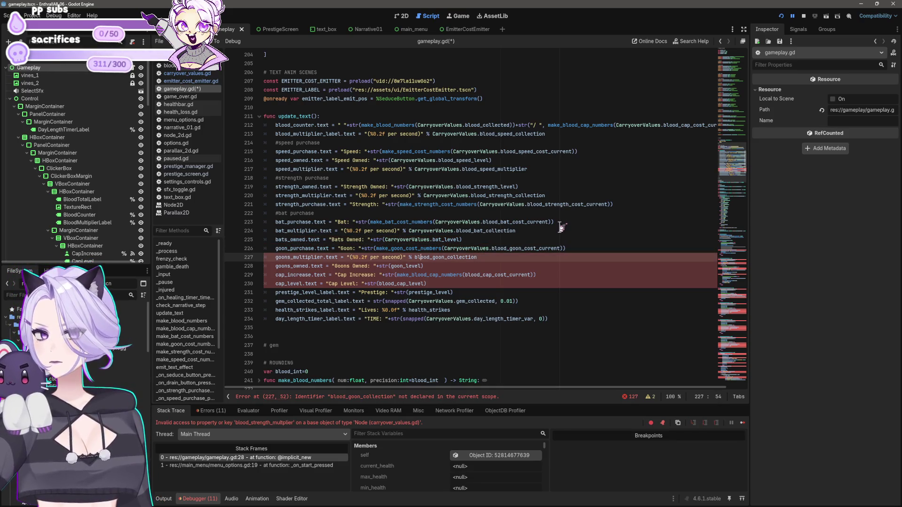
pyautogui.write('CarryoverValues.')
pyautogui.press('Down')
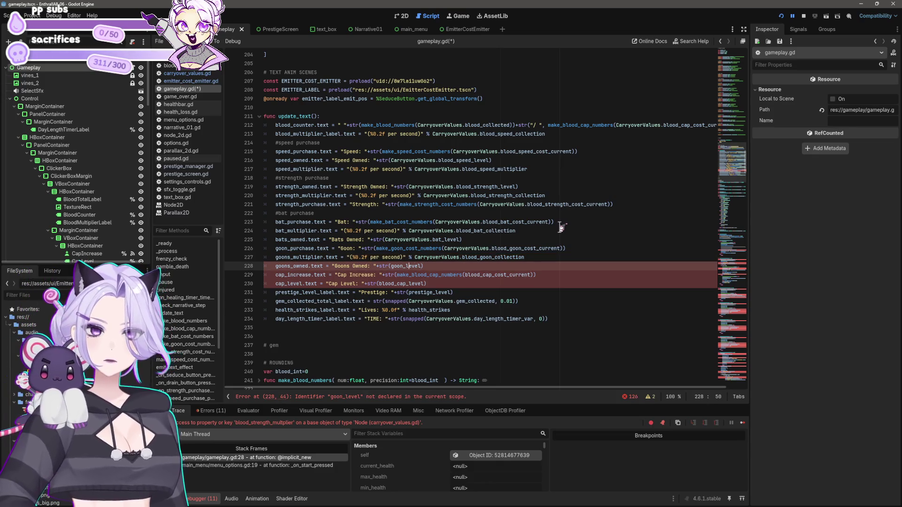
pyautogui.write('CarryoverValues.')
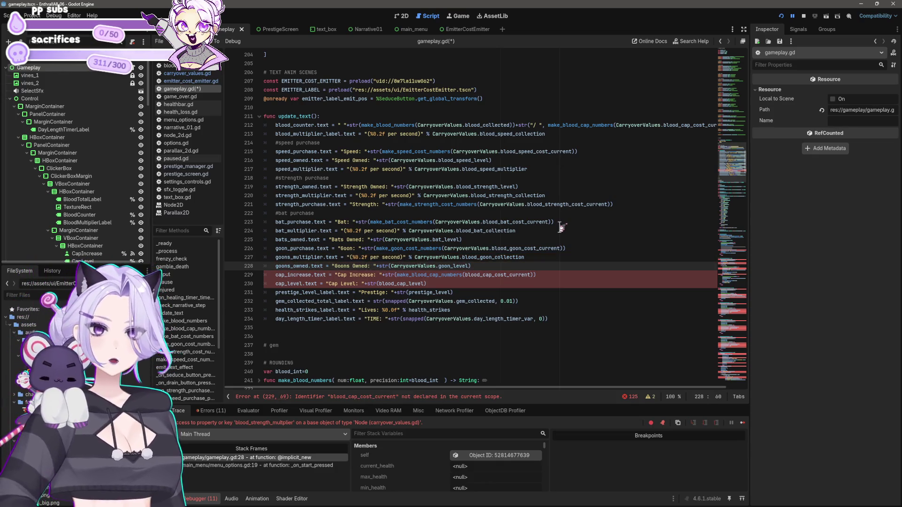
pyautogui.press('Down')
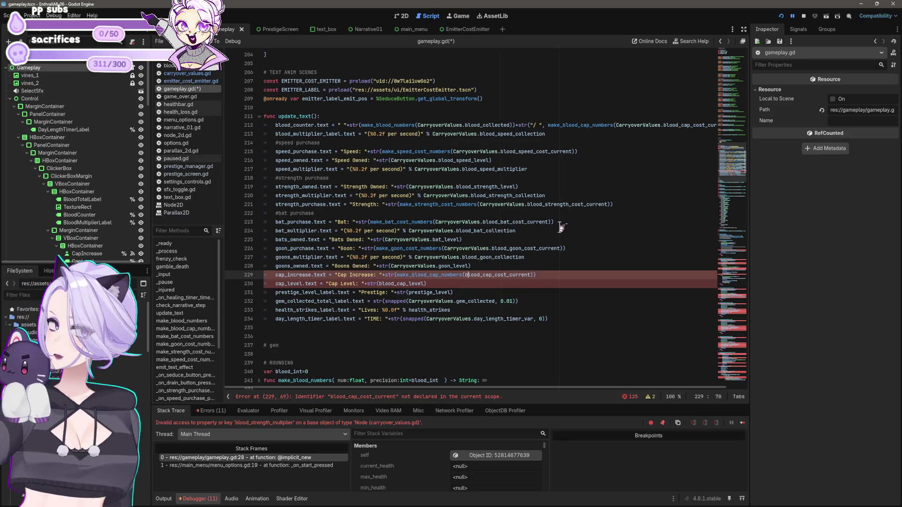
pyautogui.write('CarryoverValues.')
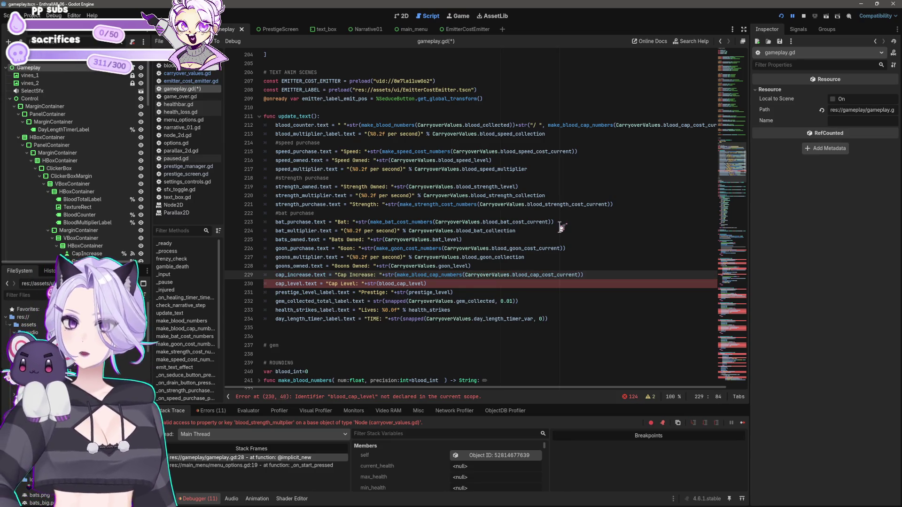
pyautogui.press('Down')
pyautogui.hotkey('ctrl', 'Left')
pyautogui.write('CarryoverValues.')
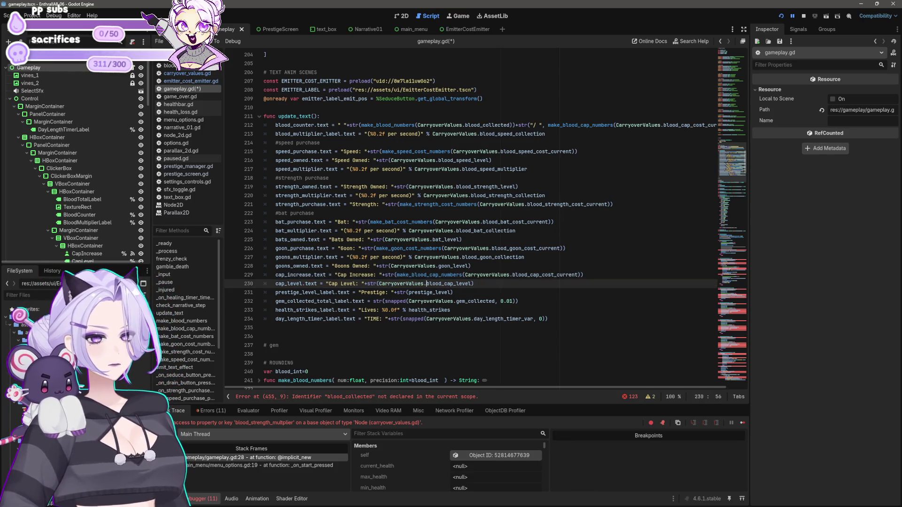
# Prefix blood_collected and blood_strength_collection on line 455 with 'CarryoverValues.'
pyautogui.click(398, 243)
pyautogui.scroll(-20, 398, 243)
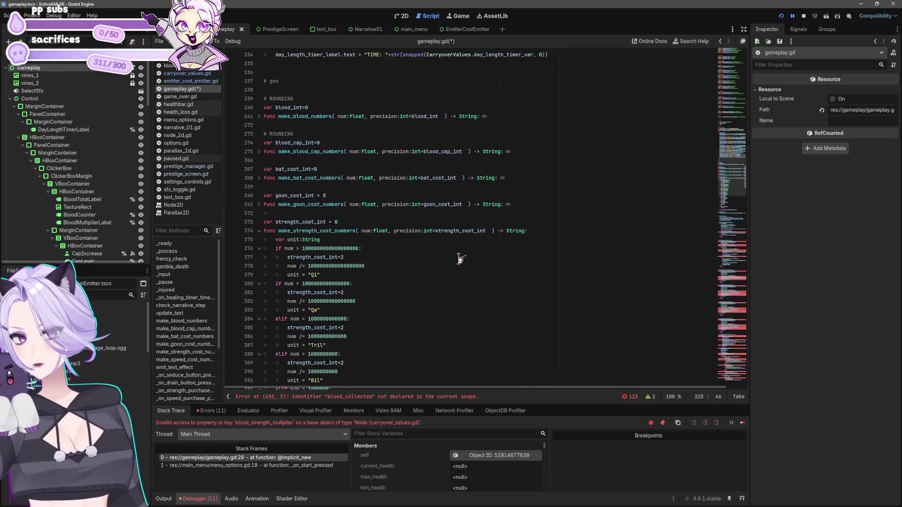
pyautogui.scroll(-3, 478, 267)
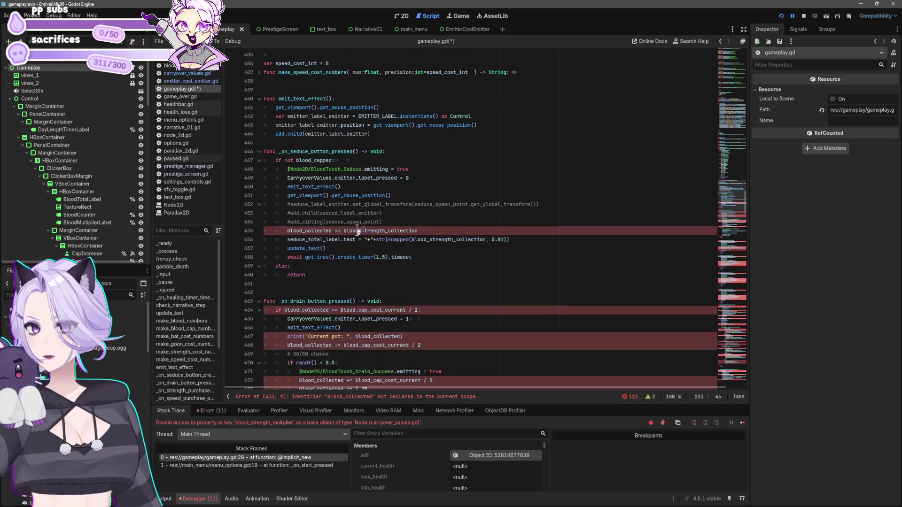
pyautogui.click(288, 230)
pyautogui.write('CarryoverValues.')
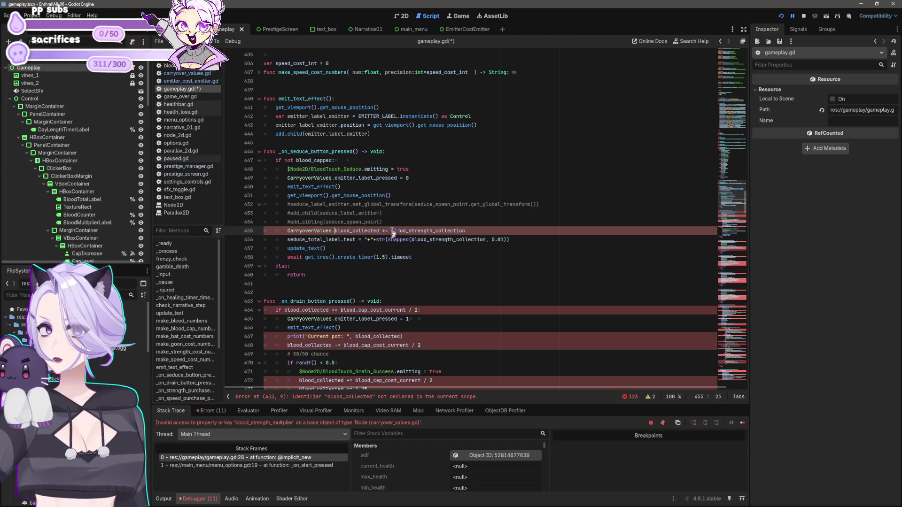
pyautogui.click(391, 231)
pyautogui.write('CarryoverValues.')
pyautogui.click(449, 283)
pyautogui.scroll(-4, 453, 284)
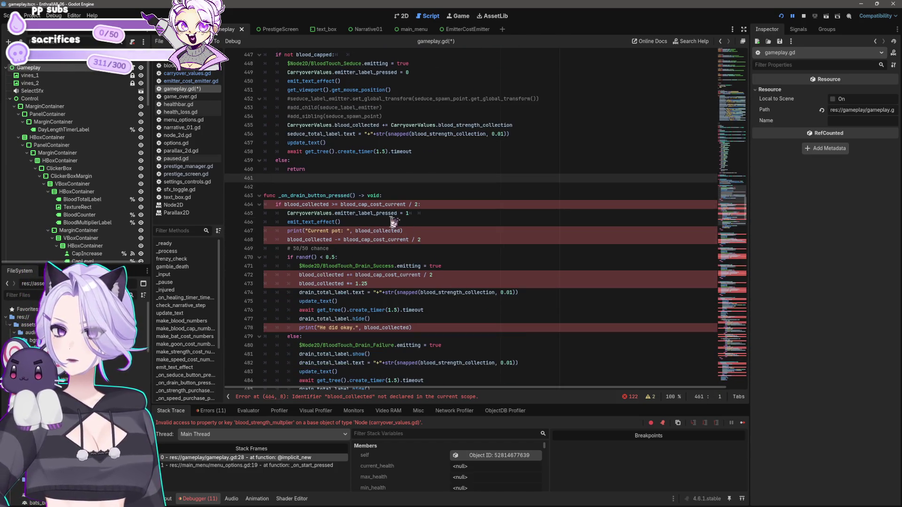
# Prefix the blood variables in the drain check, lines 464–468, with 'CarryoverValues.'
pyautogui.click(285, 203)
pyautogui.write('CarryoverValues.')
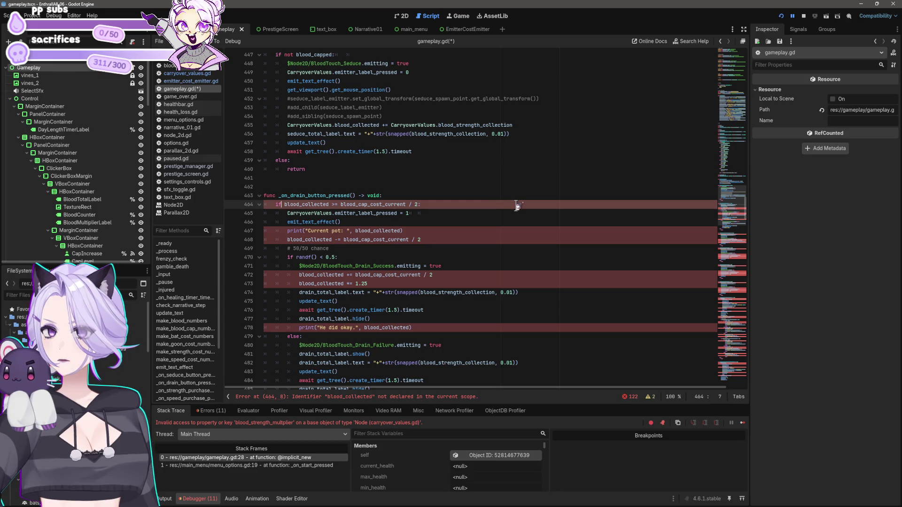
pyautogui.press('Right')
pyautogui.press('Right')
pyautogui.press('Right')
pyautogui.write('CarryoverValues.')
pyautogui.press('Down')
pyautogui.press('Down')
pyautogui.press('Down')
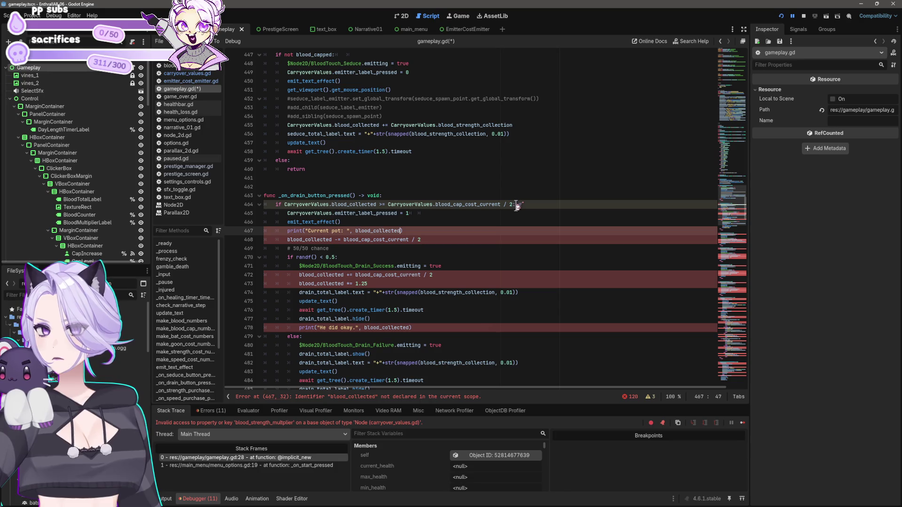
pyautogui.write('CarryoverValues.')
pyautogui.press('Down')
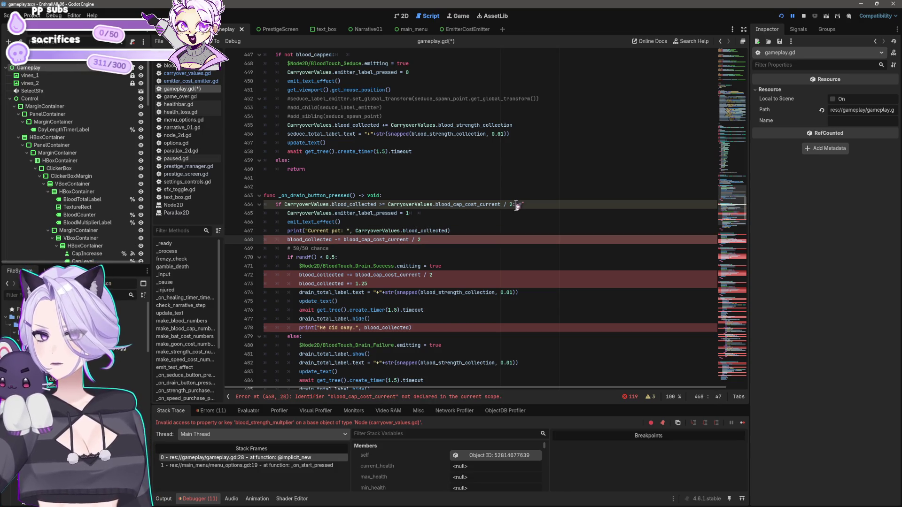
pyautogui.write('CarryoverValues.')
pyautogui.press('Home')
pyautogui.write('CarryoverValues.')
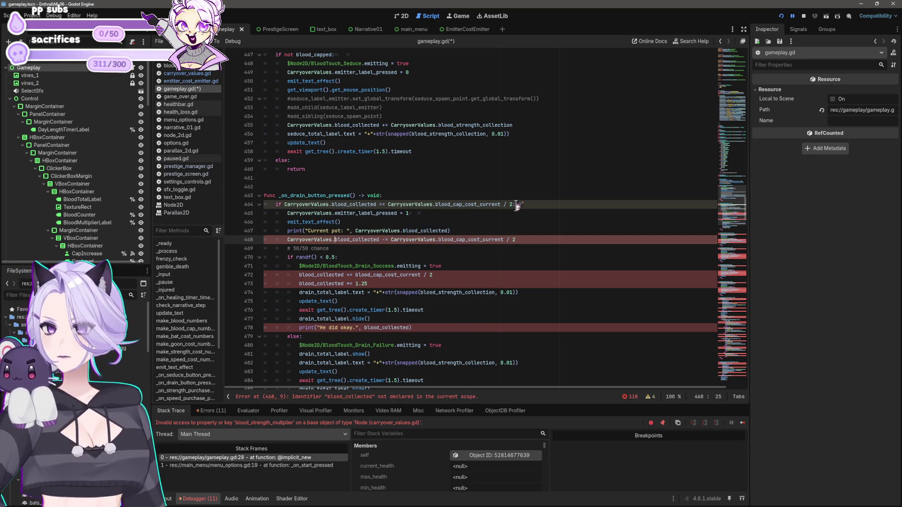
# Rewrite line 472 as 'CarryoverValues.blood_collected += CarryoverValues.' and prefix blood references through line 478
pyautogui.press('Down')
pyautogui.press('Down')
pyautogui.press('Down')
pyautogui.press('Home')
pyautogui.write('CarryoverValues.blood_collected += ')
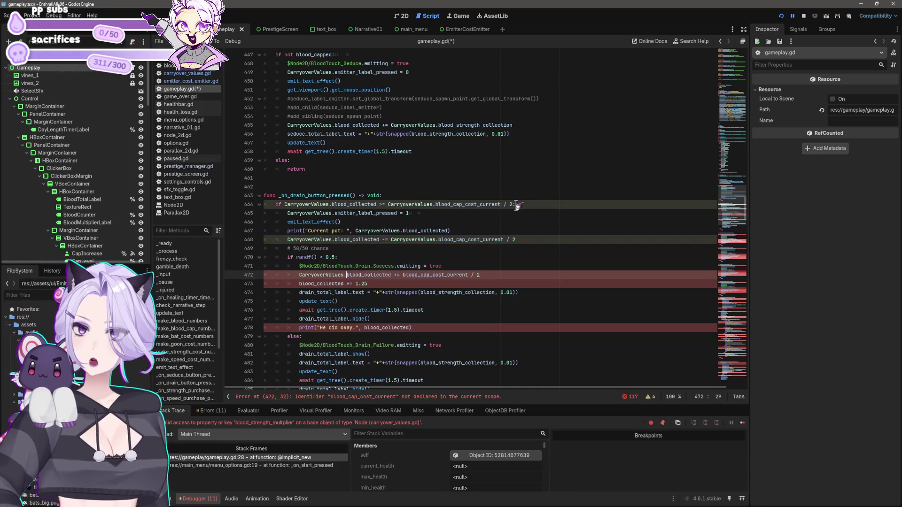
pyautogui.write('CarryoverValues.')
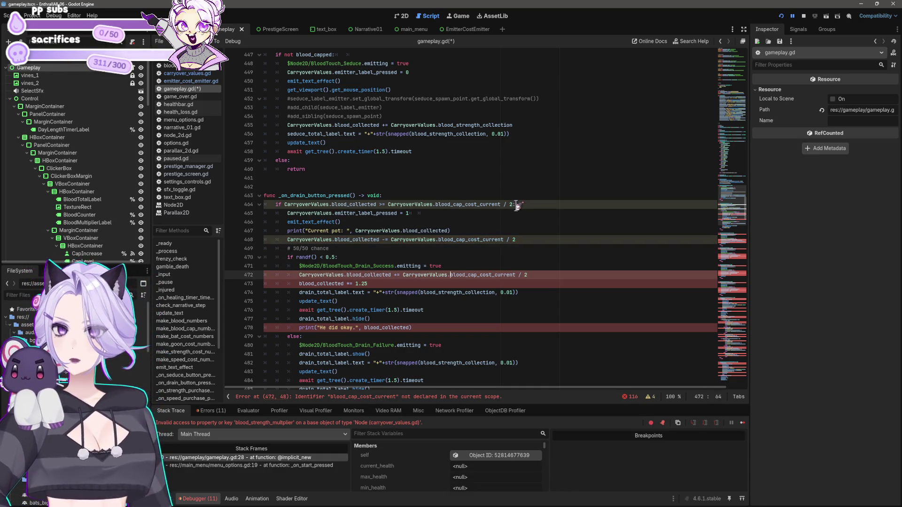
pyautogui.press('Down')
pyautogui.press('Home')
pyautogui.write('CarryoverValues.')
pyautogui.press('Down')
pyautogui.press('Down')
pyautogui.press('Down')
pyautogui.press('Down')
pyautogui.press('Down')
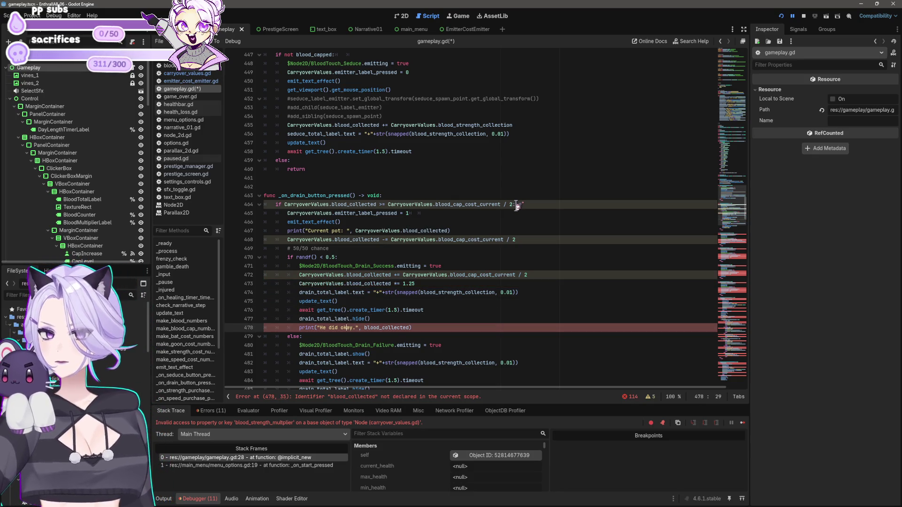
pyautogui.write('CarryoverValues.')
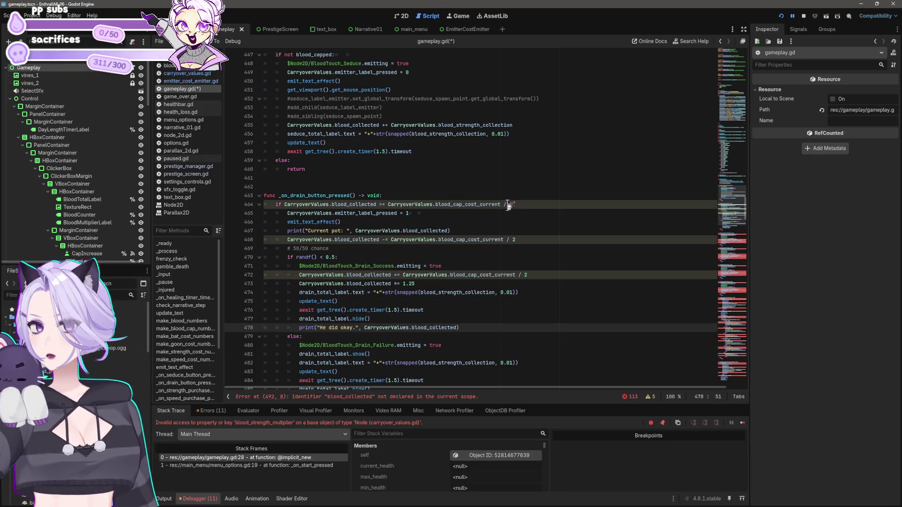
pyautogui.scroll(-4, 517, 205)
# Prefix the strength cost check on line 492 and write 'CarryoverValues.blood_collected -= CarryoverValues.' on line 497
pyautogui.scroll(-3, 427, 278)
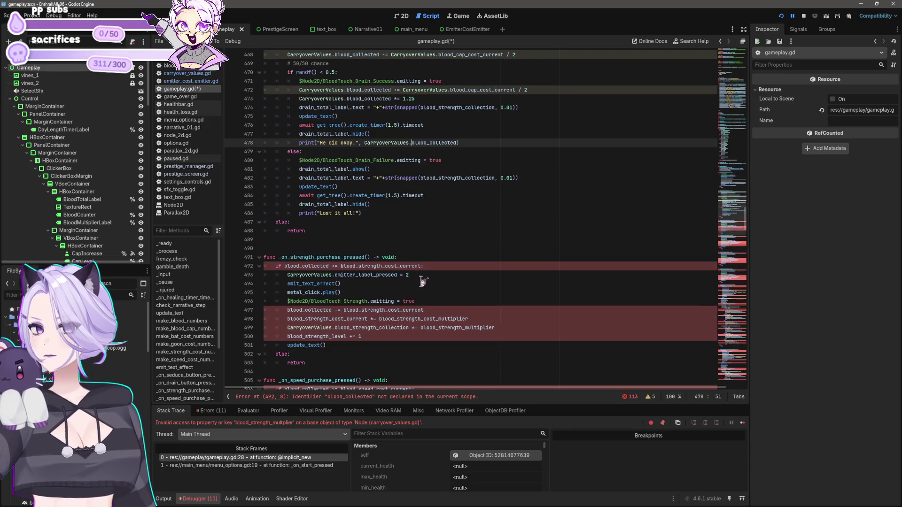
pyautogui.click(342, 266)
pyautogui.write('CarryoverValues.')
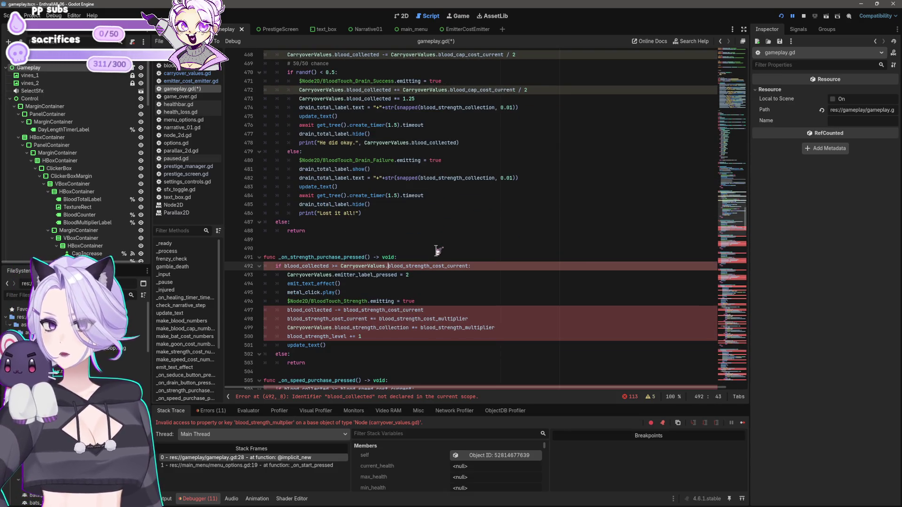
pyautogui.write('CarryoverValues.')
pyautogui.click(287, 310)
pyautogui.write('CarryoverValues.blood_collected -= ')
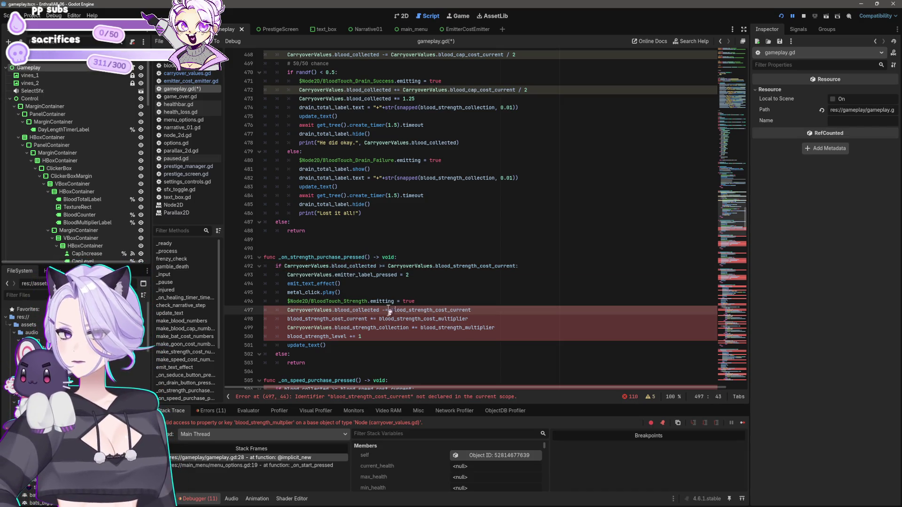
pyautogui.write('CarryoverValues.')
# Prefix blood_strength_cost_multiplier, blood_strength_multiplier and blood_strength_level on lines 498–500 with 'CarryoverValues.'
pyautogui.click(381, 319)
pyautogui.write('CarryoverValues.')
pyautogui.click(287, 319)
pyautogui.write('CarryoverValues.')
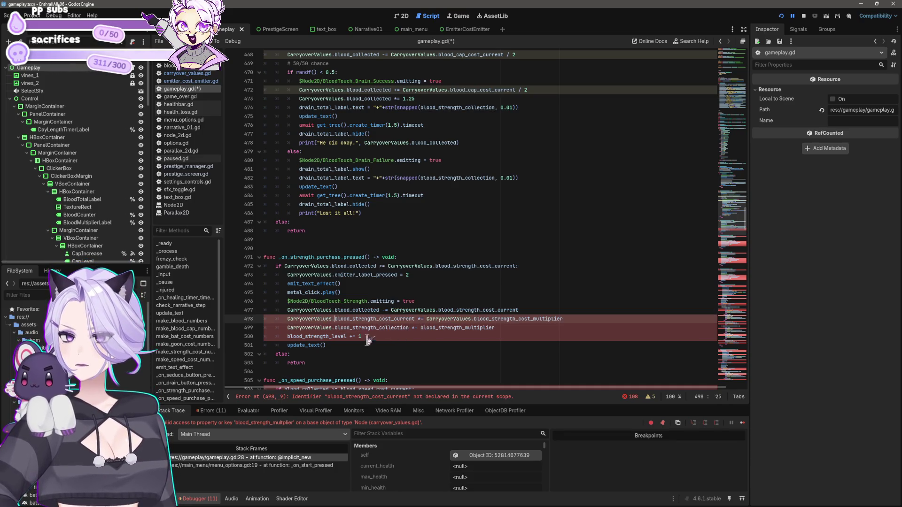
pyautogui.click(422, 328)
pyautogui.write('CarryoverValues.')
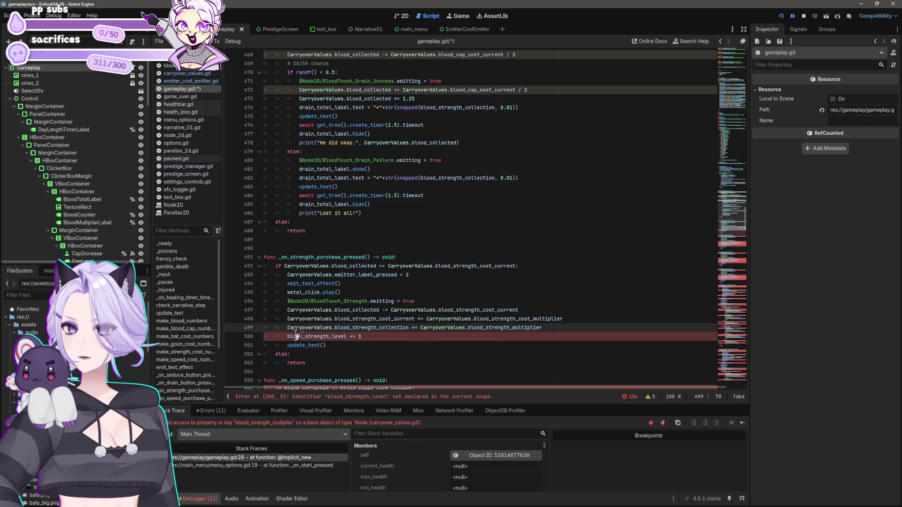
pyautogui.click(287, 336)
pyautogui.write('CarryoverValues.')
# Prefix blood_collected and blood_speed_cost_current in the speed check on line 506
pyautogui.scroll(-5, 289, 334)
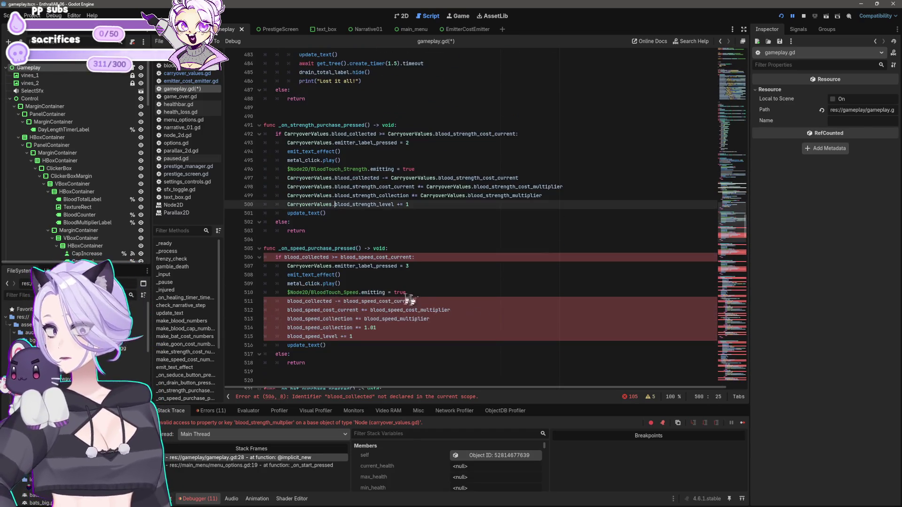
pyautogui.click(287, 257)
pyautogui.write('CarryoverValues.')
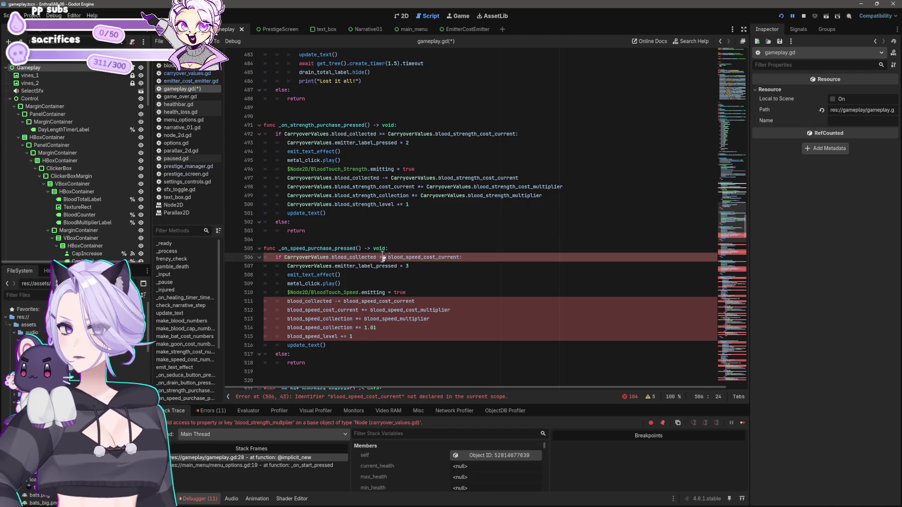
pyautogui.click(389, 257)
pyautogui.write('CarryoverValues.')
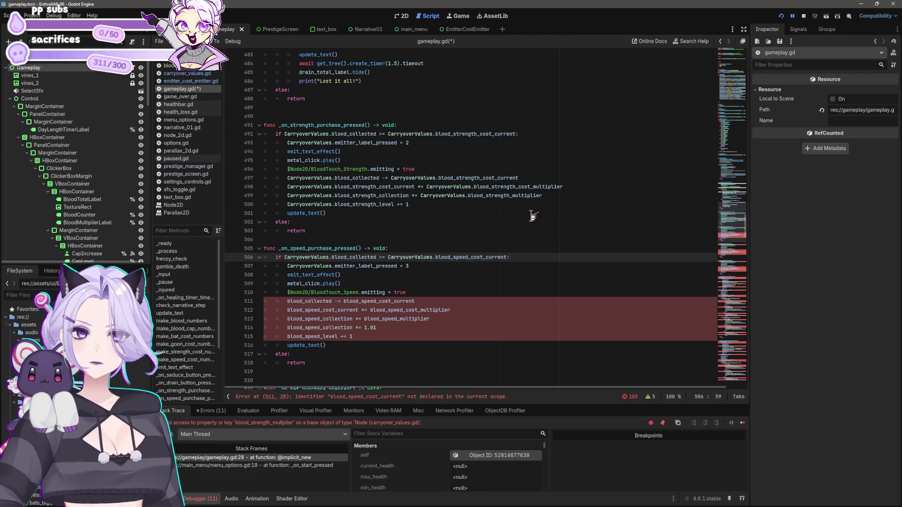
# Write 'CarryoverValues.blood_collected -= CarryoverValues.' and prefix blood_speed_cost_current on line 511
pyautogui.scroll(-2, 372, 215)
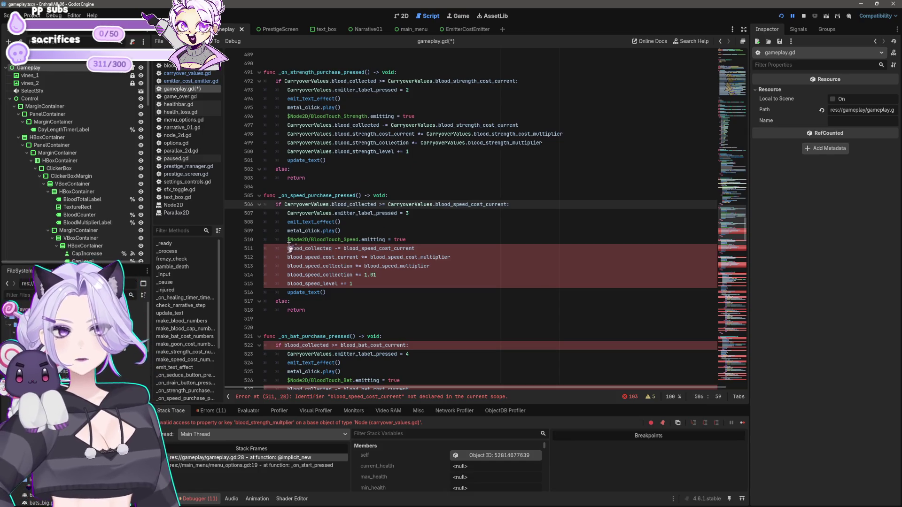
pyautogui.click(288, 248)
pyautogui.write('CarryoverValues.blood_collected -= CarryoverValues.')
pyautogui.click(370, 257)
pyautogui.write('CarryoverValues.')
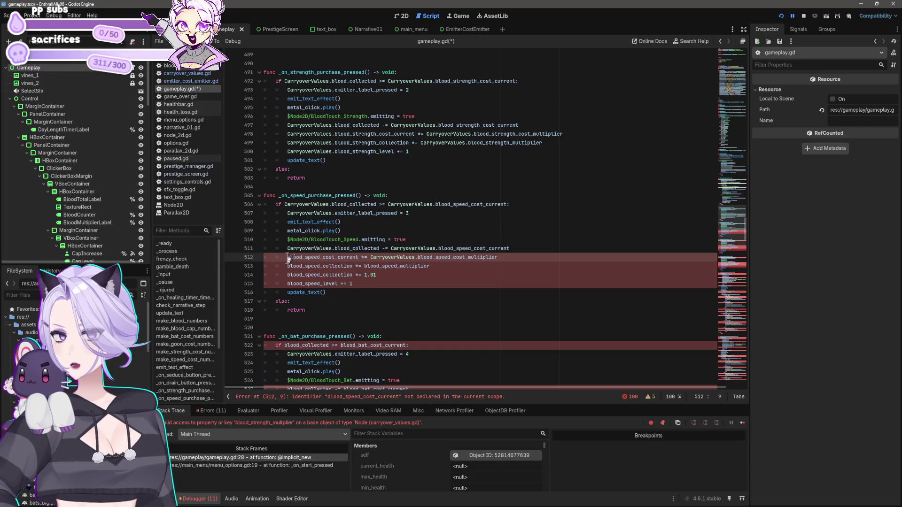
pyautogui.write('CarryoverValues.')
# Prefix the speed handler variables on lines 512–515, including blood_speed_multiplier, with 'CarryoverValues.'
pyautogui.click(288, 266)
pyautogui.write('CarryoverValues.')
pyautogui.press('Down')
pyautogui.press('Home')
pyautogui.write('CarryoverValues.')
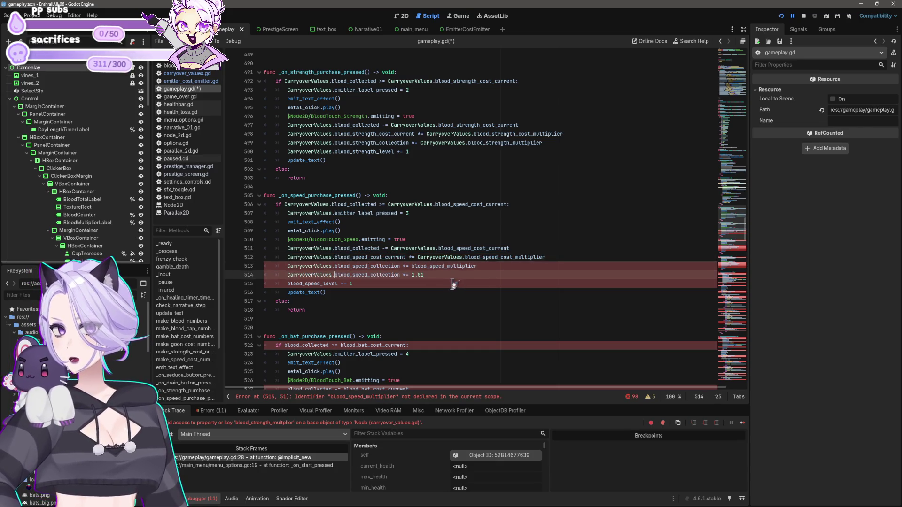
pyautogui.press('Down')
pyautogui.press('Home')
pyautogui.write('CarryoverValues.')
pyautogui.click(412, 266)
pyautogui.write('CarryoverValues.')
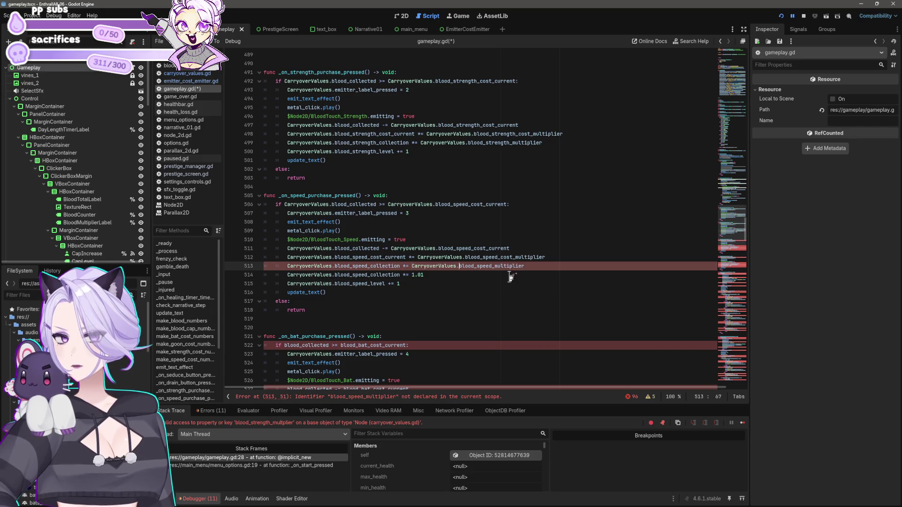
# Rewrite the bat purchase check as 'CarryoverValues.blood_collected >= CarryoverValues.' and prefix the bat cost
pyautogui.scroll(-5, 511, 277)
pyautogui.click(341, 214)
pyautogui.write('CarryoverValues.blood_collected >= CarryoverValues.')
pyautogui.click(288, 258)
pyautogui.write('CarryoverValues.')
pyautogui.click(392, 257)
pyautogui.write('CarryoverValues.')
# Prefix the bat cost multiplier, bat collection and bat_level lines 528–531 with 'CarryoverValues.'
pyautogui.click(287, 267)
pyautogui.write('CarryoverValues.blood_bat_cost_current *= ')
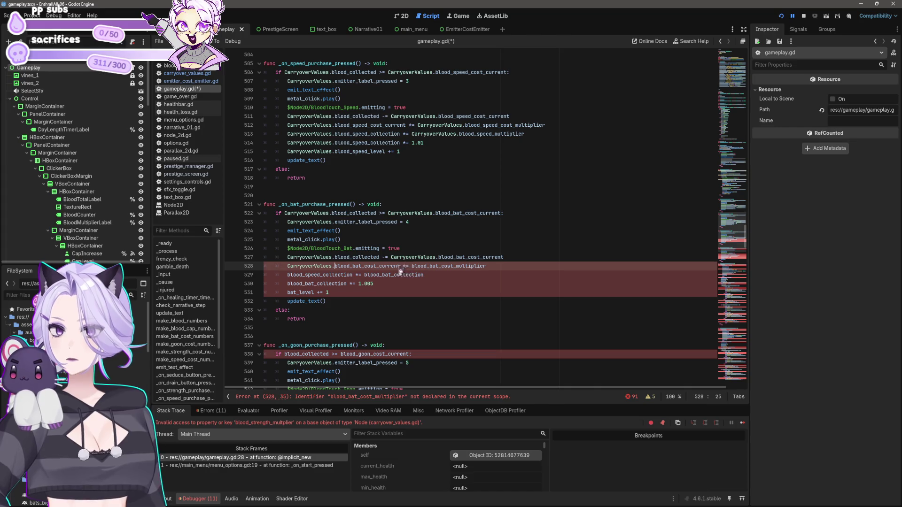
pyautogui.write('CarryoverValues.')
pyautogui.click(364, 275)
pyautogui.write('CarryoverValues.')
pyautogui.click(292, 275)
pyautogui.write('CarryoverValues.')
pyautogui.click(287, 284)
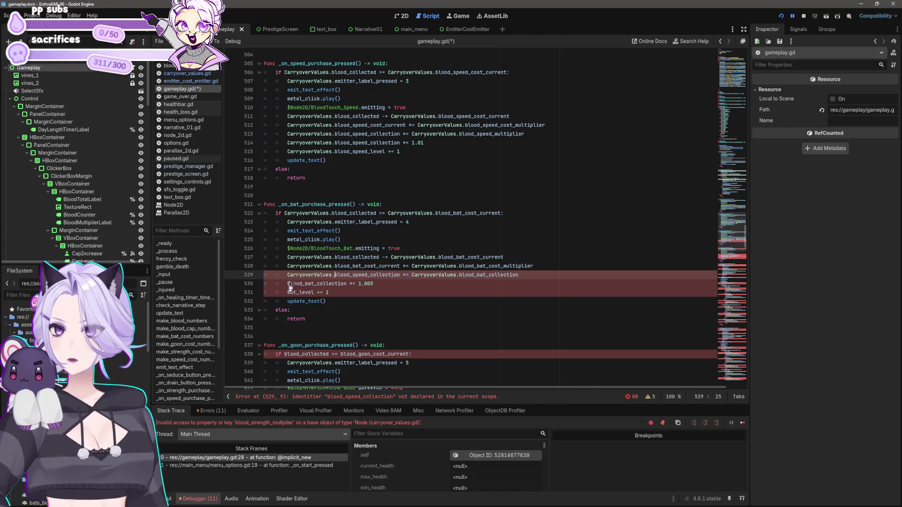
pyautogui.write('CarryoverValues.blood_speed_collection *= ')
pyautogui.write('CarryoverValues.')
pyautogui.click(383, 301)
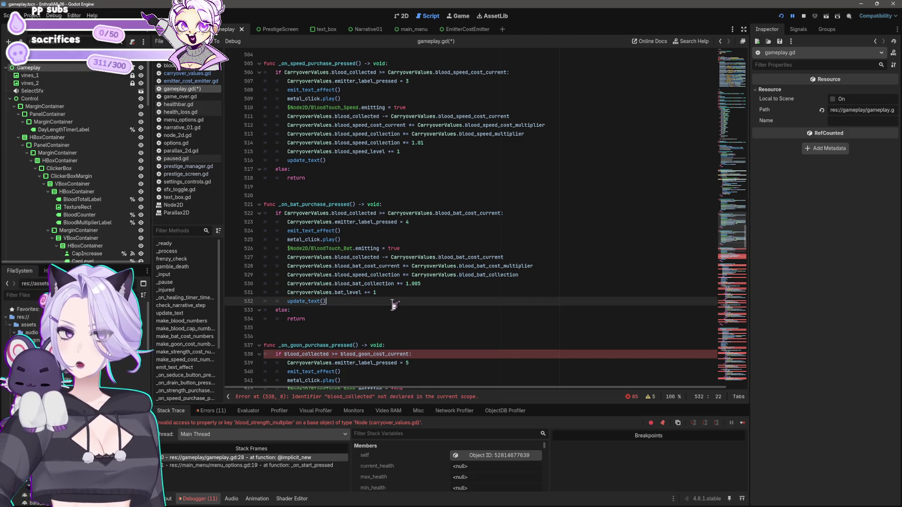
pyautogui.scroll(-2, 449, 329)
# Qualify blood_collected and blood_goon_cost_current on lines 538 and 543 with 'CarryoverValues.'
pyautogui.scroll(-2, 448, 329)
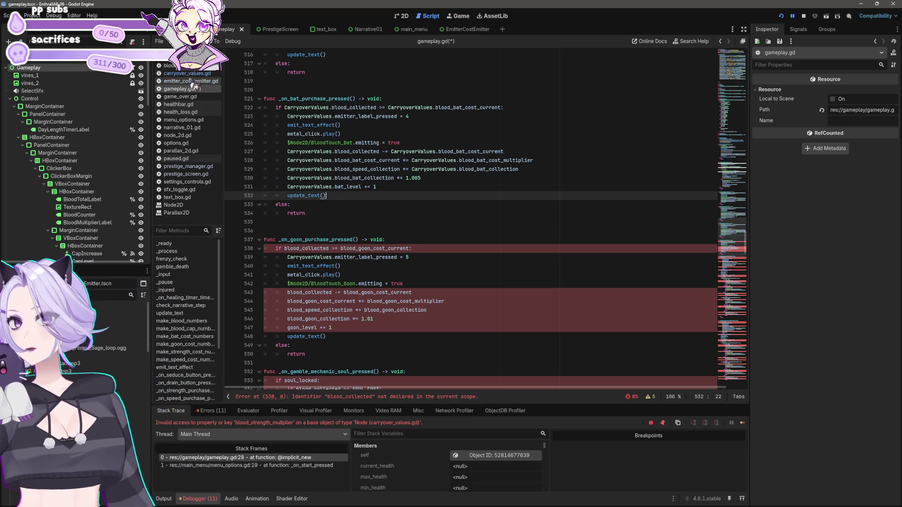
pyautogui.click(284, 249)
pyautogui.write('CarryoverValues.')
pyautogui.click(388, 248)
pyautogui.write('CarryoverValues.')
pyautogui.click(288, 293)
pyautogui.write('CarryoverValues.blood_collected -= ')
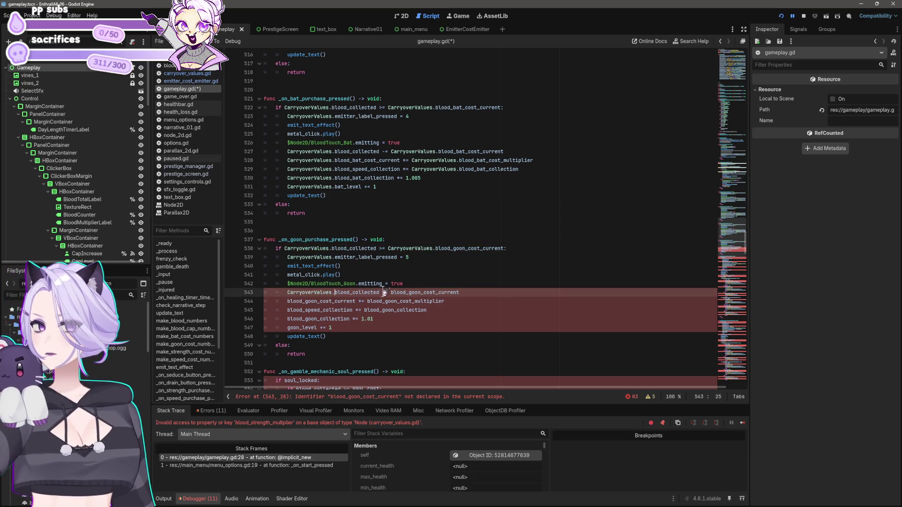
pyautogui.write('CarryoverValues.')
# Prefix blood_goon_cost_multiplier, blood_goon_collection and goon_level on lines 544–547 with 'CarryoverValues.'
pyautogui.click(367, 301)
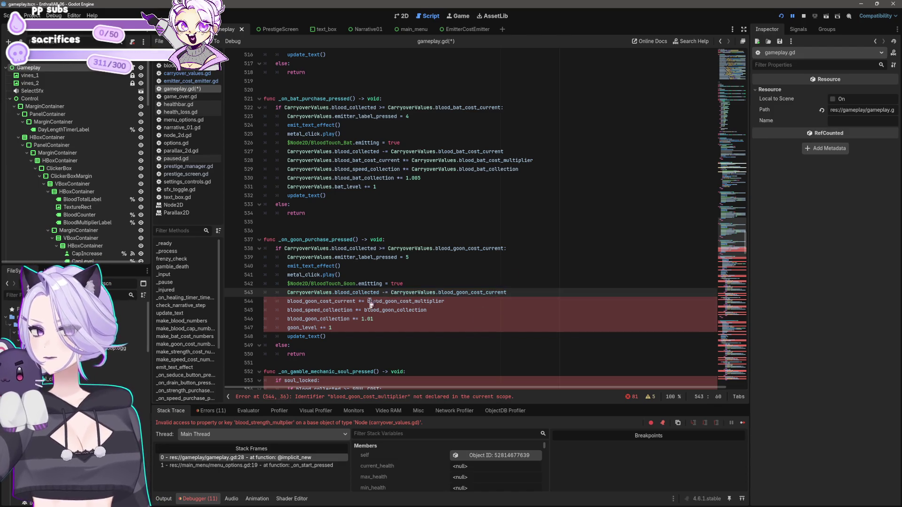
pyautogui.write('CarryoverValues.')
pyautogui.press('Home')
pyautogui.write('CarryoverValues.')
pyautogui.press('Down')
pyautogui.press('Home')
pyautogui.write('CarryoverValues.CarryoverValues.')
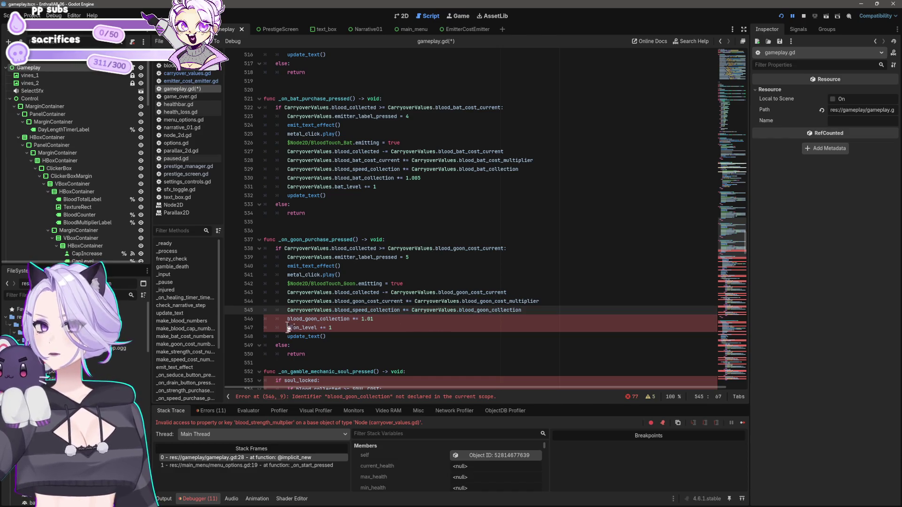
pyautogui.click(288, 319)
pyautogui.write('CarryoverValues.')
pyautogui.click(291, 328)
pyautogui.write('CarryoverValues.')
pyautogui.scroll(-4, 347, 291)
pyautogui.click(284, 275)
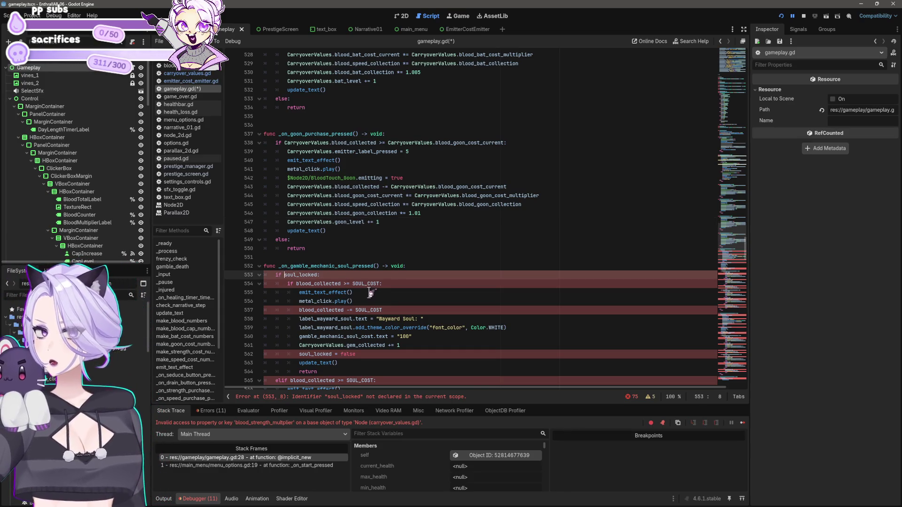
# Prefix soul_locked and blood_collected on lines 553–562 with 'CarryoverValues.'
pyautogui.write('CarryoverValues.')
pyautogui.click(296, 284)
pyautogui.write('CarryoverValues.')
pyautogui.click(299, 310)
pyautogui.write('CarryoverValues.')
pyautogui.click(299, 354)
pyautogui.write('CarryoverValues.')
# Qualify blood_collected on lines 565, 570, 571, 575 and 576 with 'CarryoverValues.'
pyautogui.scroll(-6, 308, 284)
pyautogui.click(291, 222)
pyautogui.write('CarryoverValues.')
pyautogui.click(287, 275)
pyautogui.write('CarryoverValues.')
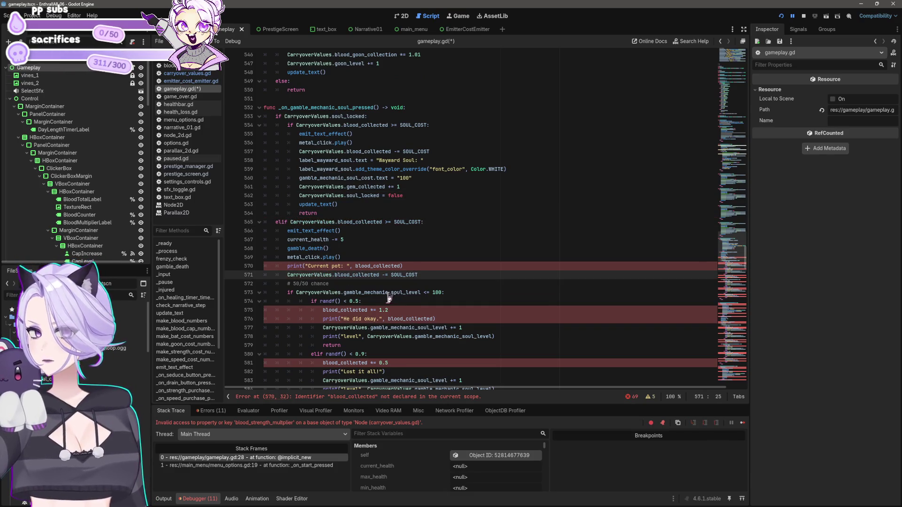
pyautogui.click(356, 266)
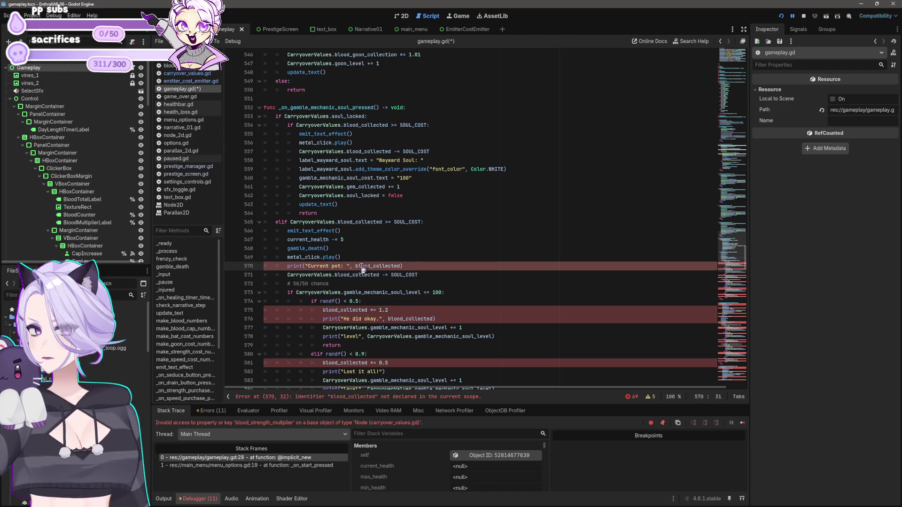
pyautogui.write('CarryoverValues.')
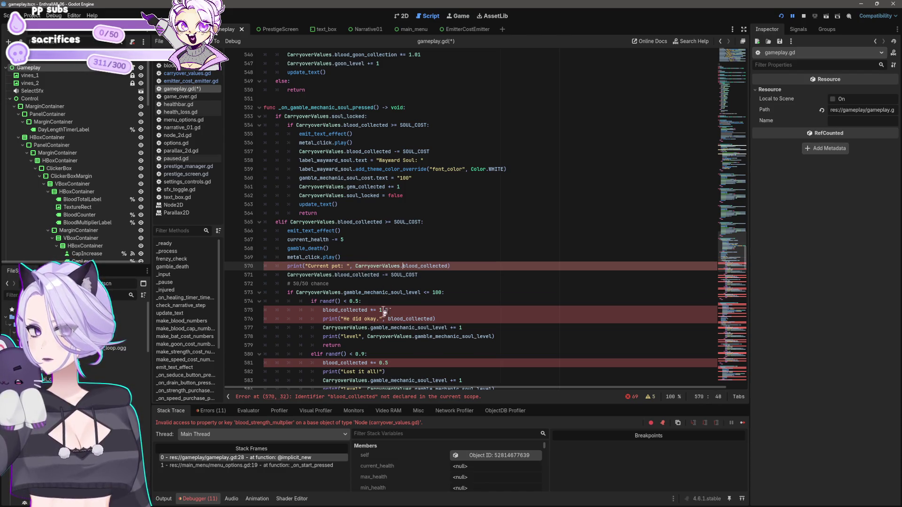
pyautogui.click(323, 310)
pyautogui.write('CarryoverValues.')
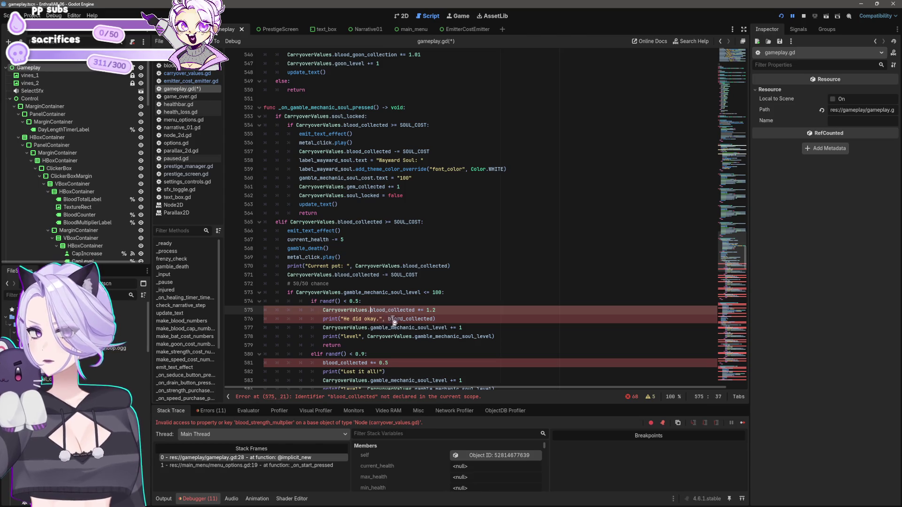
pyautogui.click(388, 319)
pyautogui.write('CarryoverValues.')
# Add the 'CarryoverValues.' prefix to blood_collected on lines 581, 587 and 589
pyautogui.scroll(-4, 394, 348)
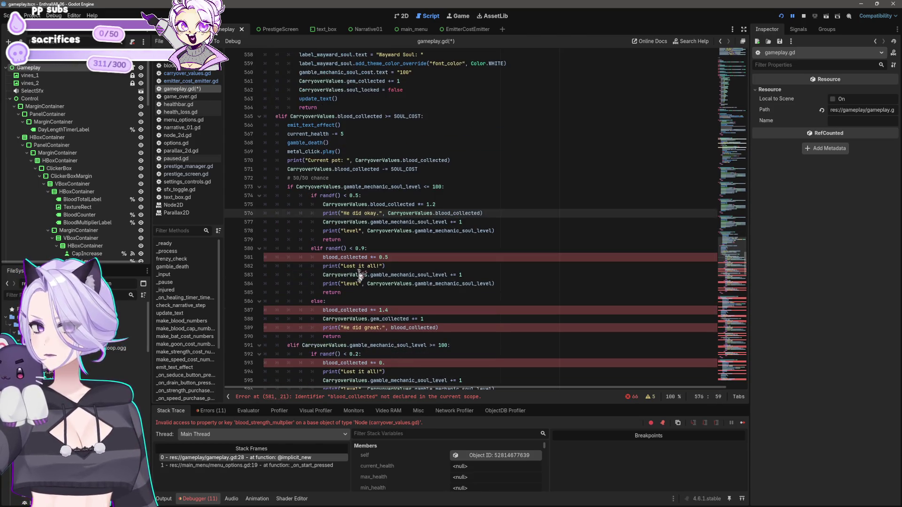
pyautogui.click(323, 258)
pyautogui.write('CarryoverValues.')
pyautogui.click(323, 310)
pyautogui.write('CarryoverValues.')
pyautogui.click(391, 328)
pyautogui.write('CarryoverValues.')
# Route blood_collected on lines 593, 599 and 600 through CarryoverValues
pyautogui.scroll(-3, 392, 328)
pyautogui.click(323, 284)
pyautogui.write('CarryoverValues.')
pyautogui.click(323, 336)
pyautogui.write('CarryoverValues.')
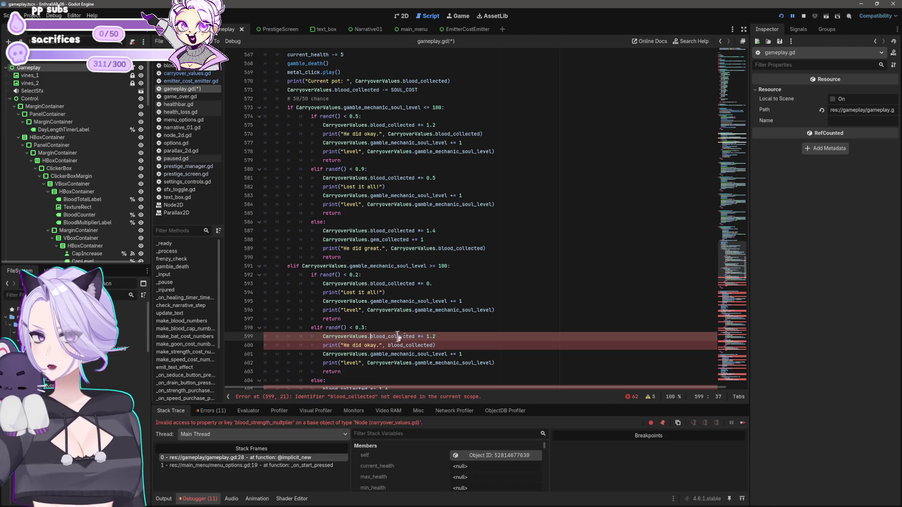
pyautogui.click(388, 345)
pyautogui.write('CarryoverValues.')
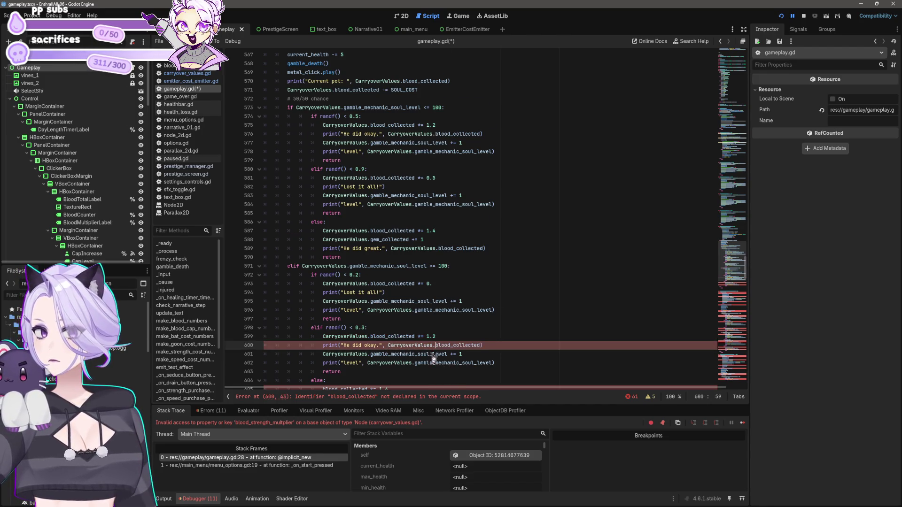
# Prefix blood_collected on lines 605 and 607 with 'CarryoverValues.'
pyautogui.scroll(-5, 433, 358)
pyautogui.click(417, 293)
pyautogui.click(323, 257)
pyautogui.write('CarryoverValues.')
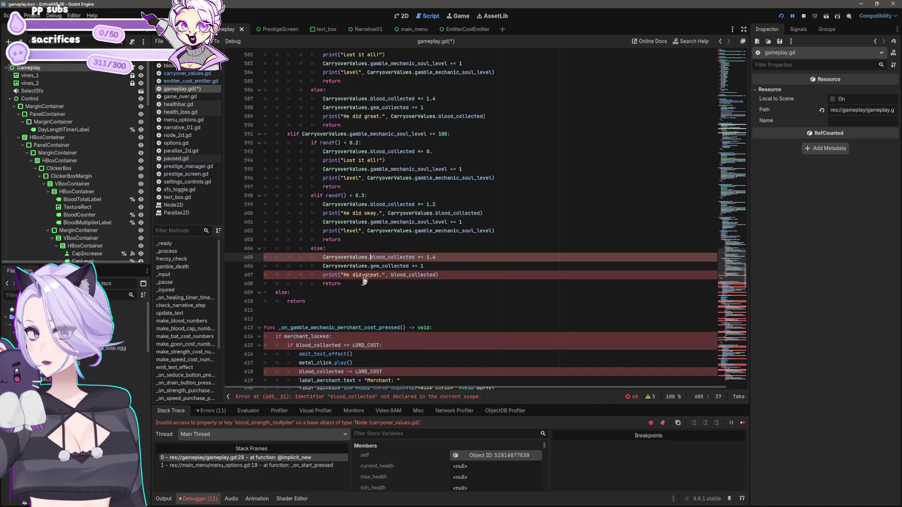
pyautogui.click(391, 274)
pyautogui.write('CarryoverValues.')
pyautogui.scroll(-4, 402, 303)
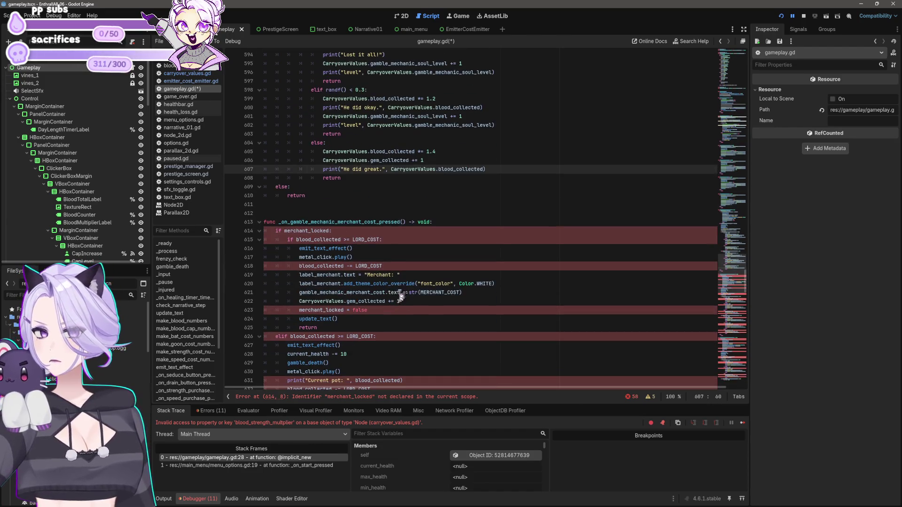
# Qualify merchant_locked and blood_collected on lines 614, 615 and 618 with 'CarryoverValues.'
pyautogui.click(297, 240)
pyautogui.write('CarryoverValues.')
pyautogui.click(285, 231)
pyautogui.write('CarryoverValues.')
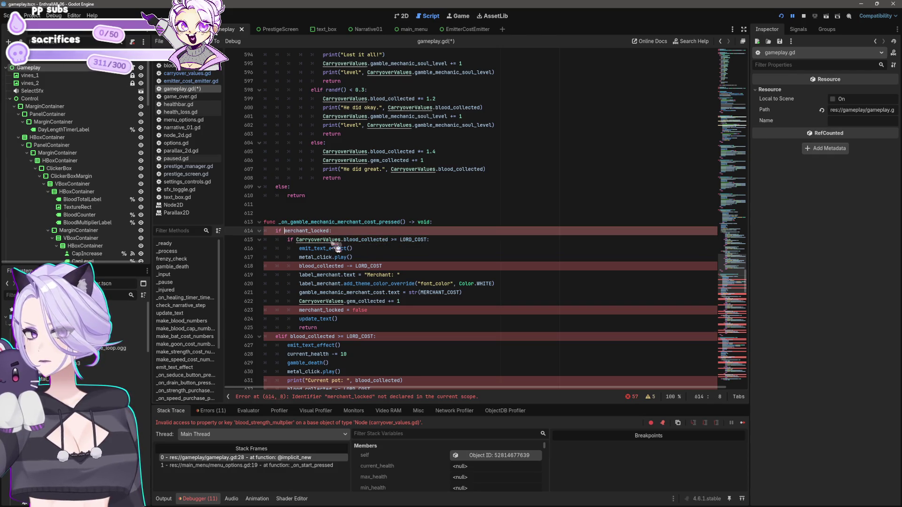
pyautogui.click(337, 258)
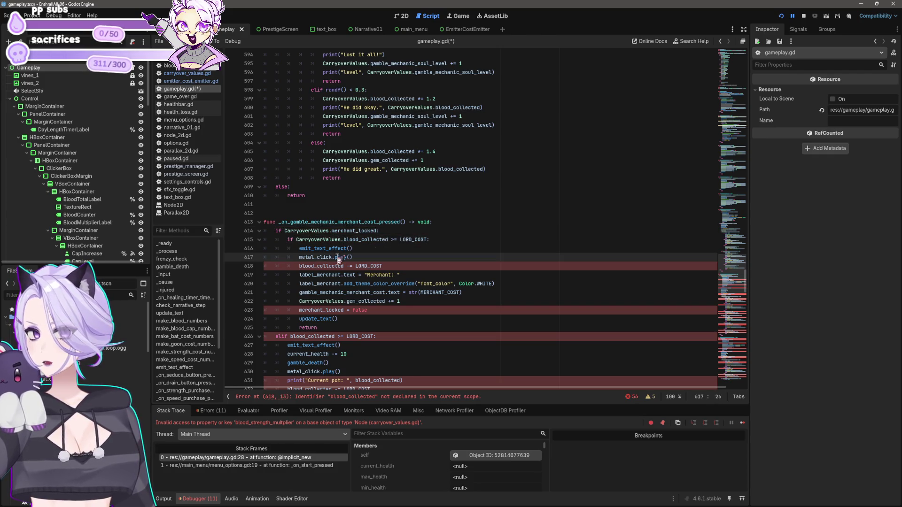
pyautogui.click(299, 265)
pyautogui.write('CarryoverValues.')
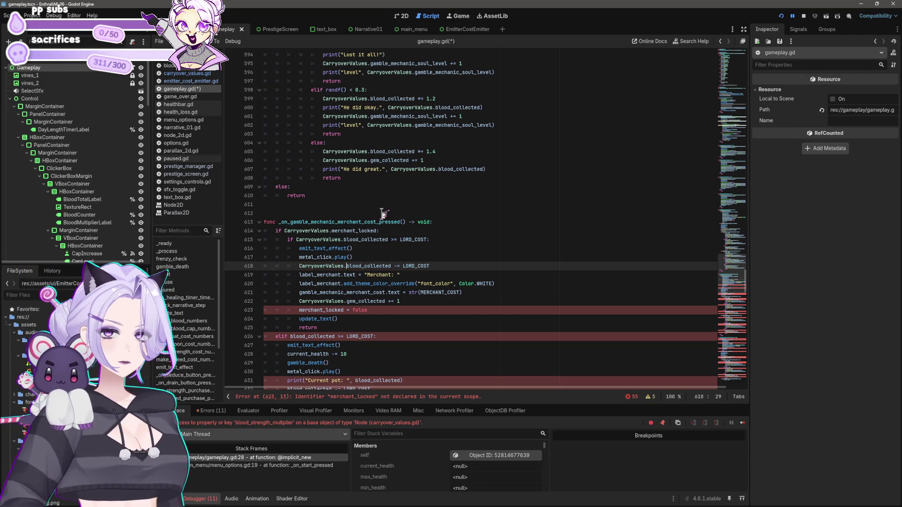
# Prefix merchant_locked on line 623 and blood_collected on lines 626 and 631 with 'CarryoverValues.'
pyautogui.scroll(-3, 352, 192)
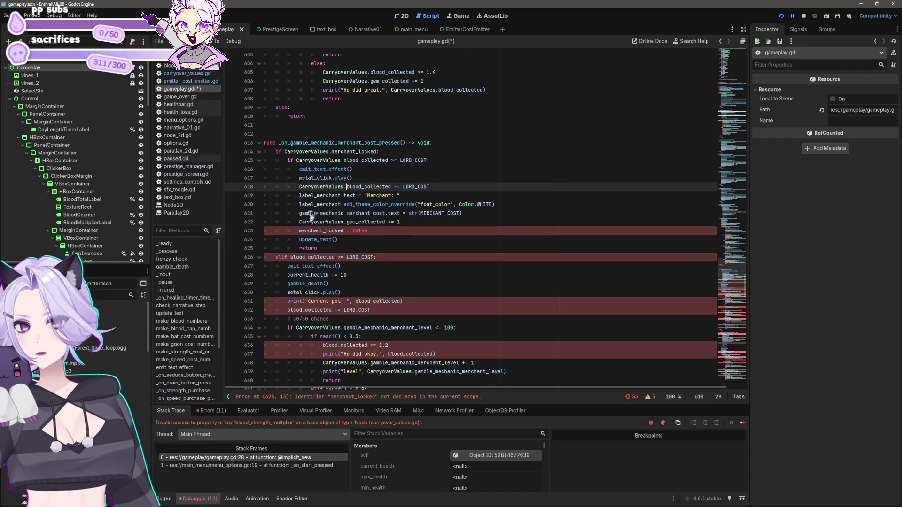
pyautogui.click(299, 230)
pyautogui.write('CarryoverValues.')
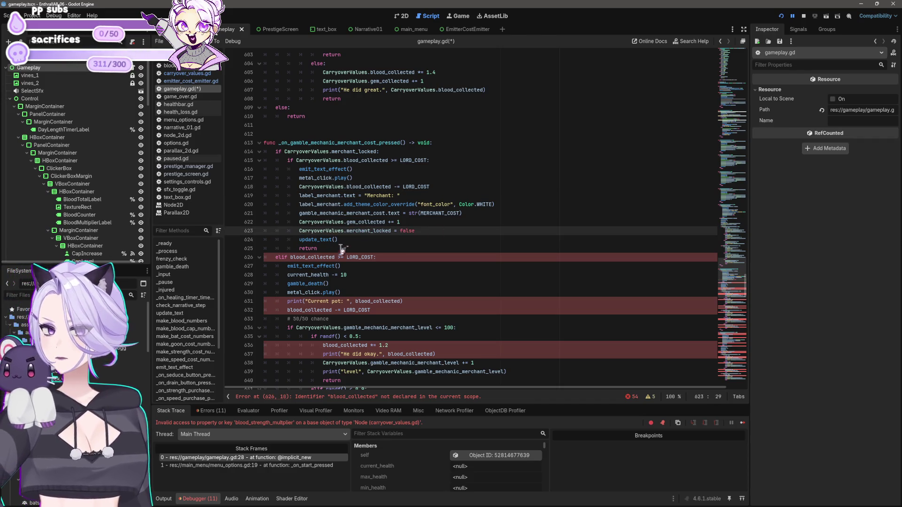
pyautogui.click(291, 257)
pyautogui.write('CarryoverValues.')
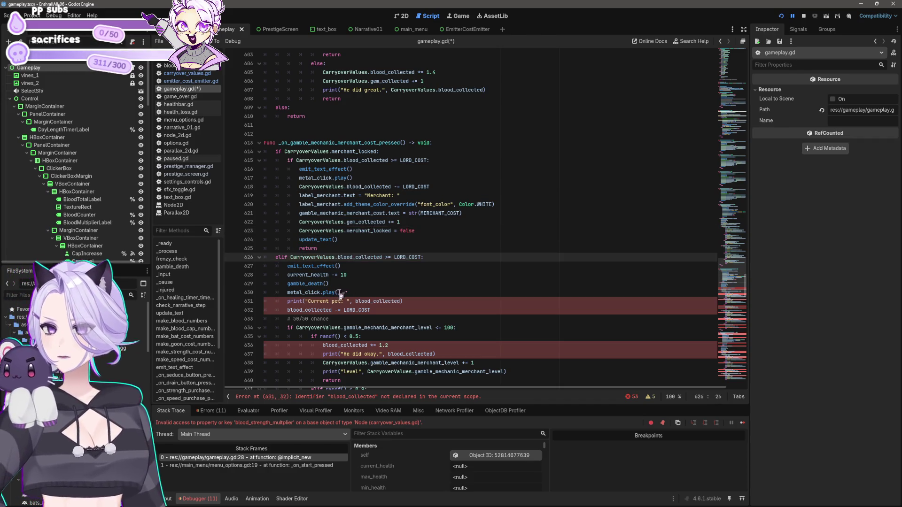
pyautogui.click(331, 301)
pyautogui.write('CarryoverValues.')
# Route blood_collected on lines 632, 636, 637 and 642 through CarryoverValues
pyautogui.scroll(-1, 335, 319)
pyautogui.click(287, 284)
pyautogui.write('CarryoverValues.')
pyautogui.click(323, 319)
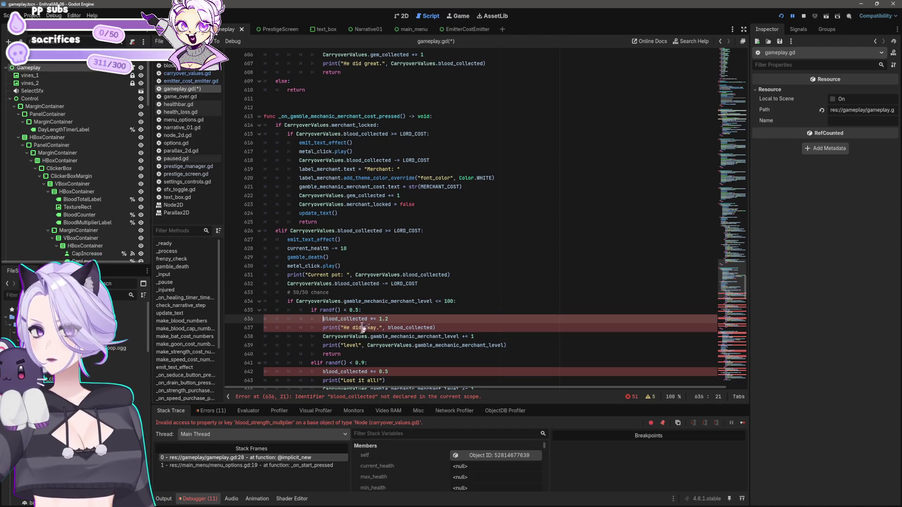
pyautogui.write('CarryoverValues.')
pyautogui.scroll(-3, 353, 277)
pyautogui.click(323, 292)
pyautogui.write('CarryoverValues.')
pyautogui.click(388, 248)
pyautogui.write('CarryoverValues.')
# Add the 'CarryoverValues.' prefix to blood_collected on lines 648, 650 and 654
pyautogui.scroll(-3, 378, 313)
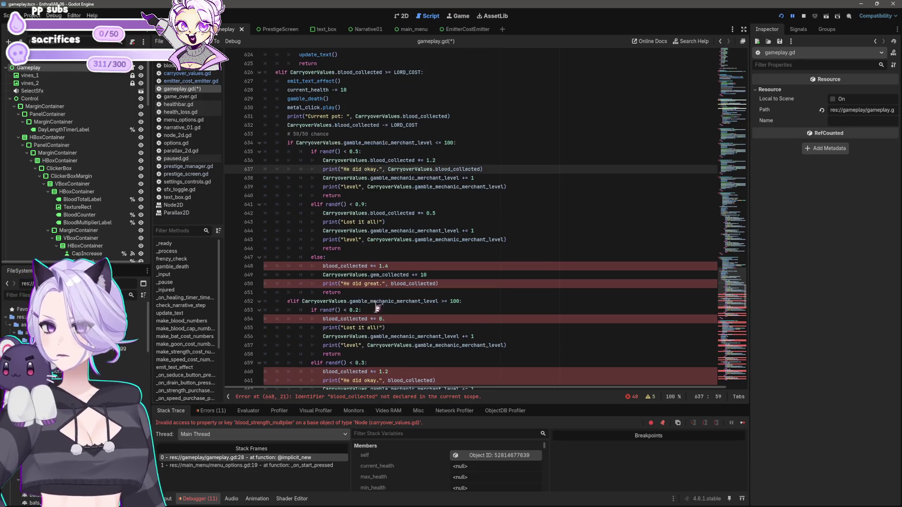
pyautogui.click(322, 266)
pyautogui.write('CarryoverValues.')
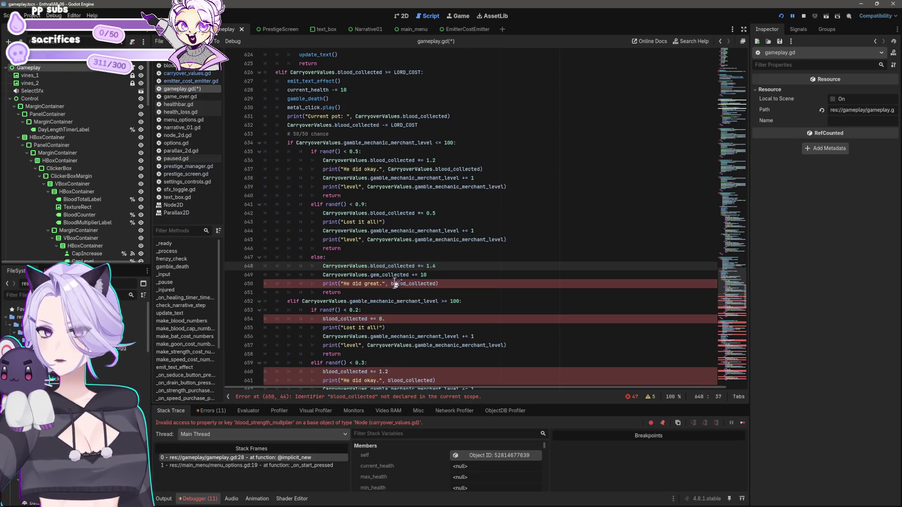
pyautogui.click(388, 284)
pyautogui.write('CarryoverValues.')
pyautogui.click(323, 319)
pyautogui.write('CarryoverValues.')
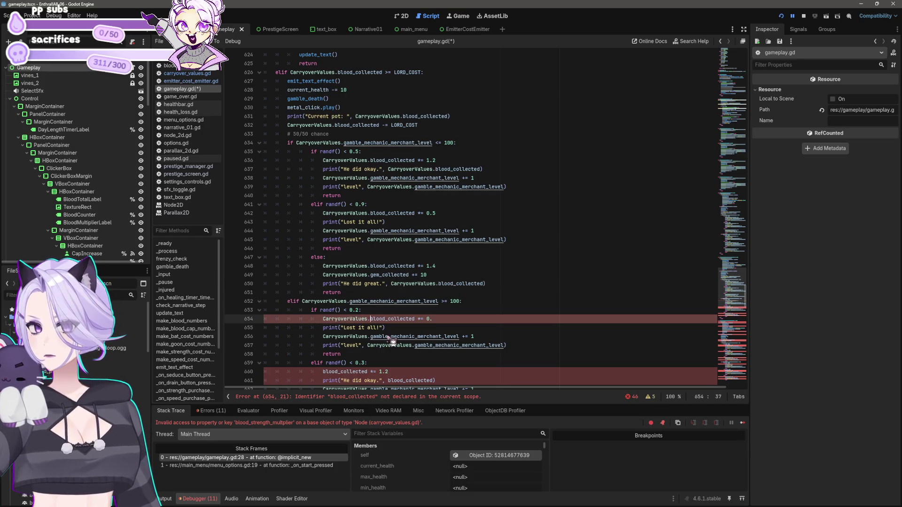
# Qualify blood_collected on lines 660, 666 and 668 with 'CarryoverValues.'
pyautogui.scroll(-4, 375, 336)
pyautogui.click(323, 266)
pyautogui.write('CarryoverValues.')
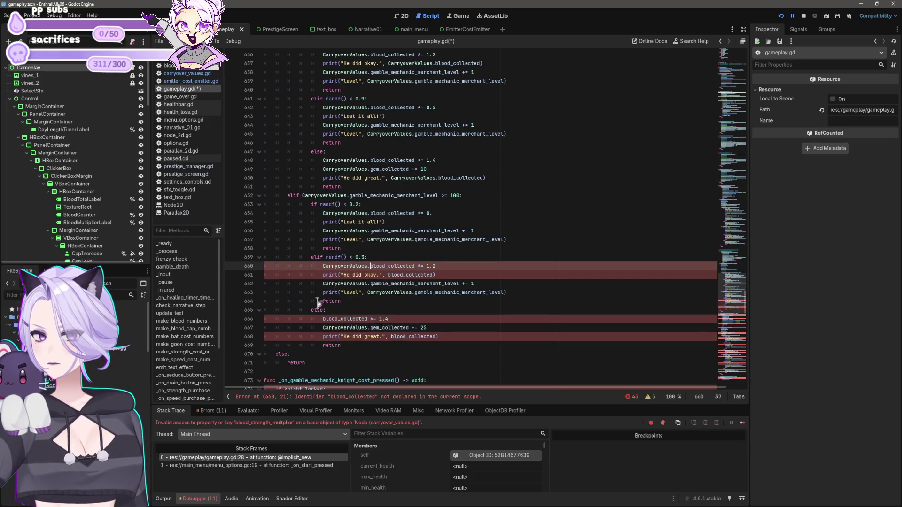
pyautogui.click(323, 319)
pyautogui.write('CarryoverValues.')
pyautogui.click(391, 336)
pyautogui.write('CarryoverValues.')
pyautogui.scroll(-2, 446, 324)
pyautogui.click(462, 318)
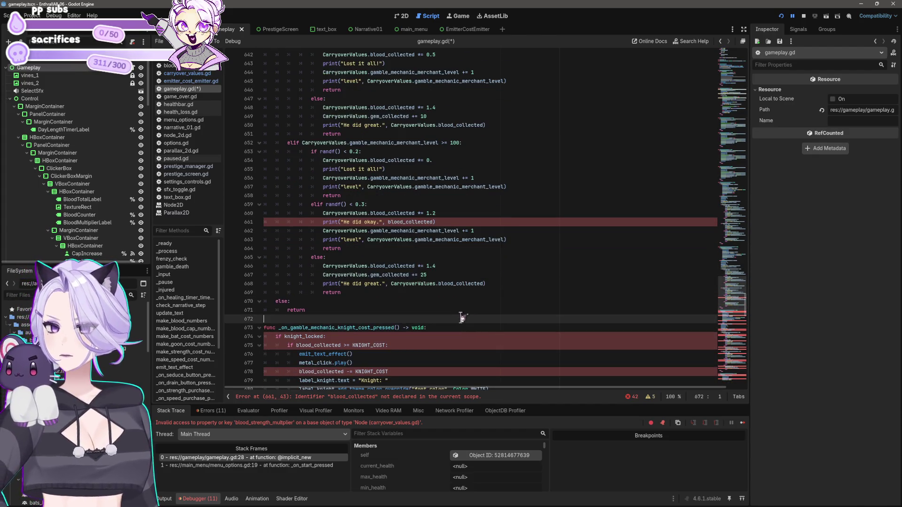
pyautogui.scroll(-3, 357, 275)
pyautogui.click(353, 266)
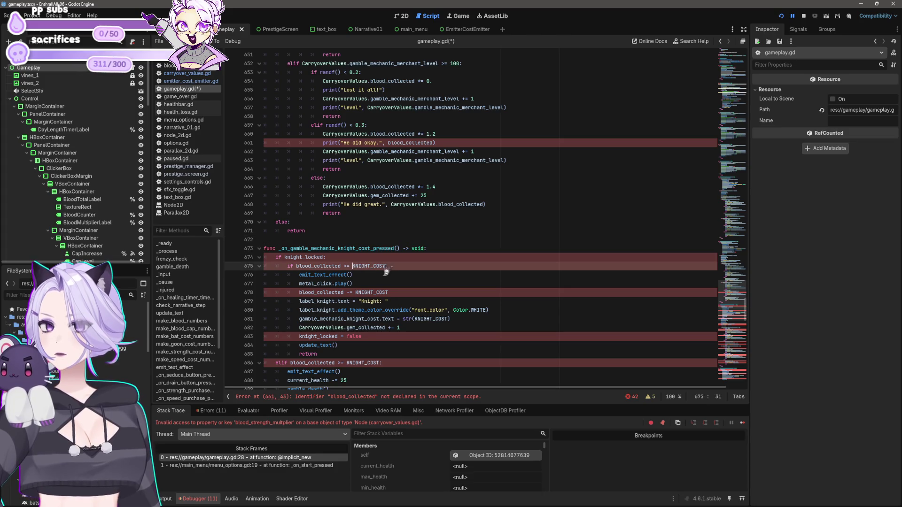
# Prefix knight_locked on line 674 and blood_collected on lines 661, 675 and 678 with 'CarryoverValues.'
pyautogui.click(287, 258)
pyautogui.write('CarryoverValues.')
pyautogui.click(388, 143)
pyautogui.write('CarryoverValues.')
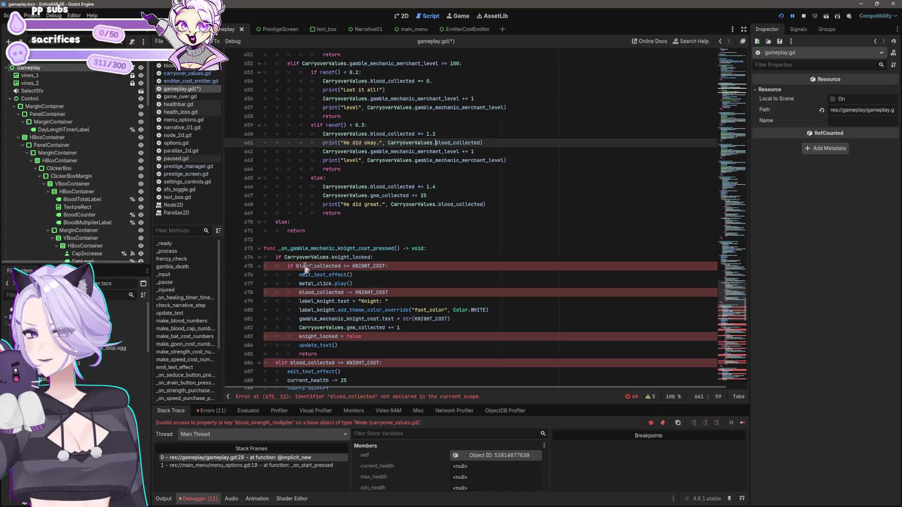
pyautogui.click(297, 266)
pyautogui.write('CarryoverValues.')
pyautogui.click(299, 292)
pyautogui.write('CarryoverValues.')
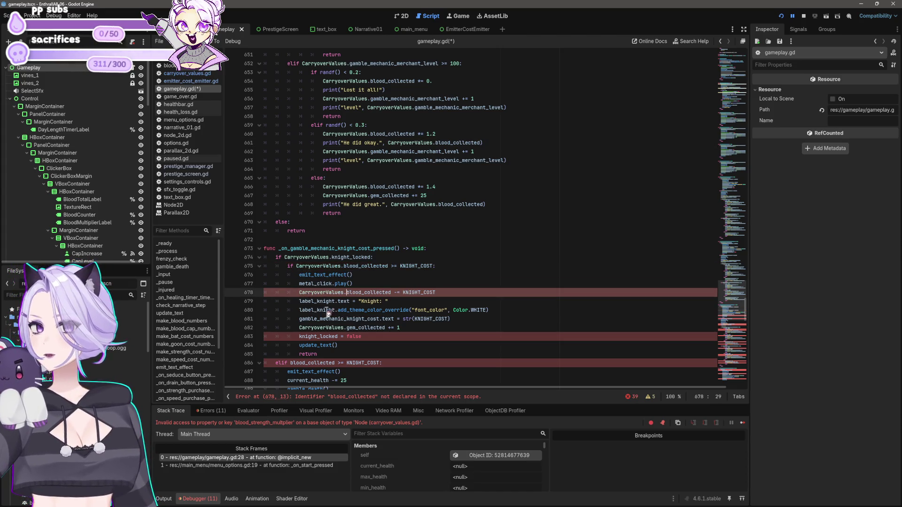
# Qualify knight_locked on line 683 and blood_collected on lines 686, 691 and 692 with CarryoverValues
pyautogui.click(298, 337)
pyautogui.write('CarryoverValues.')
pyautogui.click(290, 363)
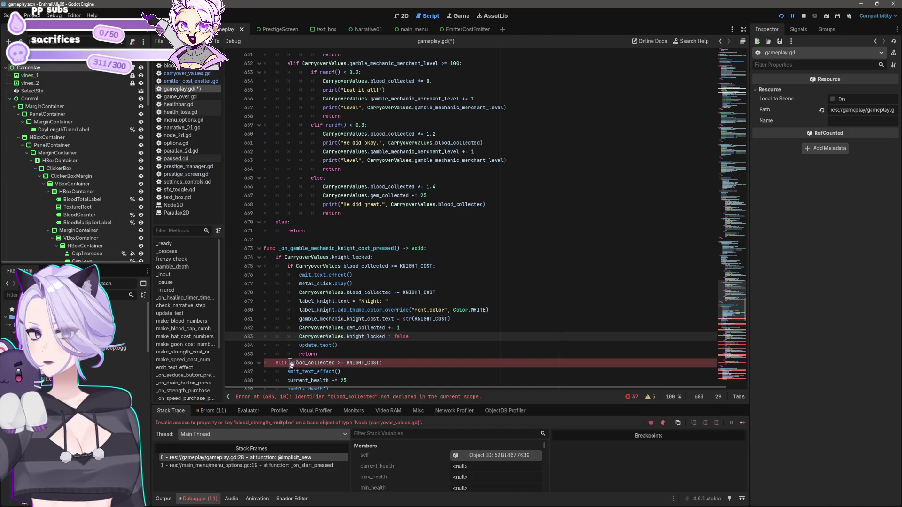
pyautogui.hotkey('ctrl', 'v')
pyautogui.scroll(-4, 477, 331)
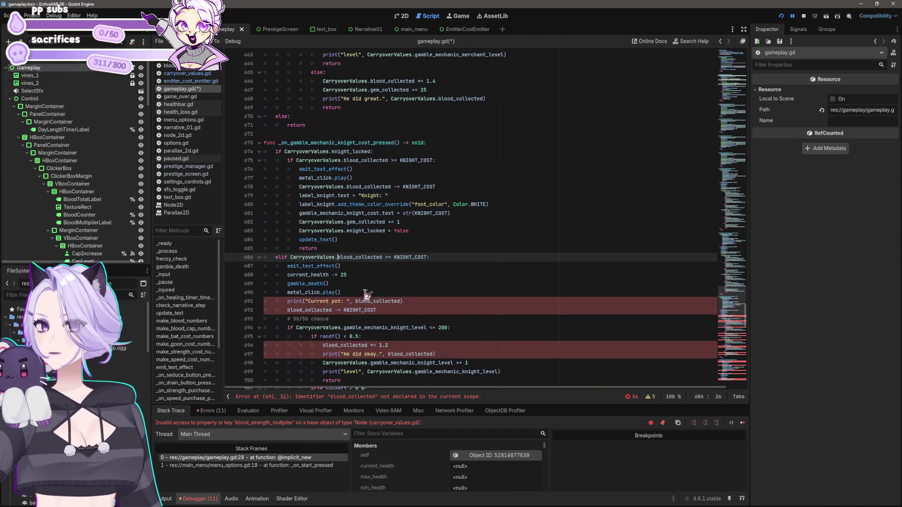
pyautogui.click(355, 301)
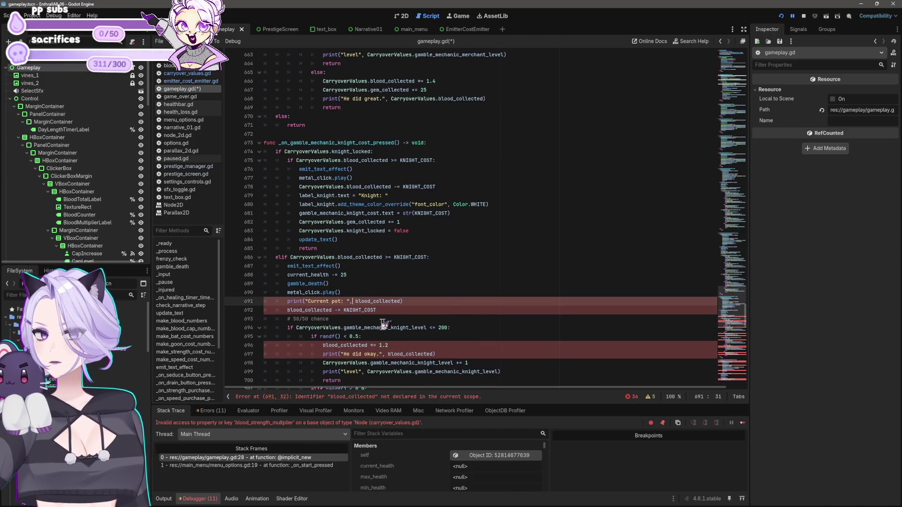
pyautogui.write('CarryoverValues.')
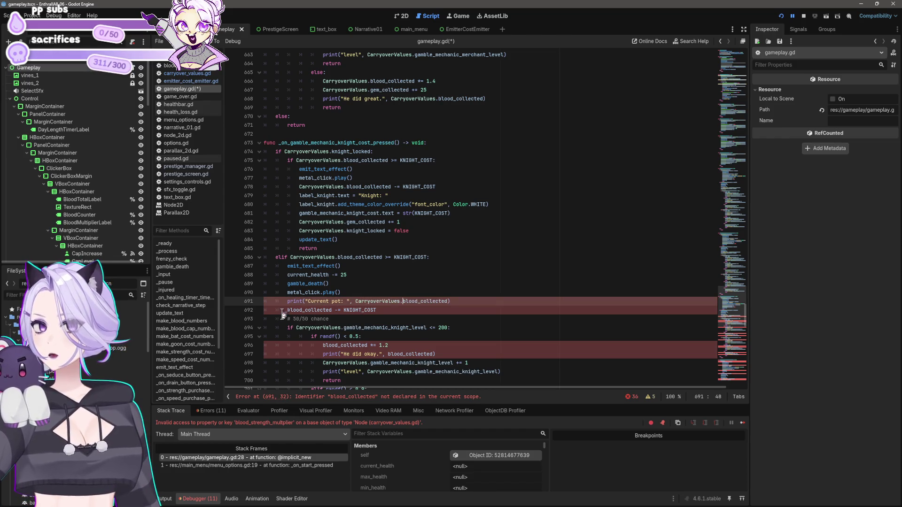
pyautogui.click(287, 310)
pyautogui.write('CarryoverValues.')
# Route blood_collected on lines 696, 697 and 702 through CarryoverValues
pyautogui.scroll(-3, 369, 282)
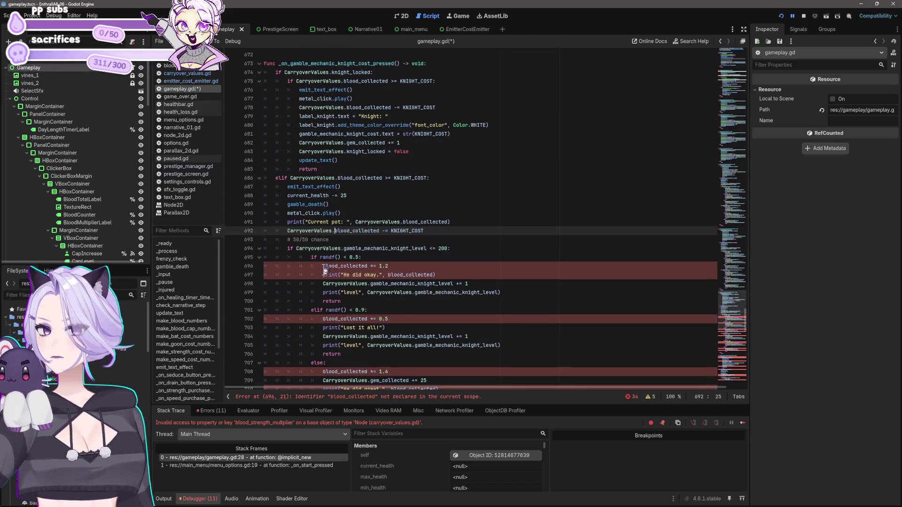
pyautogui.click(323, 267)
pyautogui.hotkey('ctrl', 'v')
pyautogui.click(388, 275)
pyautogui.write('CarryoverValues.')
pyautogui.scroll(-3, 421, 294)
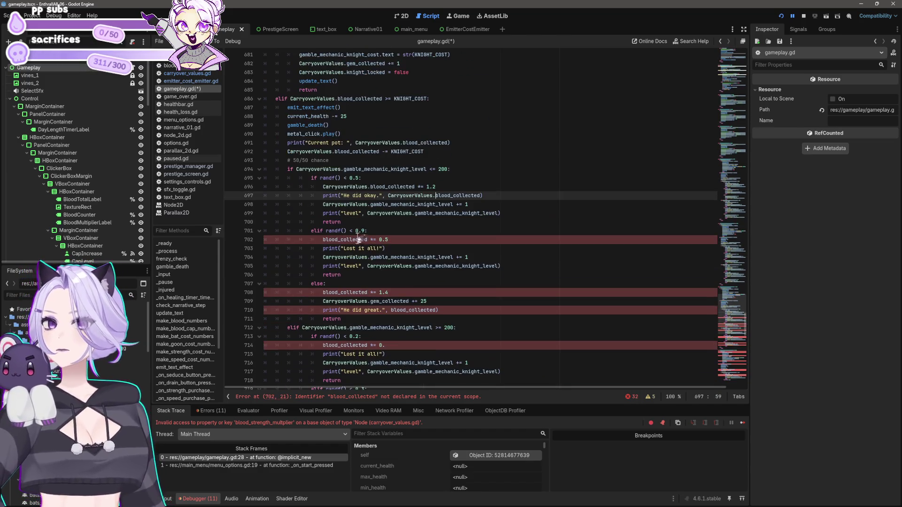
pyautogui.click(327, 240)
pyautogui.write('CarryoverValues.')
# Add the 'CarryoverValues.' prefix to blood_collected on lines 708, 714 and 710
pyautogui.click(324, 293)
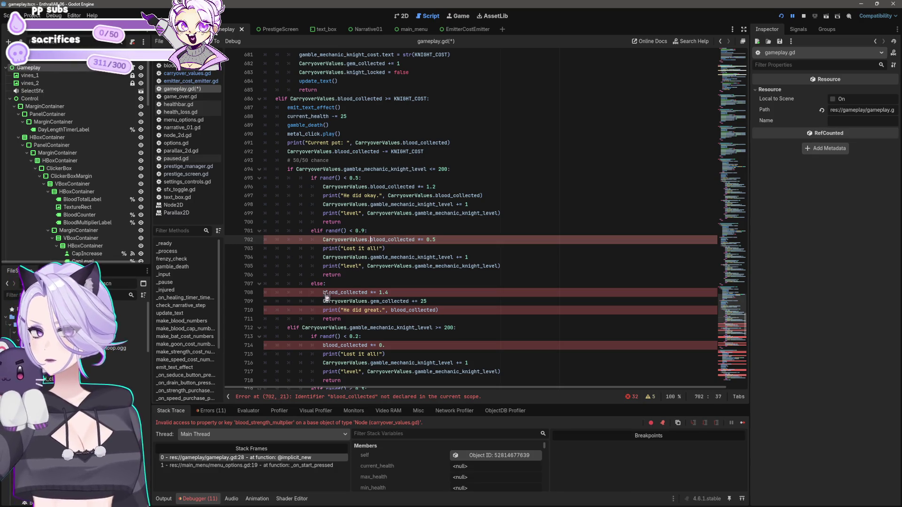
pyautogui.write('CarryoverValues.')
pyautogui.hotkey('ctrl', 'z')
pyautogui.write('CarryoverValues.')
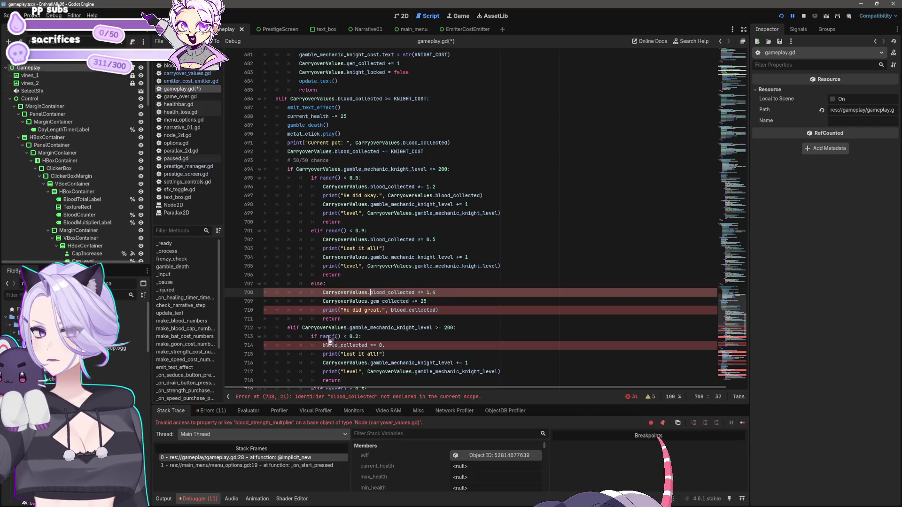
pyautogui.click(324, 346)
pyautogui.write('CarryoverValues.')
pyautogui.click(391, 310)
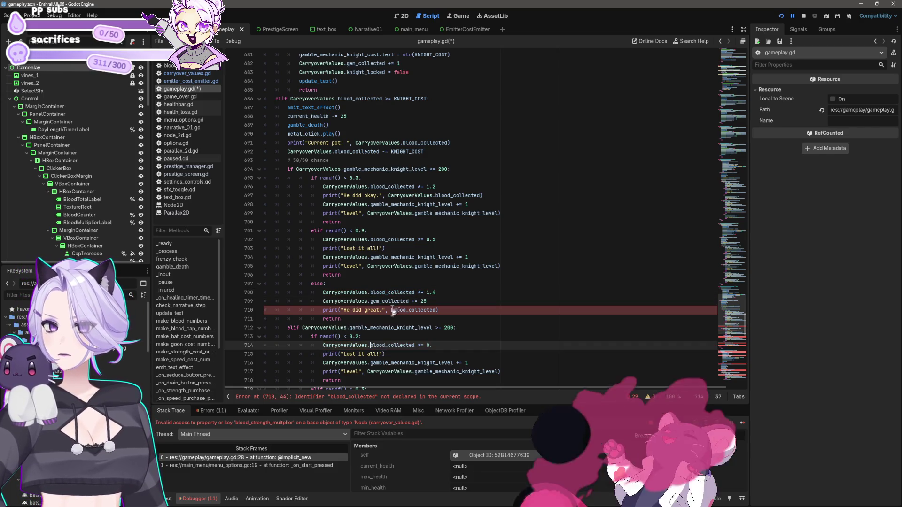
pyautogui.write('CarryoverValues.')
pyautogui.scroll(-4, 447, 321)
pyautogui.scroll(-6, 446, 319)
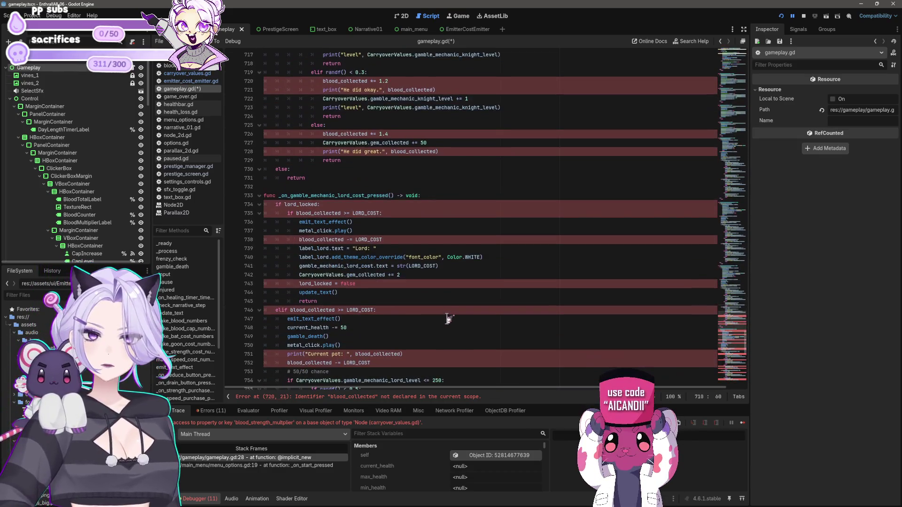
# Raise gambling costs: SOUL_COST 2500, MERCHANT_COST 25000, KNIGHT_COST 250000, LORD_COST 250000000
pyautogui.scroll(4, 447, 320)
pyautogui.moveTo(750, 335)
pyautogui.mouseDown()
pyautogui.moveTo(761, 131)
pyautogui.moveTo(755, 188)
pyautogui.moveTo(765, 175)
pyautogui.moveTo(757, 117)
pyautogui.mouseUp()
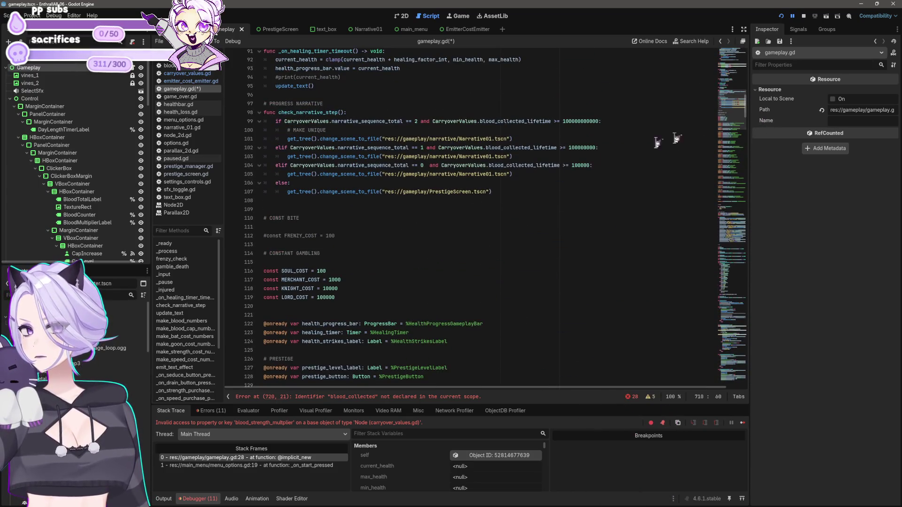
pyautogui.click(332, 273)
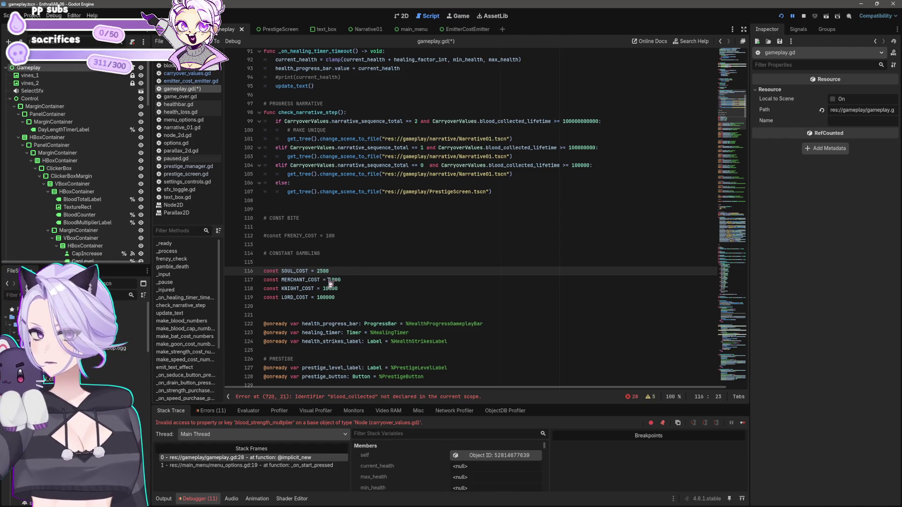
pyautogui.moveTo(331, 283); pyautogui.dragTo(360, 284)
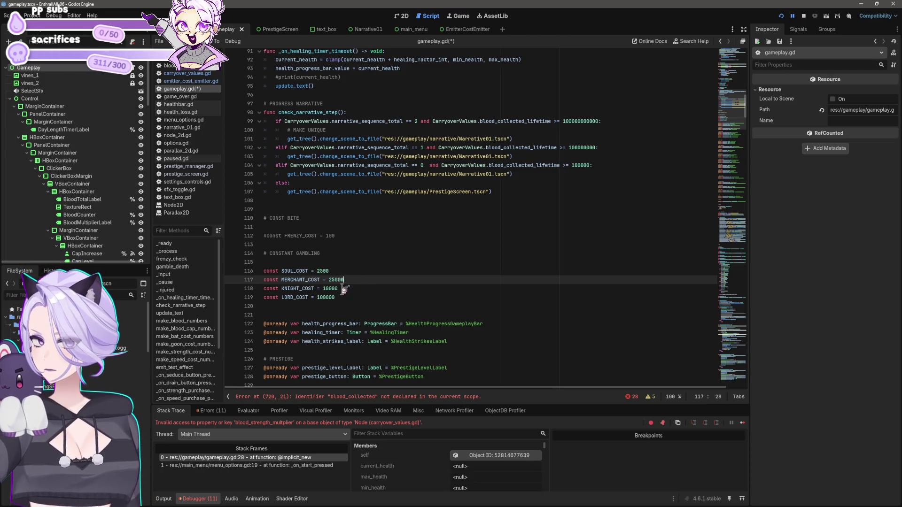
pyautogui.moveTo(323, 288); pyautogui.dragTo(353, 289)
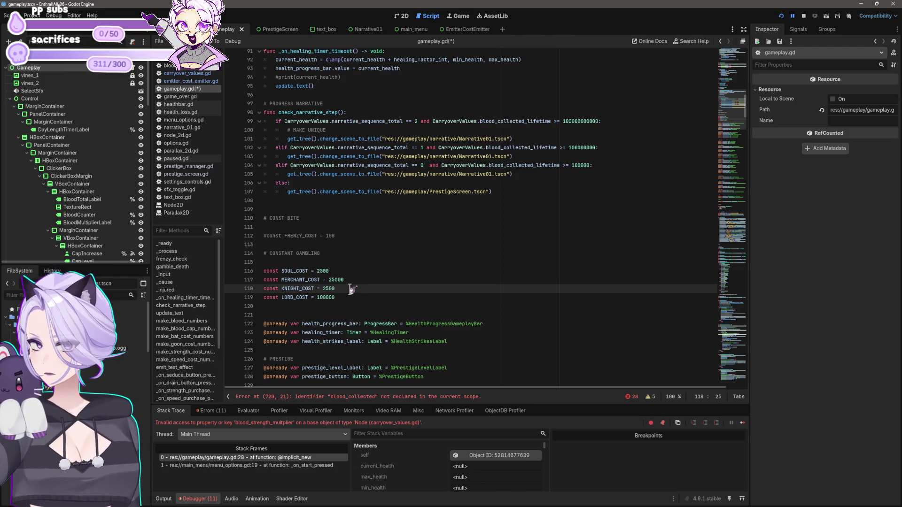
pyautogui.click(330, 298)
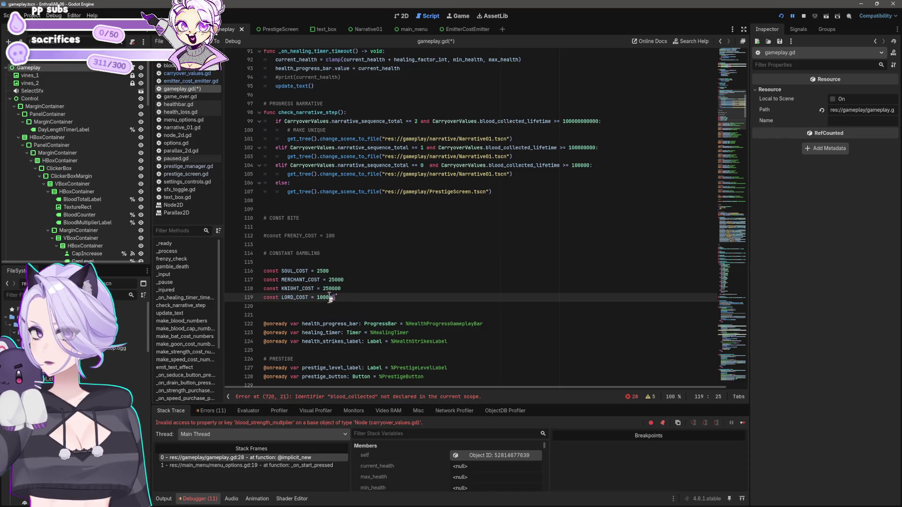
pyautogui.moveTo(317, 298); pyautogui.dragTo(339, 298)
pyautogui.write('25')
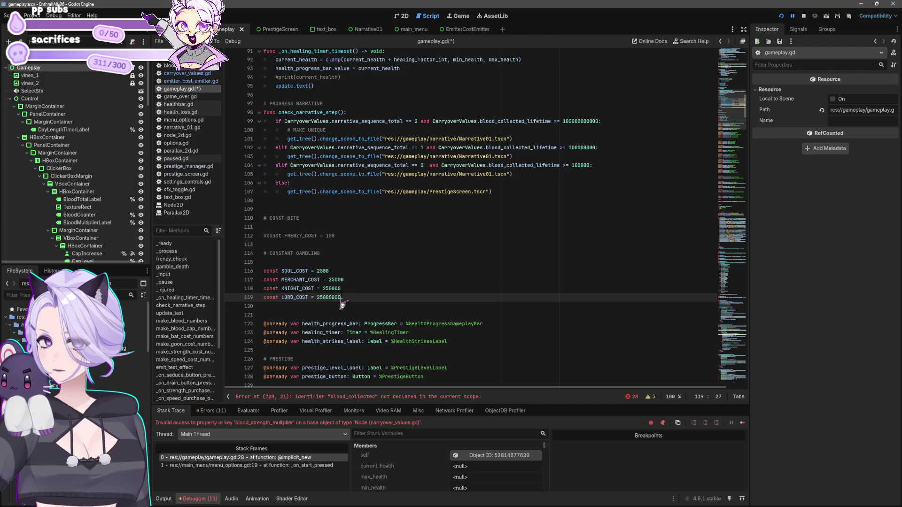
pyautogui.click(399, 322)
# Prefix blood_collected with 'CarryoverValues.' on lines 720, 721, 726 and 728
pyautogui.scroll(-5, 399, 322)
pyautogui.moveTo(751, 133); pyautogui.dragTo(753, 228)
pyautogui.click(602, 285)
pyautogui.scroll(-20, 602, 285)
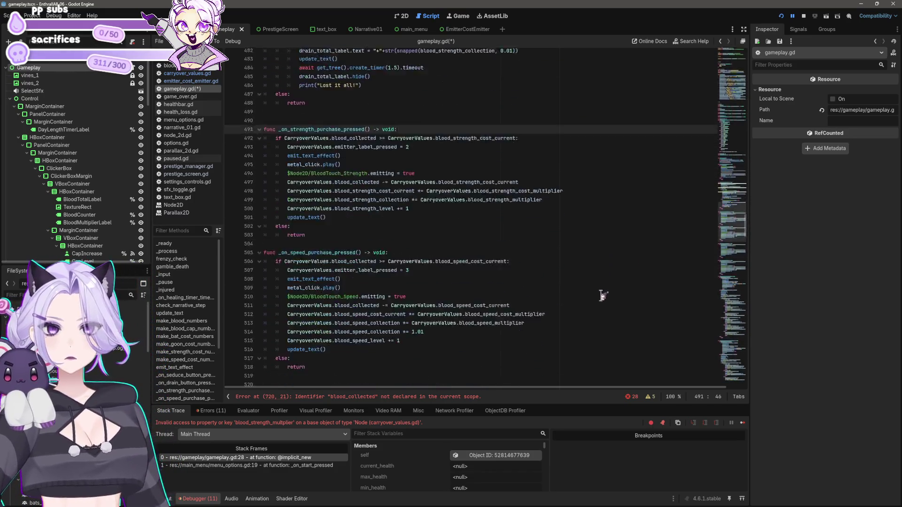
pyautogui.scroll(-20, 600, 310)
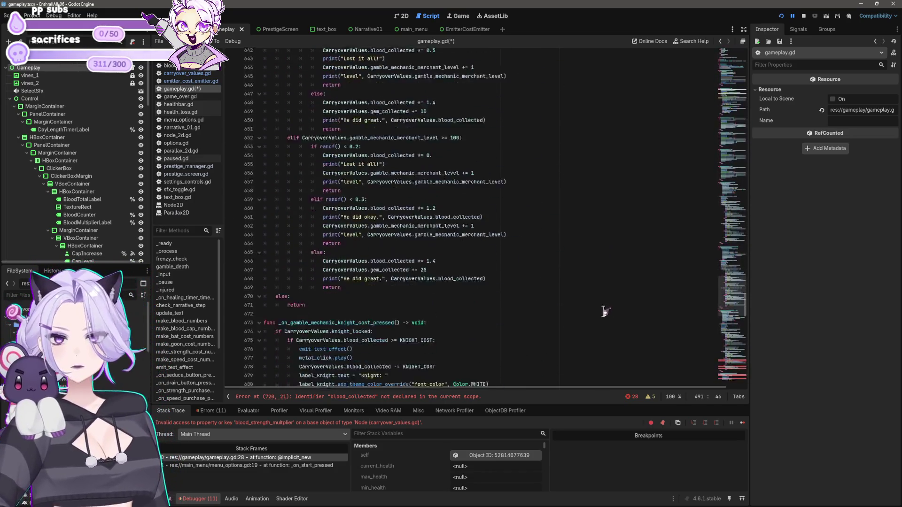
pyautogui.click(408, 224)
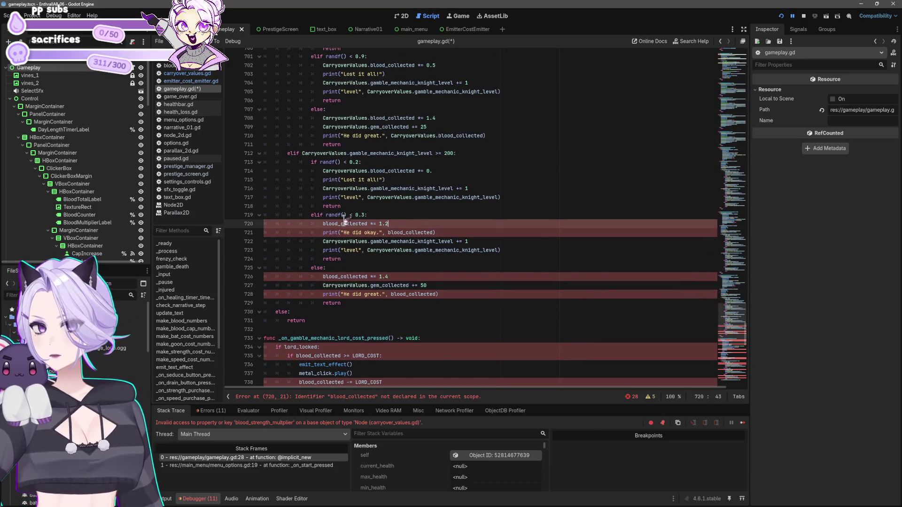
pyautogui.write('CarryoverValues.')
pyautogui.click(388, 233)
pyautogui.write('CarryoverValues.')
pyautogui.click(322, 276)
pyautogui.write('CarryoverValues.')
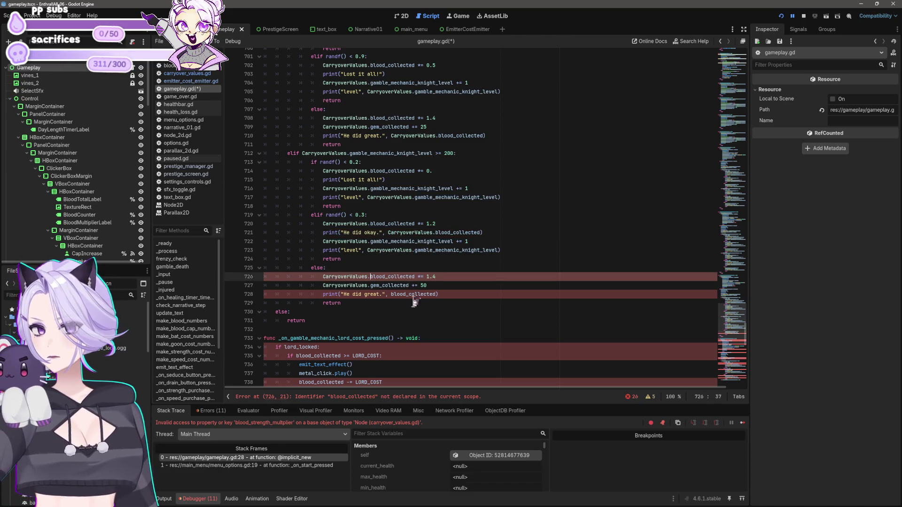
pyautogui.click(391, 295)
pyautogui.write('CarryoverValues.')
# Prefix lord_locked and blood_collected with 'CarryoverValues.' across lord gamble lines 734–762
pyautogui.scroll(-3, 381, 317)
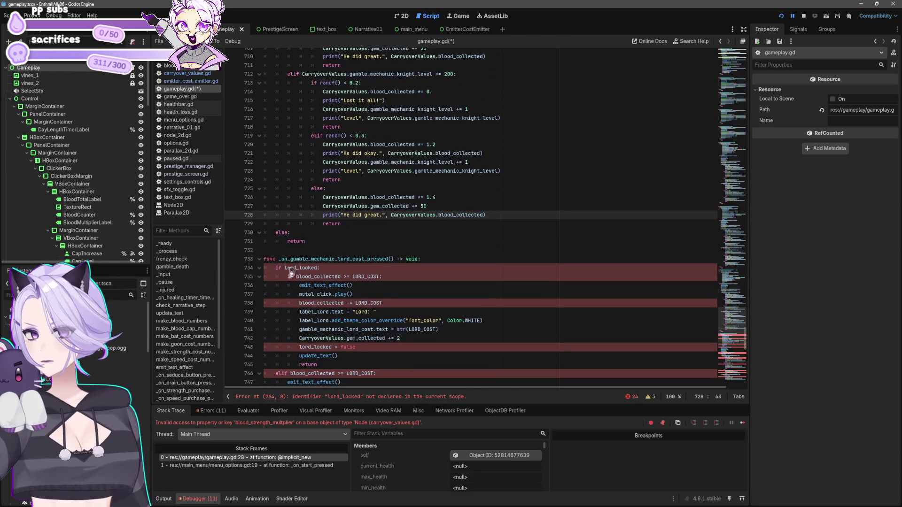
pyautogui.click(285, 268)
pyautogui.write('CarryoverValues.')
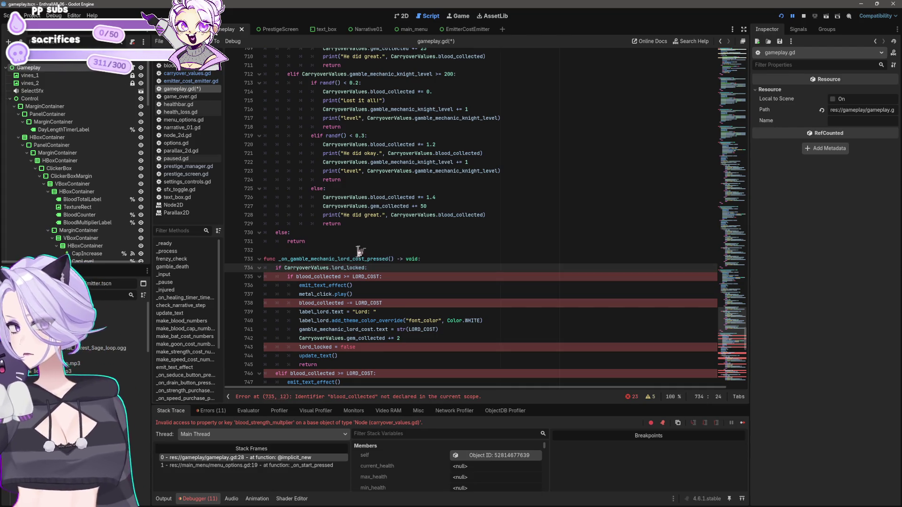
pyautogui.click(297, 276)
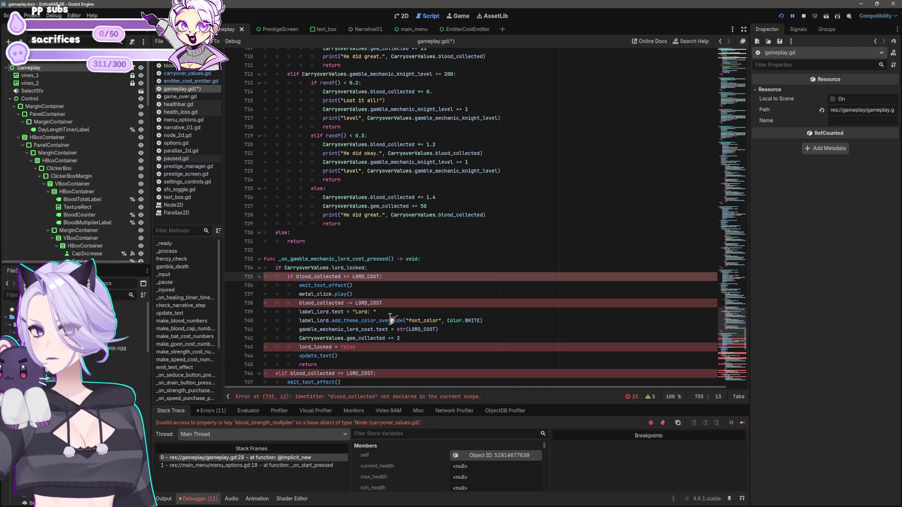
pyautogui.write('CarryoverValues.')
pyautogui.click(299, 303)
pyautogui.write('CarryoverValues.')
pyautogui.click(299, 347)
pyautogui.write('CarryoverValues.')
pyautogui.click(291, 373)
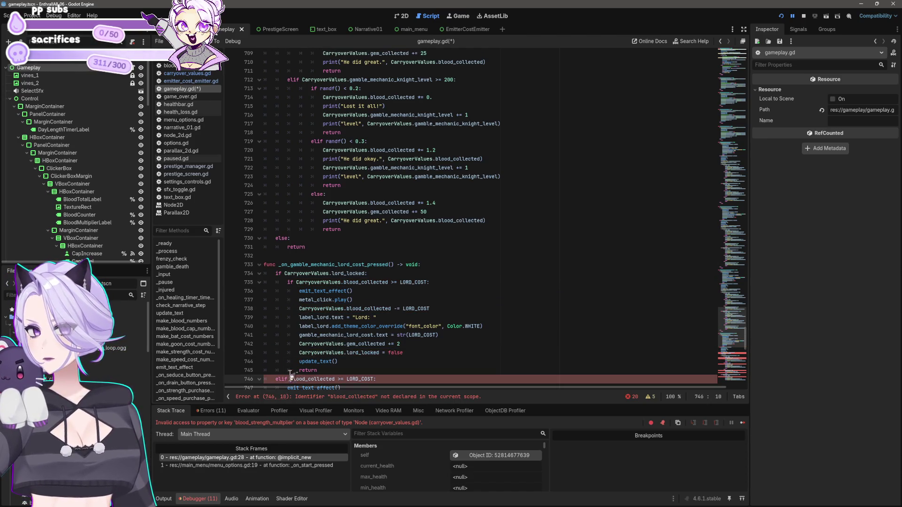
pyautogui.write('CarryoverValues.')
pyautogui.scroll(-6, 405, 289)
pyautogui.click(358, 264)
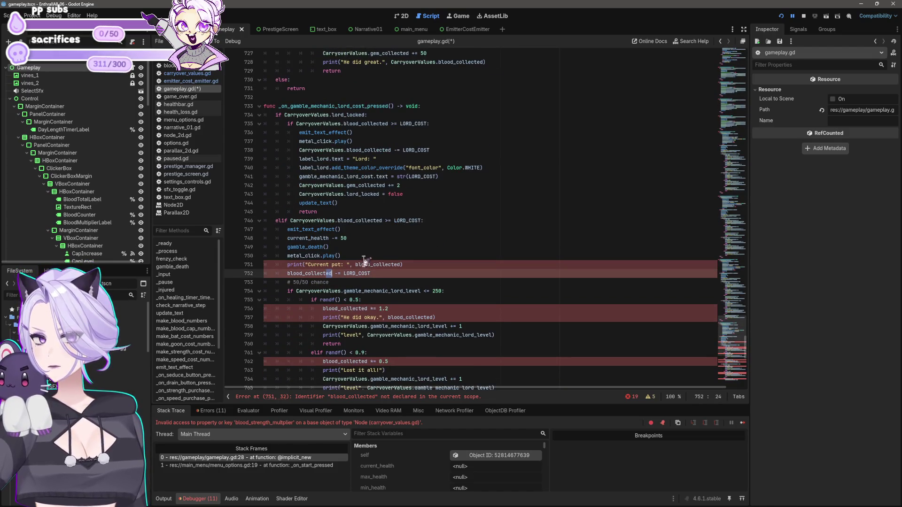
pyautogui.write('CarryoverValues.')
pyautogui.click(287, 274)
pyautogui.hotkey('ctrl', 'v')
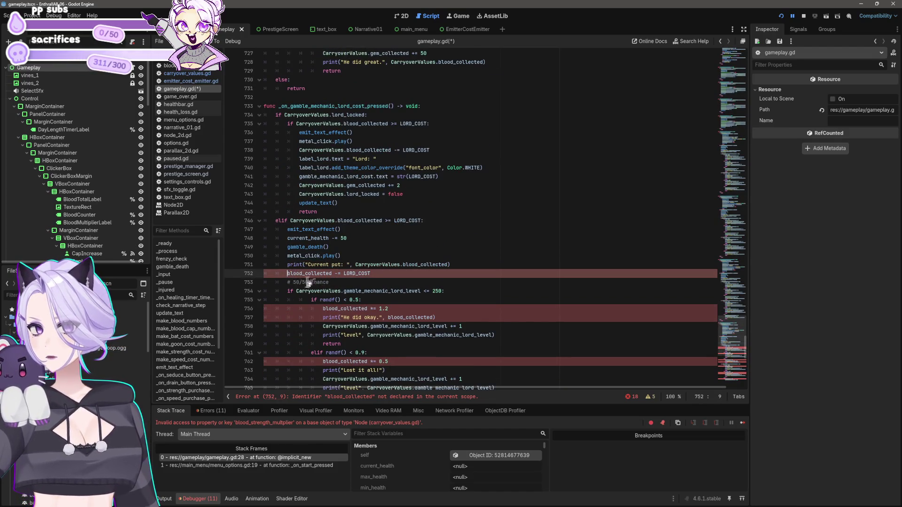
pyautogui.click(322, 309)
pyautogui.write('CarryoverValues.')
pyautogui.click(323, 361)
pyautogui.write('CarryoverValues.')
# Prefix blood_collected on lines 757–788 and blood_cap_cost_current on line 795 with 'CarryoverValues.'
pyautogui.scroll(-4, 392, 310)
pyautogui.click(391, 309)
pyautogui.click(388, 212)
pyautogui.write('CarryoverValues.')
pyautogui.click(322, 309)
pyautogui.write('CarryoverValues.')
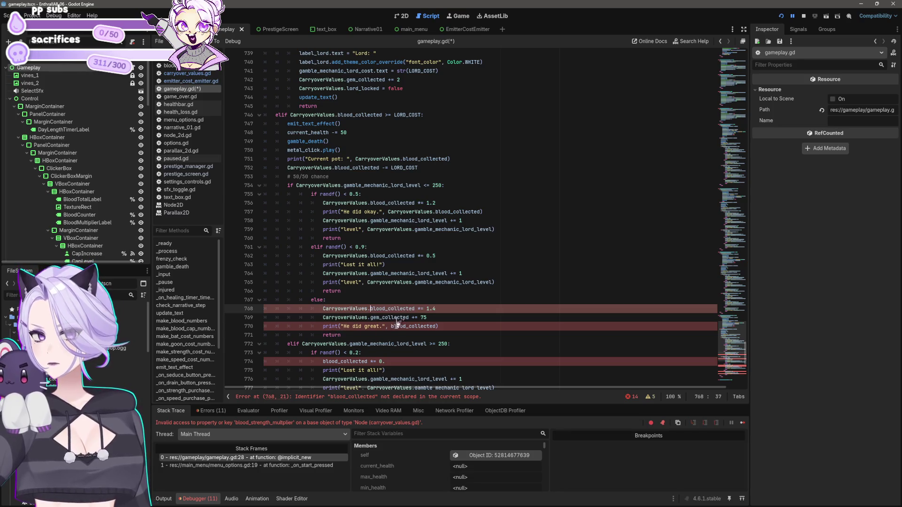
pyautogui.click(391, 326)
pyautogui.write('CarryoverValues.')
pyautogui.click(323, 362)
pyautogui.write('CarryoverValues.')
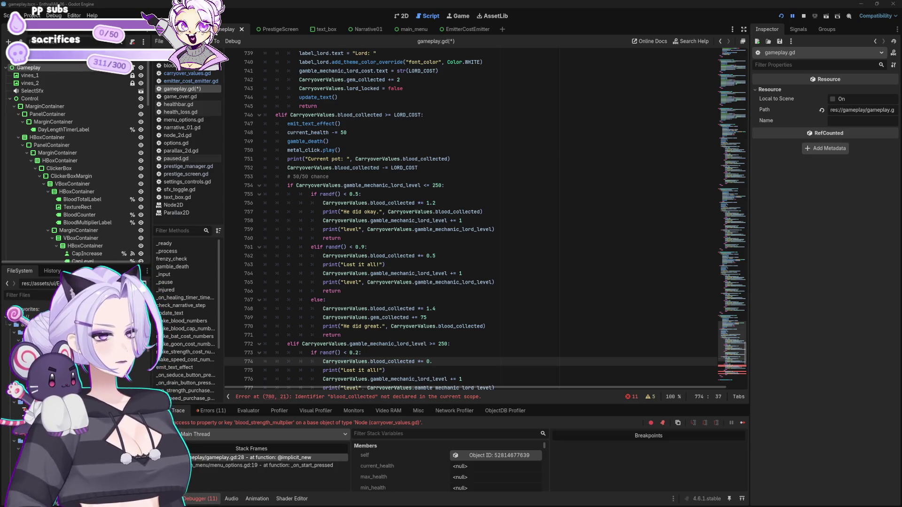
pyautogui.scroll(-7, 413, 318)
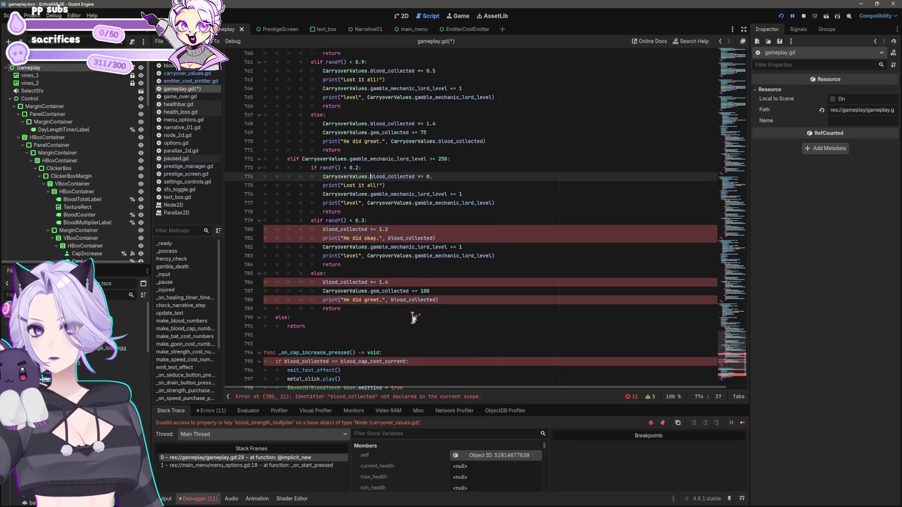
pyautogui.click(323, 229)
pyautogui.write('CarryoverValues.')
pyautogui.click(323, 283)
pyautogui.write('CarryoverValues.')
pyautogui.click(392, 300)
pyautogui.write('CarryoverValues.')
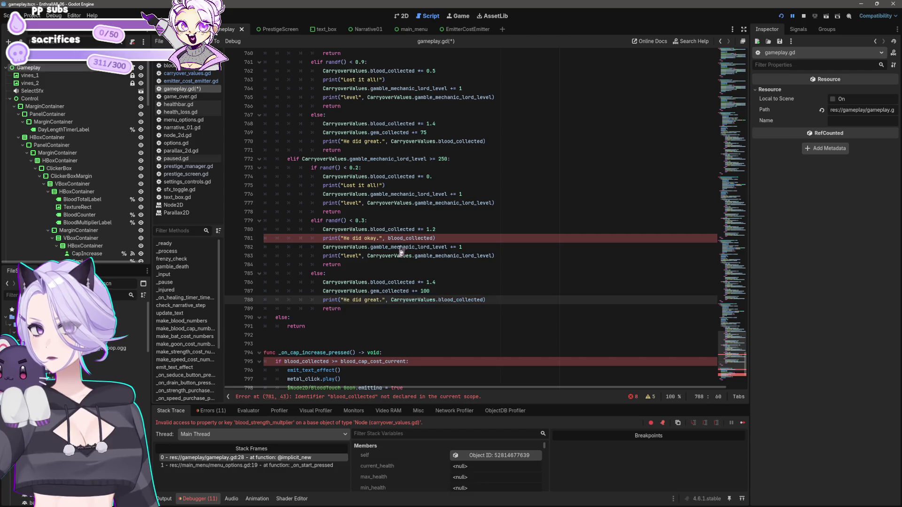
pyautogui.click(388, 238)
pyautogui.write('CarryoverValues.')
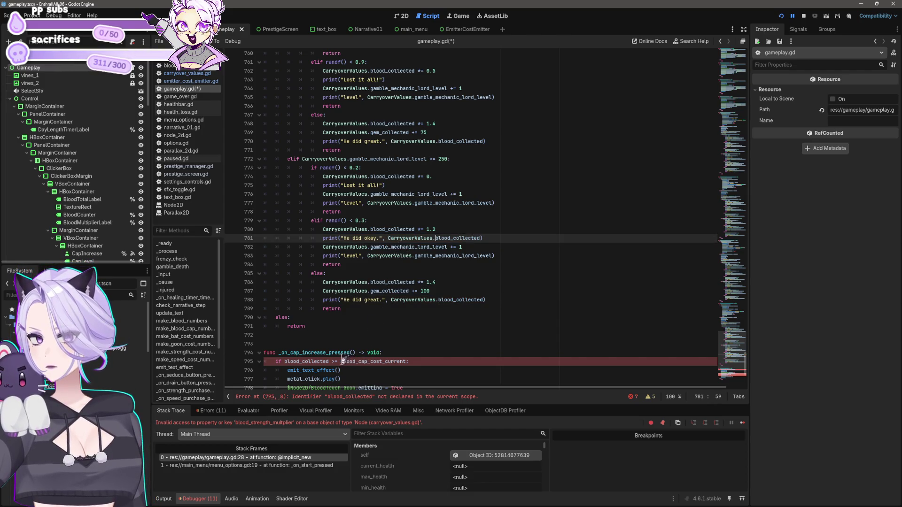
pyautogui.click(341, 362)
pyautogui.write('CarryoverValues.')
pyautogui.write('CarryoverValues.')
pyautogui.scroll(-6, 418, 328)
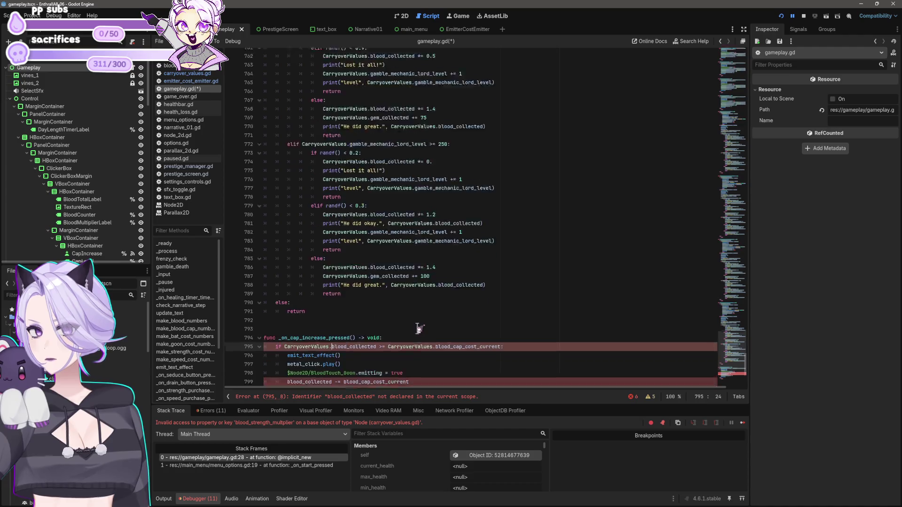
pyautogui.click(264, 300)
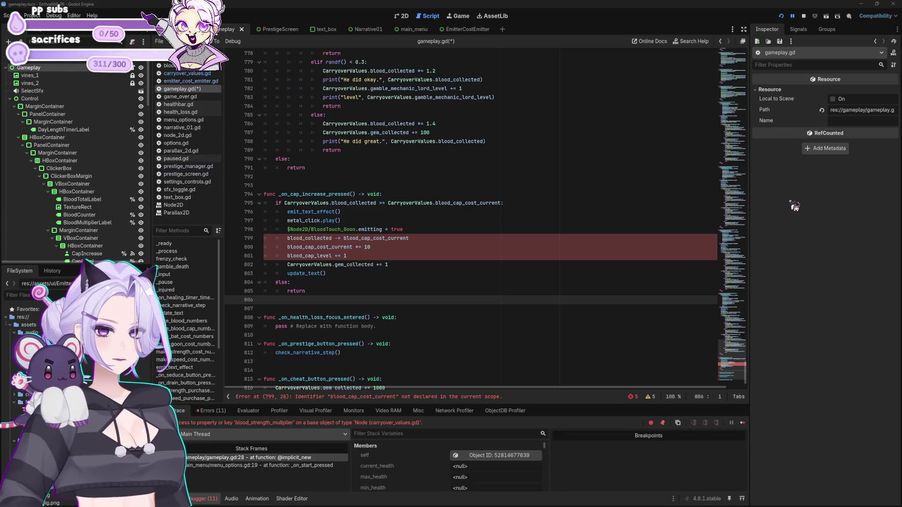
# Prefix the cap-increase variables on lines 799–801 with 'CarryoverValues.'
pyautogui.click(512, 212)
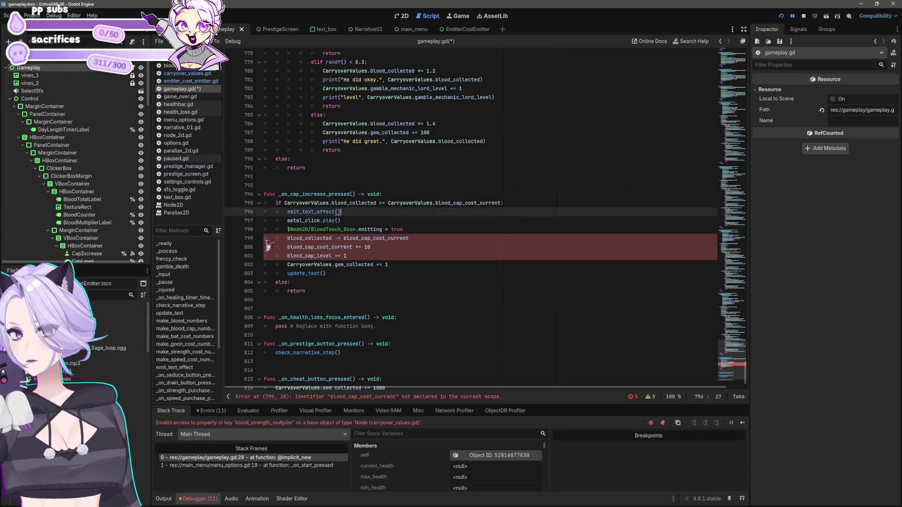
pyautogui.click(287, 238)
pyautogui.write('CarryoverValues.')
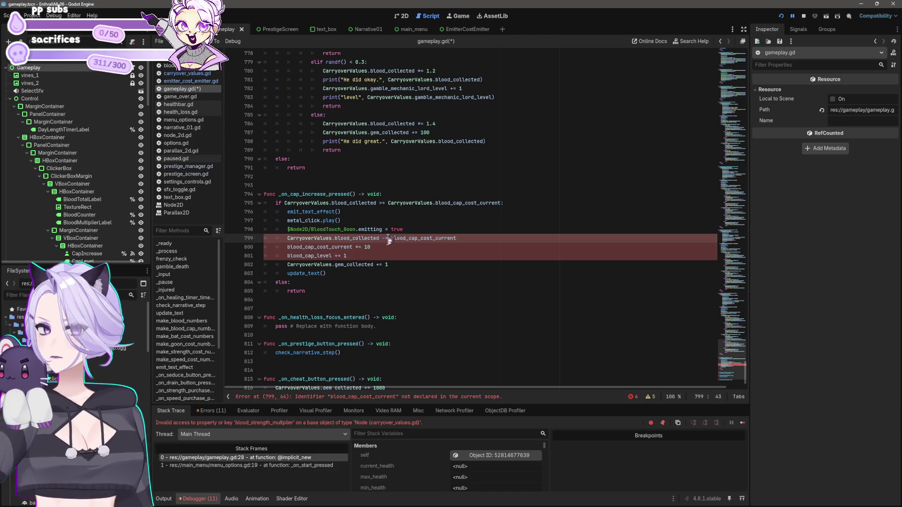
pyautogui.write('CarryoverValues.')
pyautogui.click(288, 247)
pyautogui.write('CarryoverValues.')
pyautogui.click(287, 255)
pyautogui.write('CarryoverValues.')
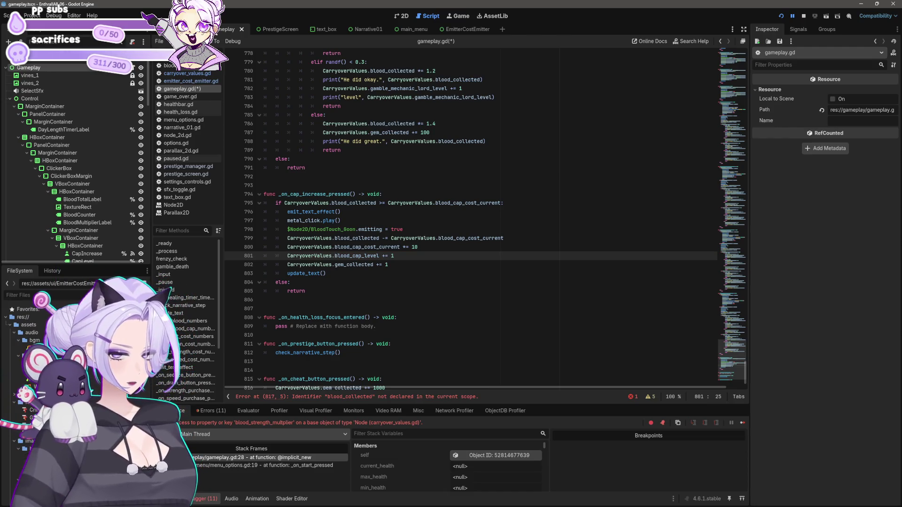
# Prefix blood_collected in the cheat handler on line 817, save gameplay.gd, and open PrestigeScreen
pyautogui.scroll(-2, 415, 324)
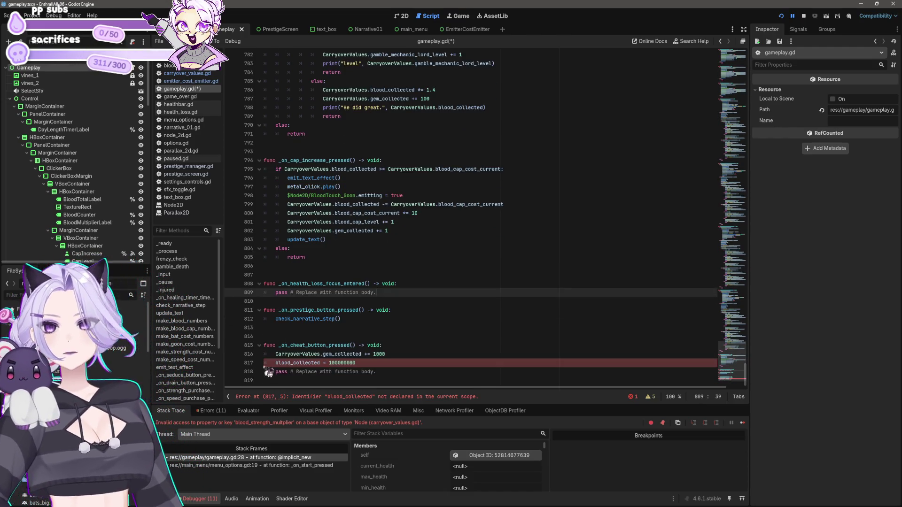
pyautogui.click(277, 363)
pyautogui.write('CarryoverValues.')
pyautogui.hotkey('ctrl', 's')
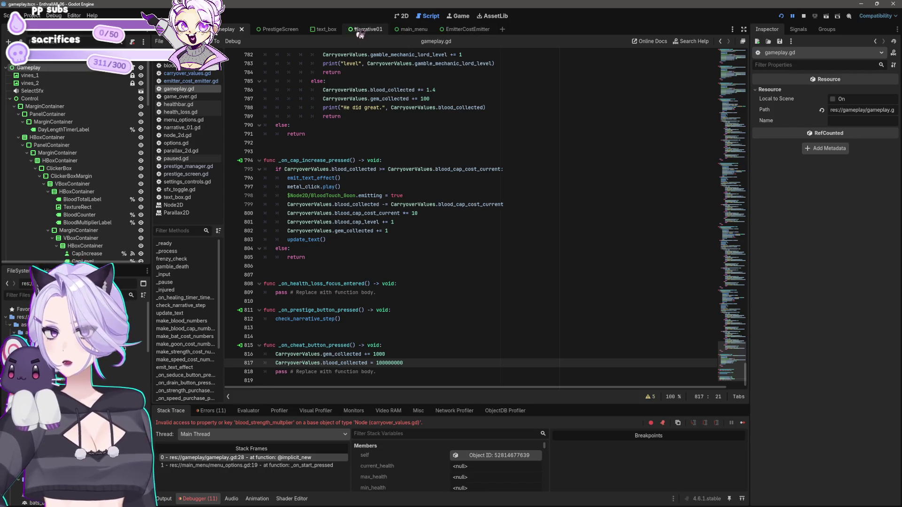
pyautogui.click(270, 29)
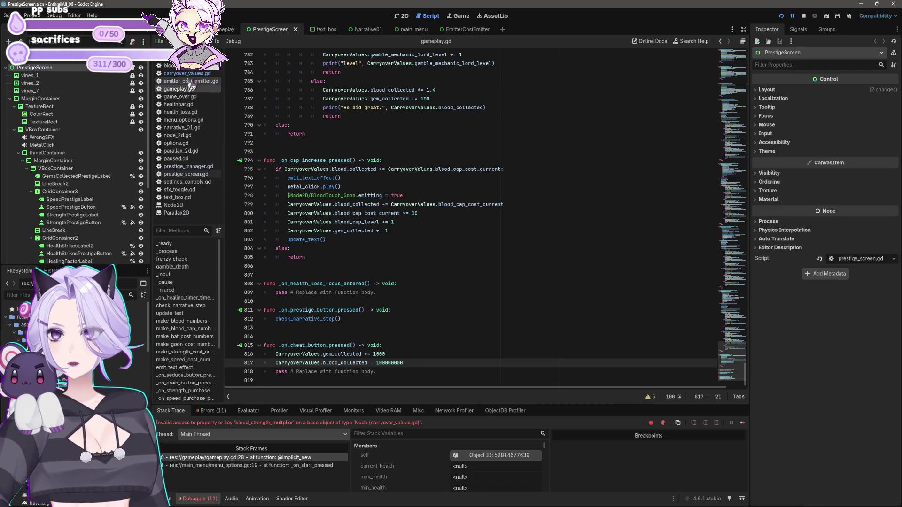
# Look over carryover_values.gd, gameplay.gd and prestige_manager.gd, then run the project and start a game
pyautogui.click(187, 73)
pyautogui.click(178, 89)
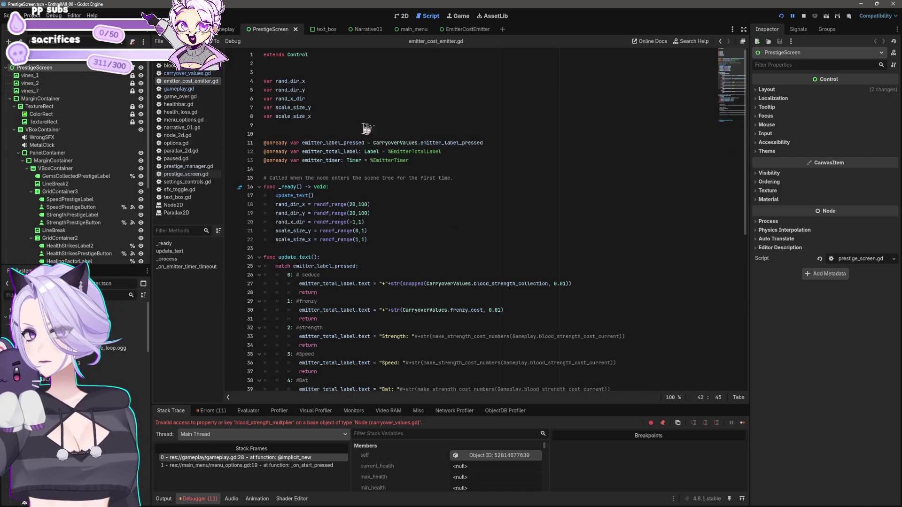
pyautogui.click(188, 166)
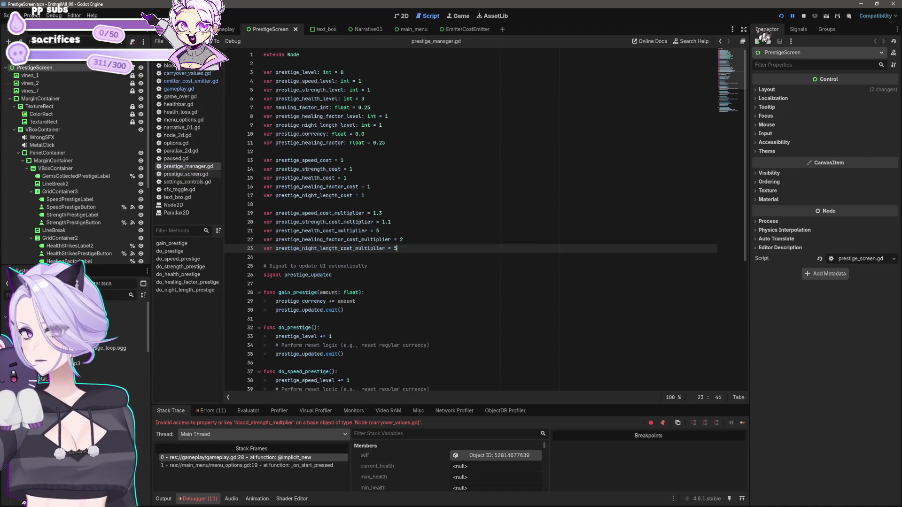
pyautogui.click(804, 16)
pyautogui.click(788, 19)
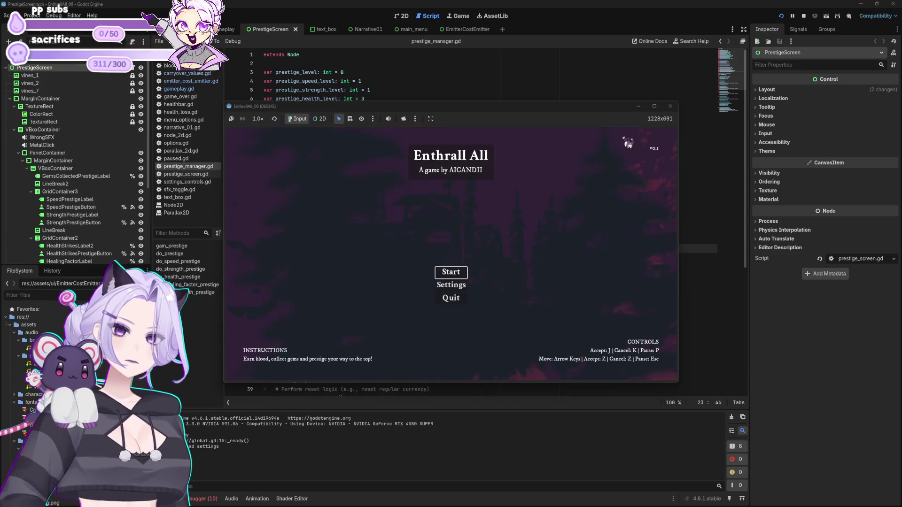
pyautogui.click(456, 284)
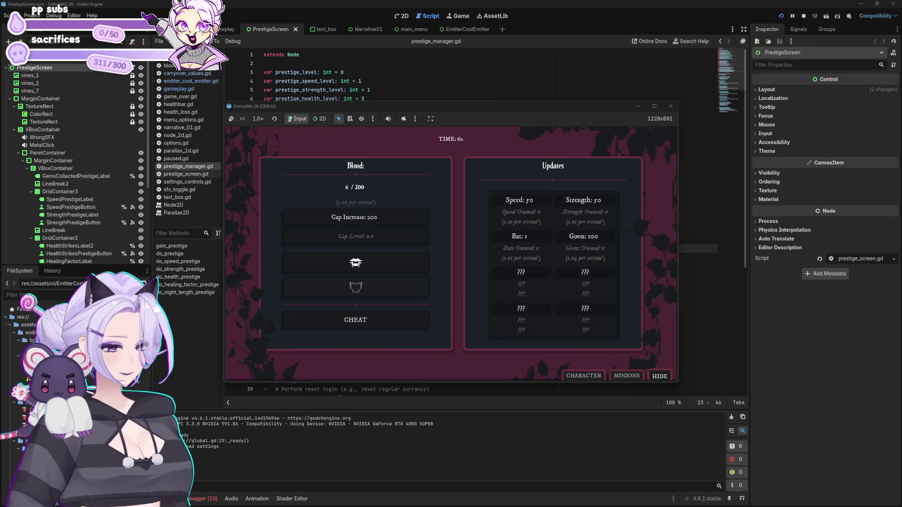
# Gather blood with the fang and buy the first batch of Bats
pyautogui.click(365, 267)
pyautogui.click(364, 266)
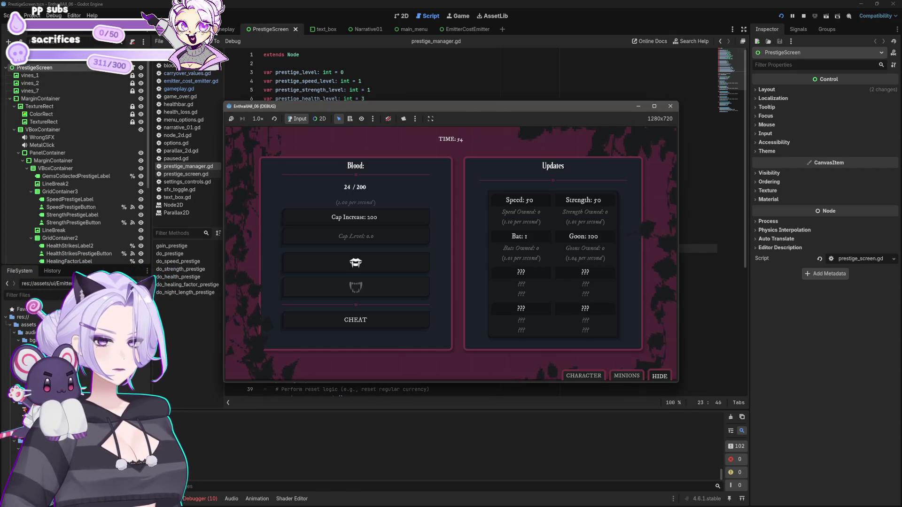
pyautogui.click(752, 168)
pyautogui.click(519, 237)
pyautogui.click(519, 238)
pyautogui.click(520, 238)
pyautogui.click(521, 239)
pyautogui.click(521, 238)
pyautogui.click(520, 238)
pyautogui.click(519, 237)
pyautogui.click(520, 237)
pyautogui.click(520, 237)
pyautogui.click(520, 238)
pyautogui.click(520, 237)
# Keep gathering blood, open the minions panel, and buy two more Bats
pyautogui.click(386, 266)
pyautogui.click(386, 266)
pyautogui.click(387, 266)
pyautogui.click(386, 266)
pyautogui.click(387, 266)
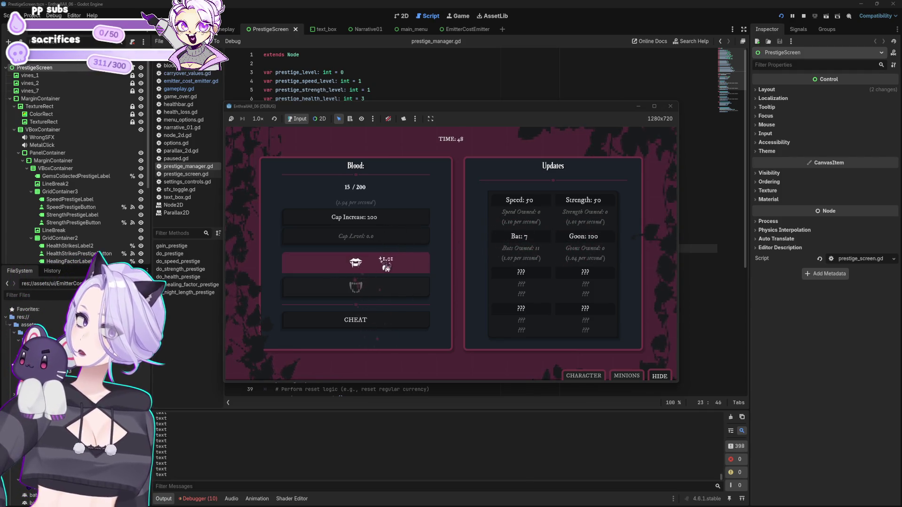
pyautogui.click(385, 267)
pyautogui.click(385, 267)
pyautogui.click(385, 267)
pyautogui.click(386, 267)
pyautogui.click(385, 267)
pyautogui.click(385, 267)
pyautogui.click(627, 376)
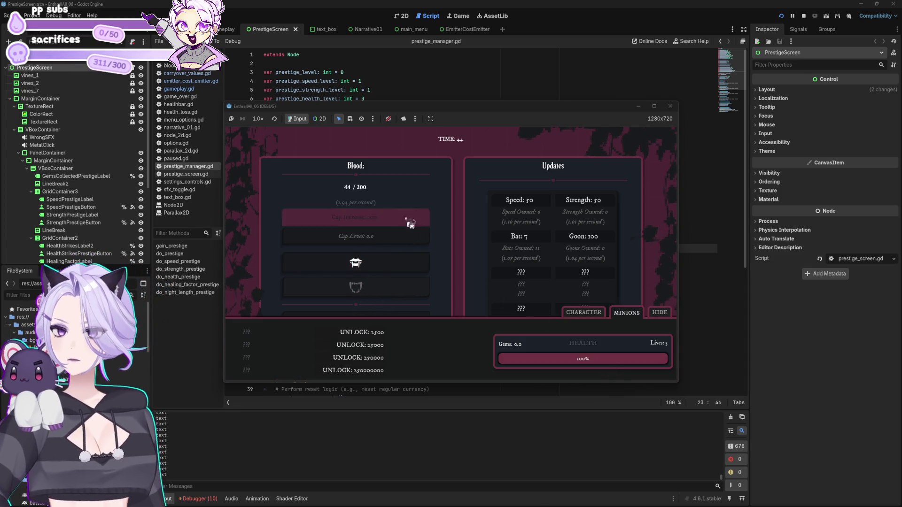
pyautogui.click(406, 264)
pyautogui.click(407, 265)
pyautogui.click(407, 265)
pyautogui.click(407, 264)
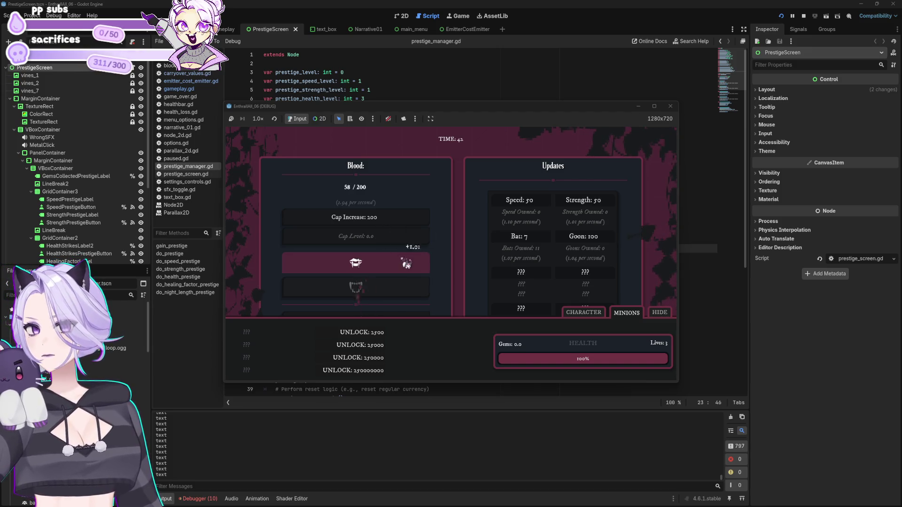
pyautogui.click(407, 265)
pyautogui.click(407, 264)
pyautogui.click(407, 264)
pyautogui.click(406, 264)
pyautogui.click(407, 265)
pyautogui.click(407, 265)
pyautogui.click(407, 265)
pyautogui.click(406, 264)
pyautogui.click(406, 265)
pyautogui.click(407, 264)
pyautogui.click(407, 265)
pyautogui.click(537, 249)
pyautogui.click(538, 248)
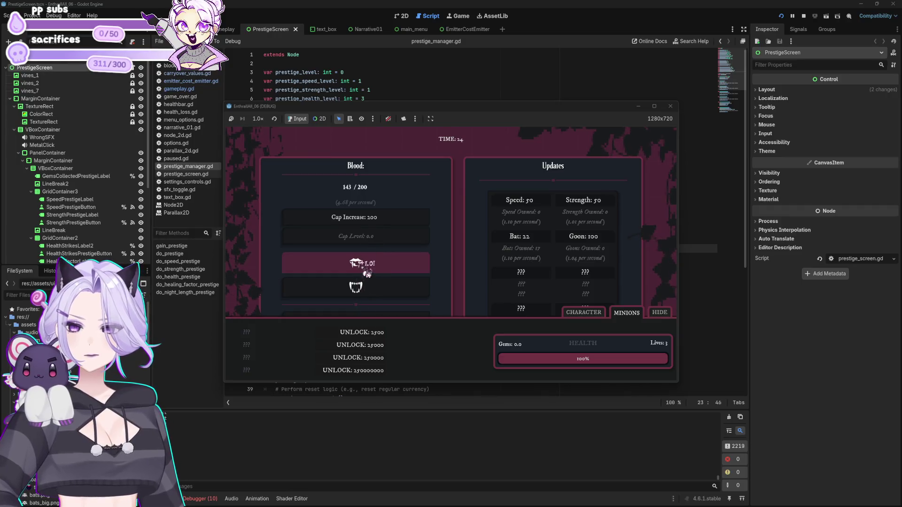
# Collect more blood and buy a Cap Increase, raising the blood cap to 2.00 K
pyautogui.click(368, 274)
pyautogui.click(368, 274)
pyautogui.click(368, 274)
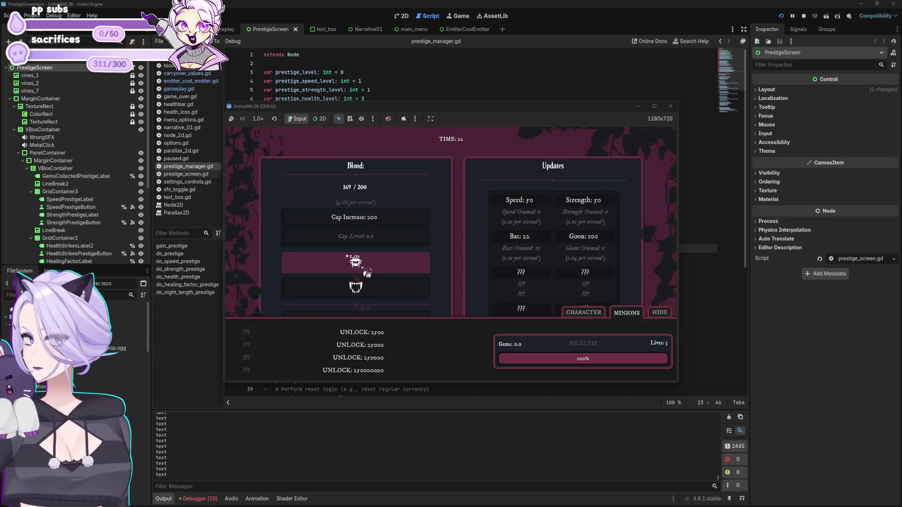
pyautogui.click(368, 274)
pyautogui.click(368, 274)
pyautogui.click(368, 274)
pyautogui.click(368, 274)
pyautogui.click(357, 218)
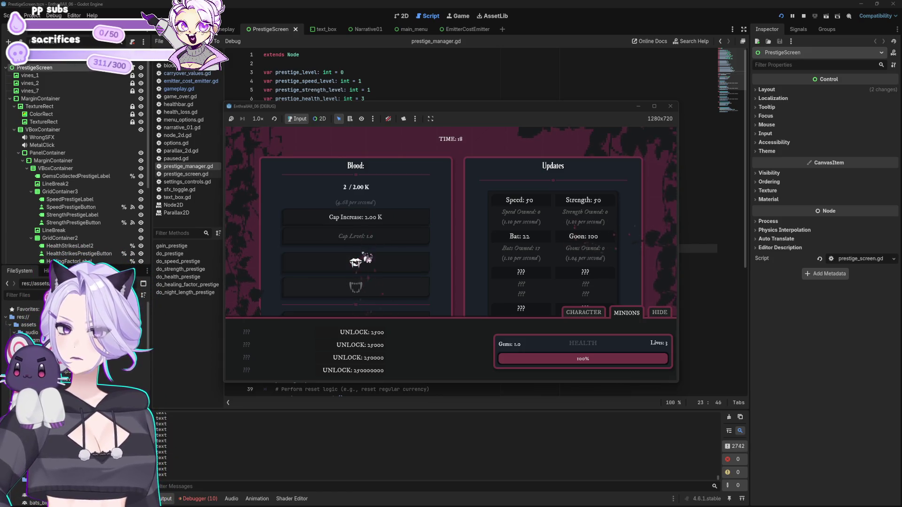
# Keep clicking the fang until the night ends, reaching the prestige screen at 4.78 K total blood
pyautogui.click(368, 267)
pyautogui.click(367, 266)
pyautogui.click(367, 267)
pyautogui.click(367, 267)
pyautogui.click(368, 267)
pyautogui.click(368, 266)
pyautogui.click(367, 266)
pyautogui.click(367, 266)
pyautogui.click(367, 267)
pyautogui.click(367, 267)
pyautogui.click(367, 267)
pyautogui.click(368, 267)
pyautogui.click(367, 267)
pyautogui.click(367, 267)
pyautogui.click(367, 267)
pyautogui.click(367, 266)
pyautogui.click(367, 267)
pyautogui.click(368, 267)
pyautogui.click(417, 272)
pyautogui.click(418, 272)
pyautogui.click(417, 272)
pyautogui.click(417, 272)
pyautogui.click(418, 272)
pyautogui.click(417, 271)
pyautogui.click(418, 271)
pyautogui.click(417, 272)
pyautogui.click(417, 272)
pyautogui.click(417, 272)
pyautogui.click(417, 272)
pyautogui.click(418, 272)
pyautogui.click(418, 272)
pyautogui.click(417, 272)
pyautogui.click(417, 273)
pyautogui.click(417, 273)
pyautogui.click(417, 272)
pyautogui.click(417, 272)
pyautogui.click(417, 272)
pyautogui.click(418, 272)
pyautogui.click(417, 272)
pyautogui.click(417, 272)
pyautogui.click(418, 272)
pyautogui.click(417, 272)
pyautogui.click(417, 272)
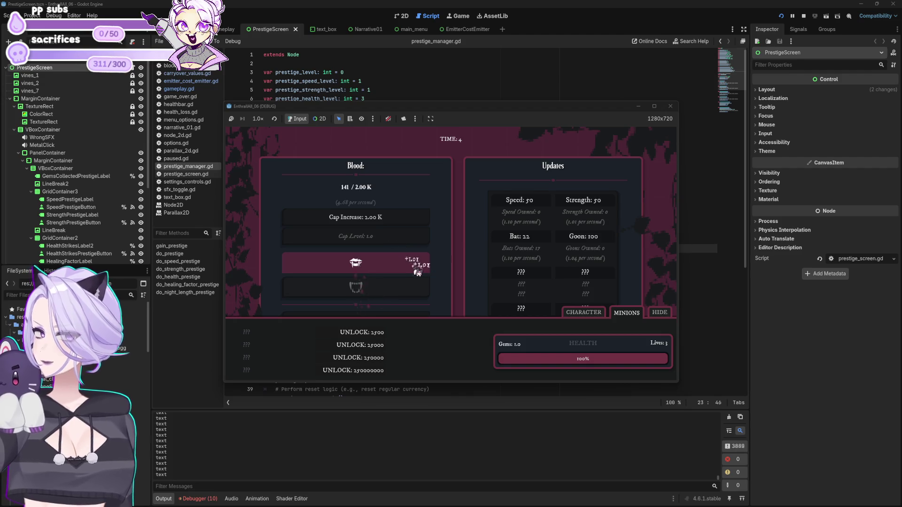
pyautogui.click(416, 270)
pyautogui.click(414, 267)
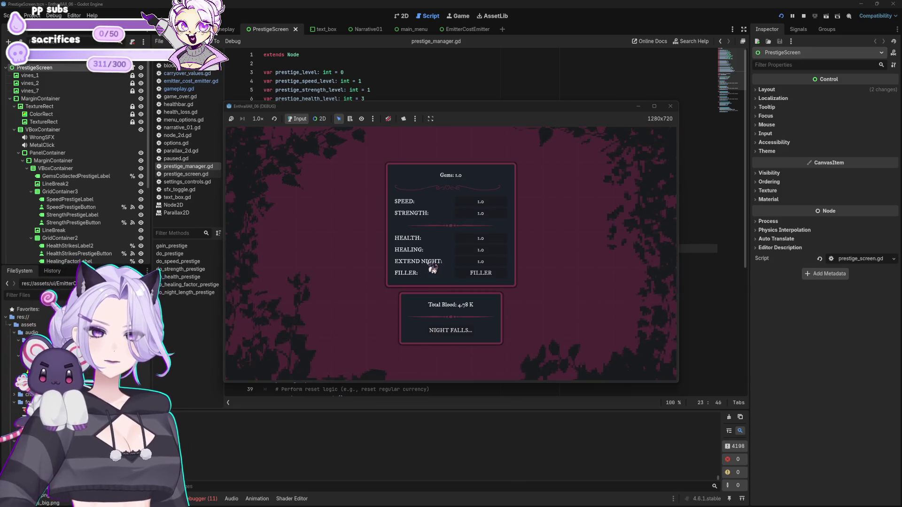
# Buy the SPEED prestige upgrade, start the next night, then stop the play-test
pyautogui.click(494, 201)
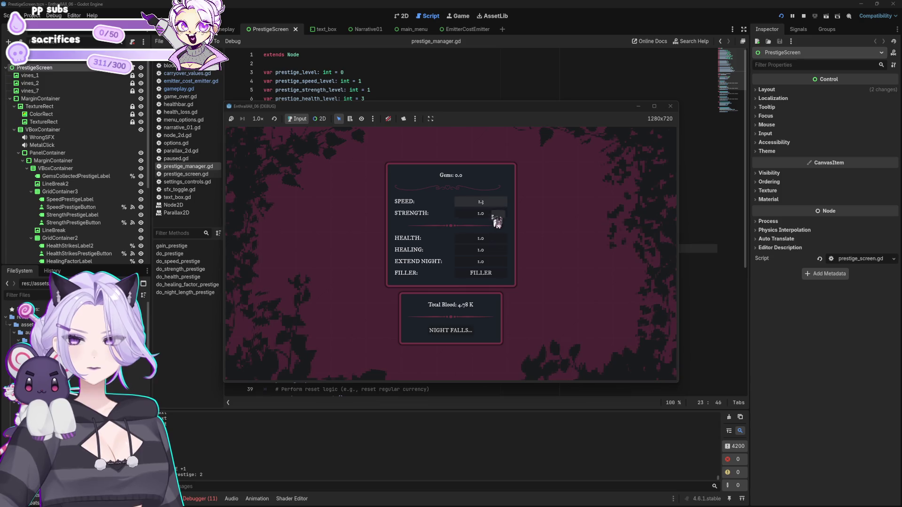
pyautogui.click(457, 331)
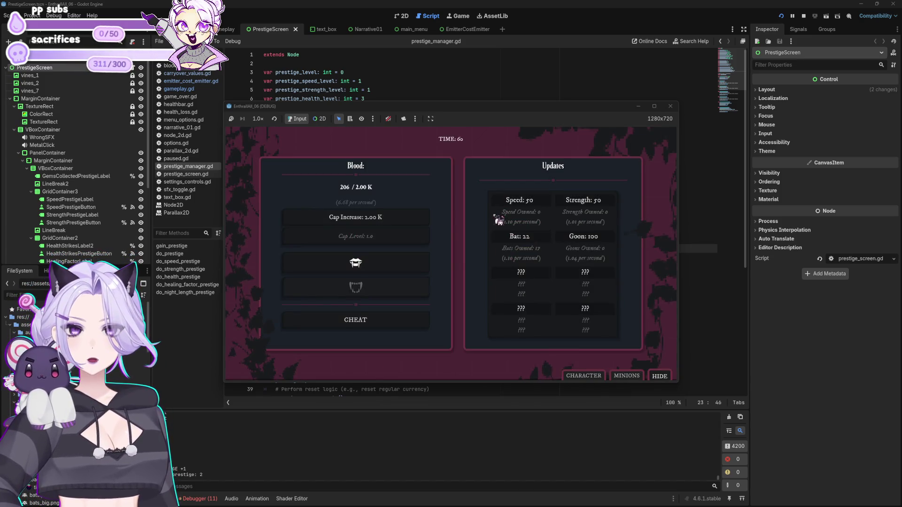
pyautogui.click(670, 106)
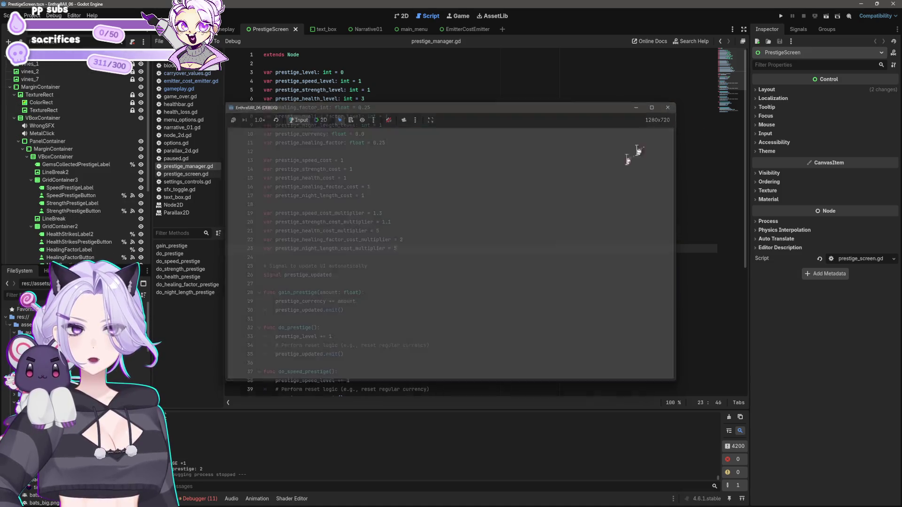
pyautogui.click(522, 241)
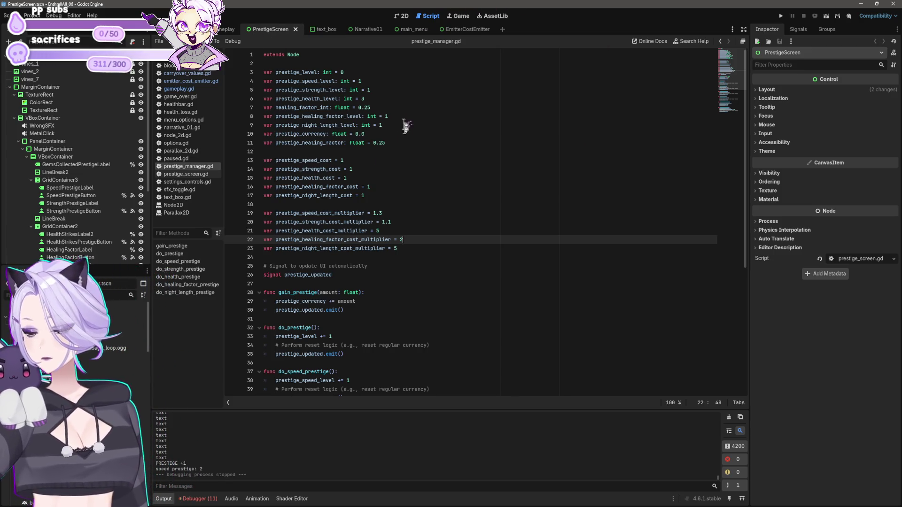
# In prestige_screen.gd, append 'CarryoverValues.blood_collected = 0' to reset_progress() and save
pyautogui.scroll(-8, 405, 126)
pyautogui.scroll(8, 355, 275)
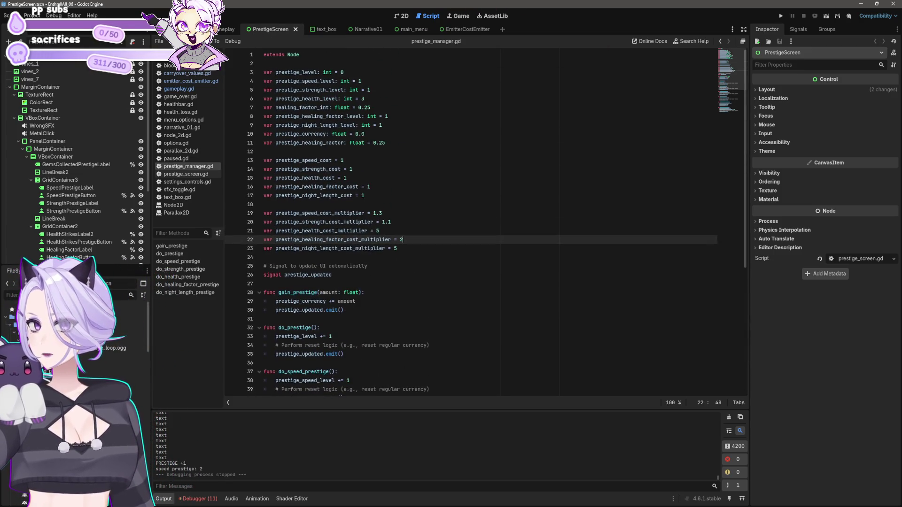
pyautogui.click(185, 175)
pyautogui.scroll(-4, 494, 244)
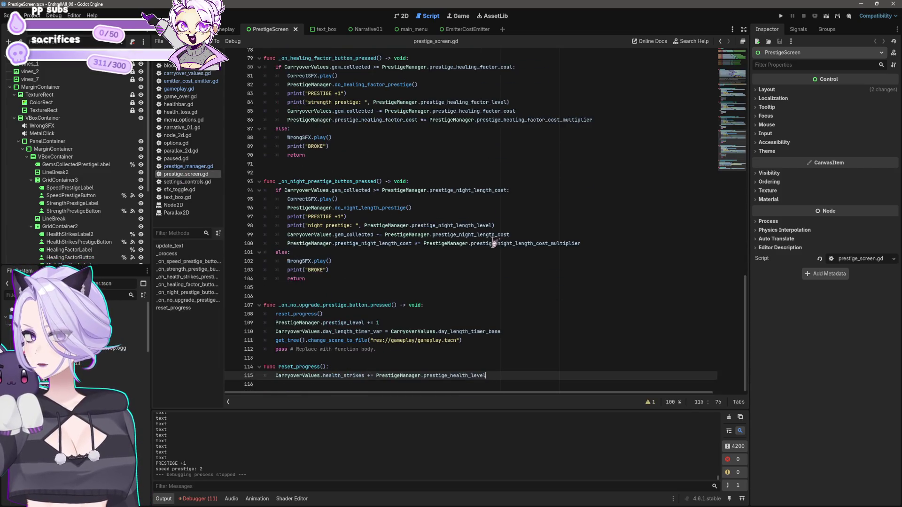
pyautogui.click(409, 367)
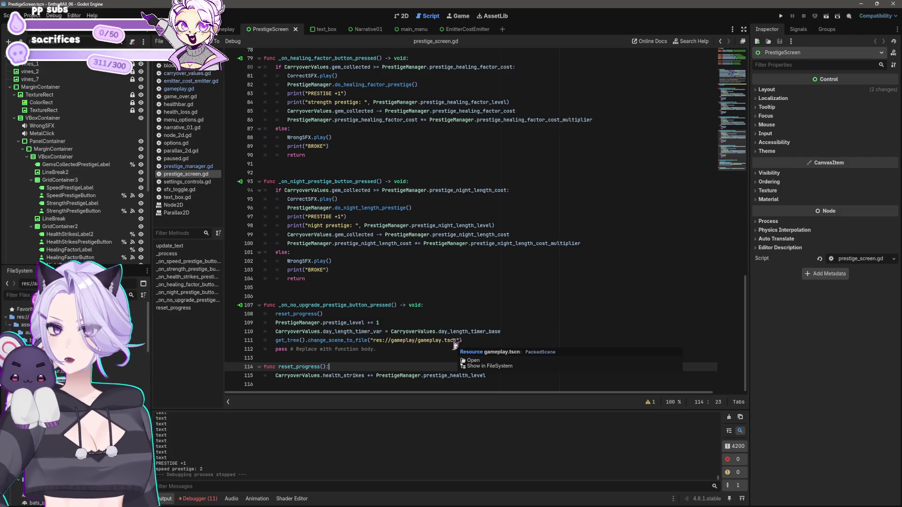
pyautogui.press('Down')
pyautogui.press('End')
pyautogui.press('Return')
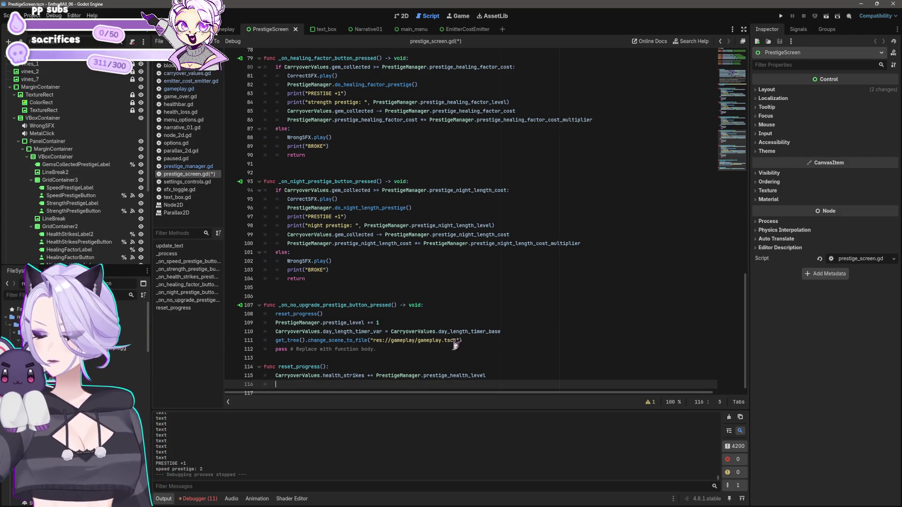
pyautogui.write('CarryoverValues.blood_collecte')
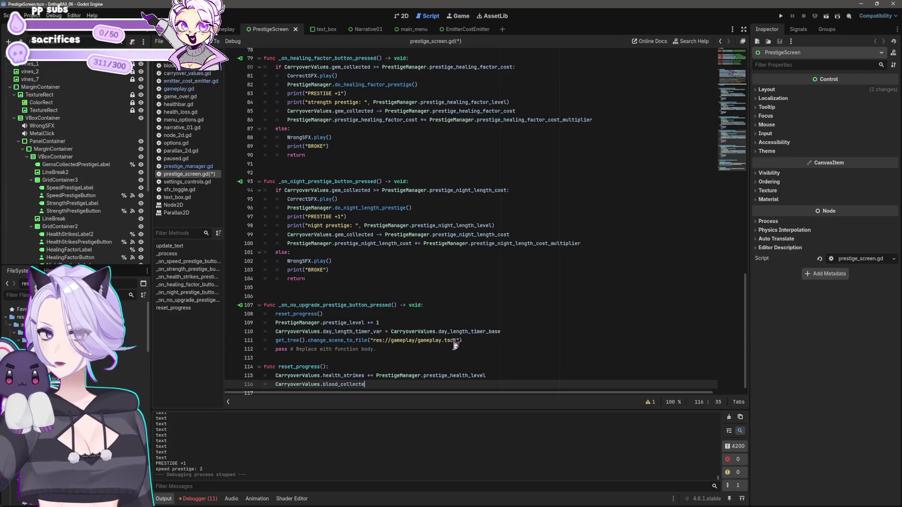
pyautogui.write('d = 0')
pyautogui.hotkey('ctrl', 's')
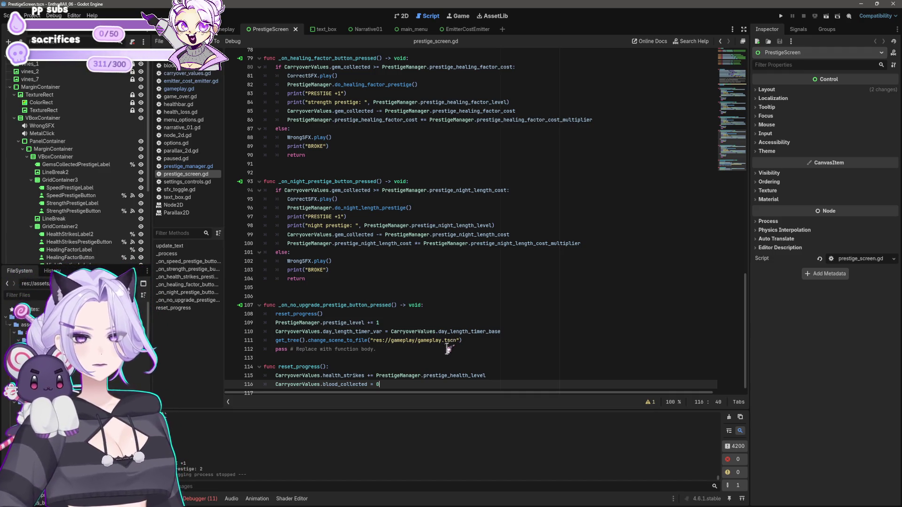
pyautogui.scroll(-1, 526, 354)
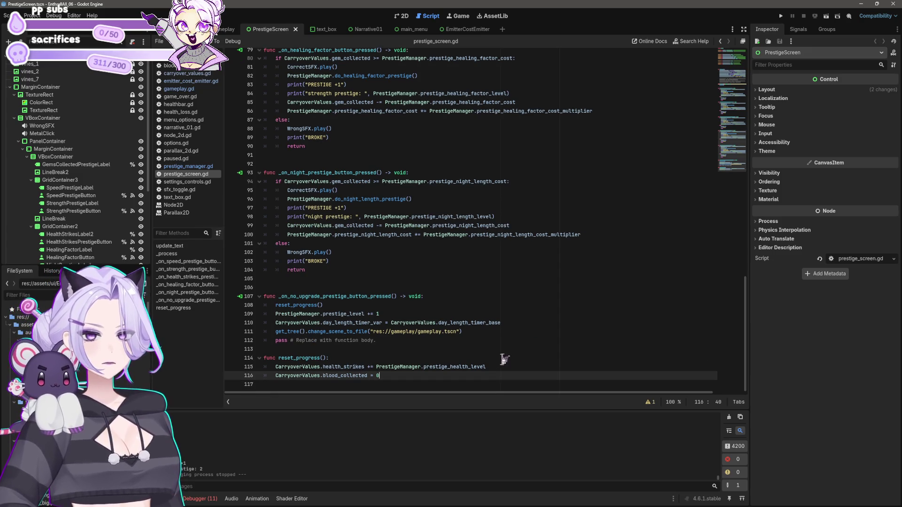
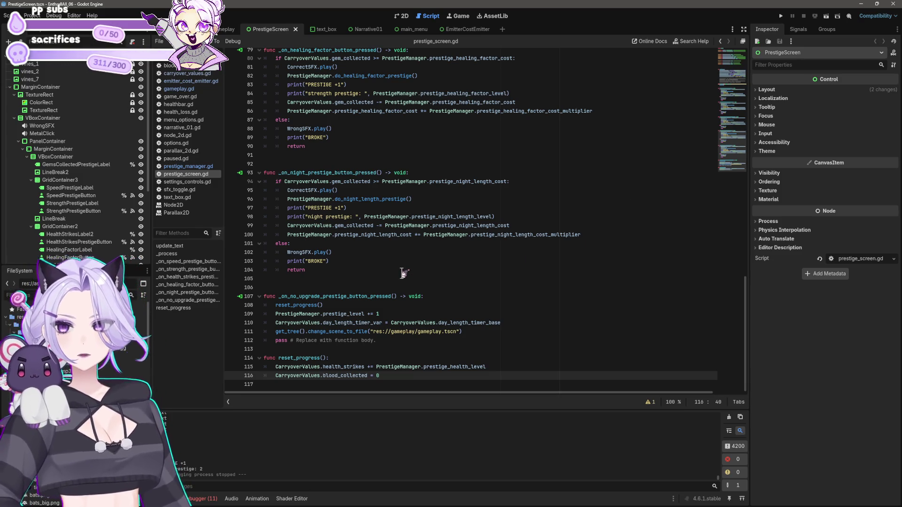
# Change line 115's '+=' to '=' so health_strikes equals prestige_health_level, save, and open prestige_manager.gd
pyautogui.click(329, 279)
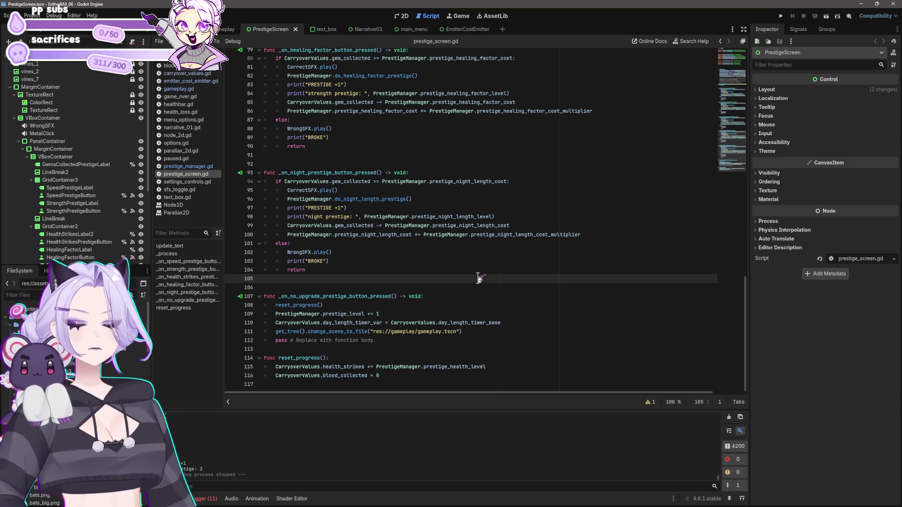
pyautogui.click(383, 376)
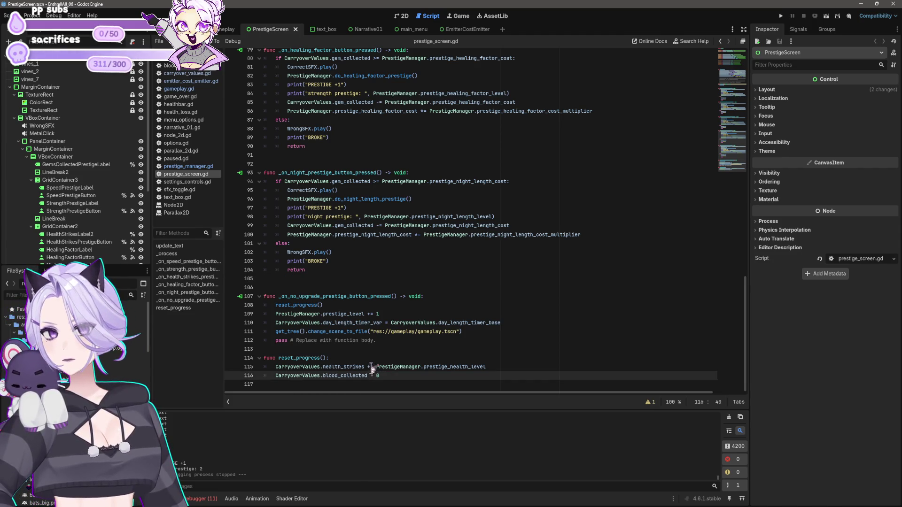
pyautogui.click(370, 367)
pyautogui.press('BackSpace')
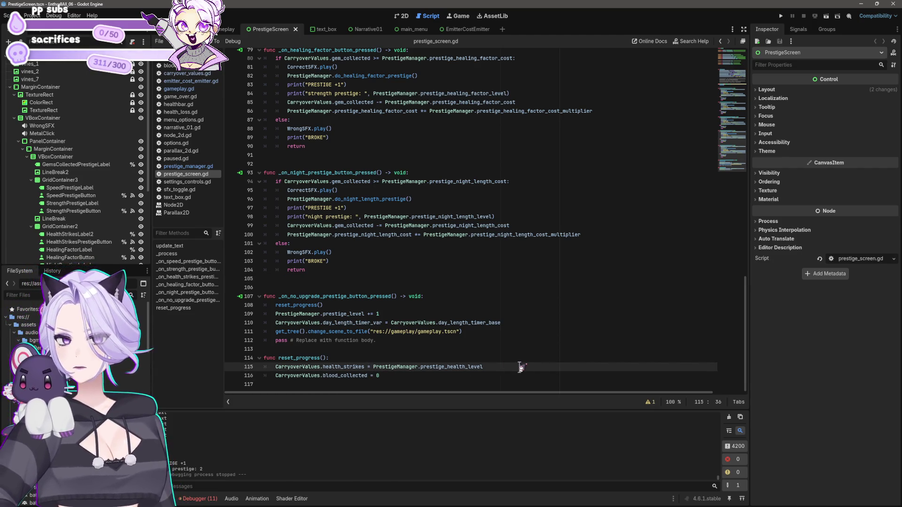
pyautogui.doubleClick(422, 368)
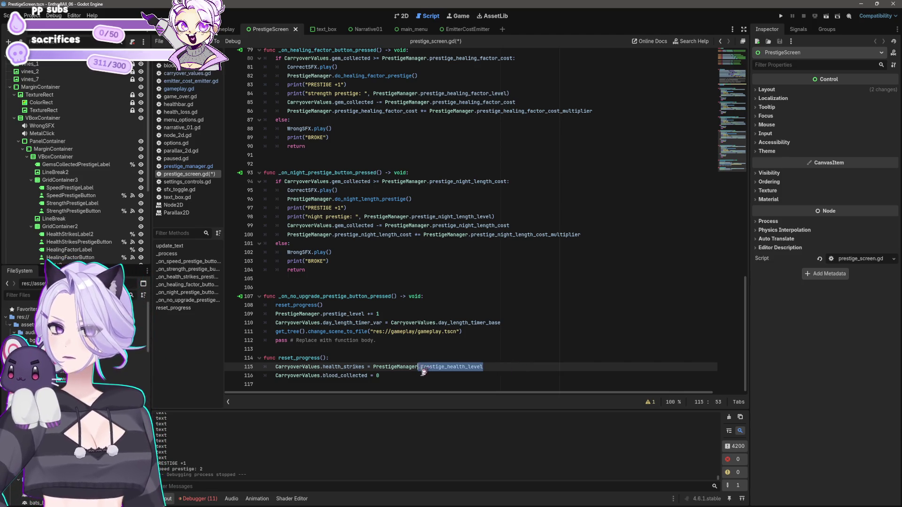
pyautogui.doubleClick(425, 368)
pyautogui.hotkey('ctrl', 'c')
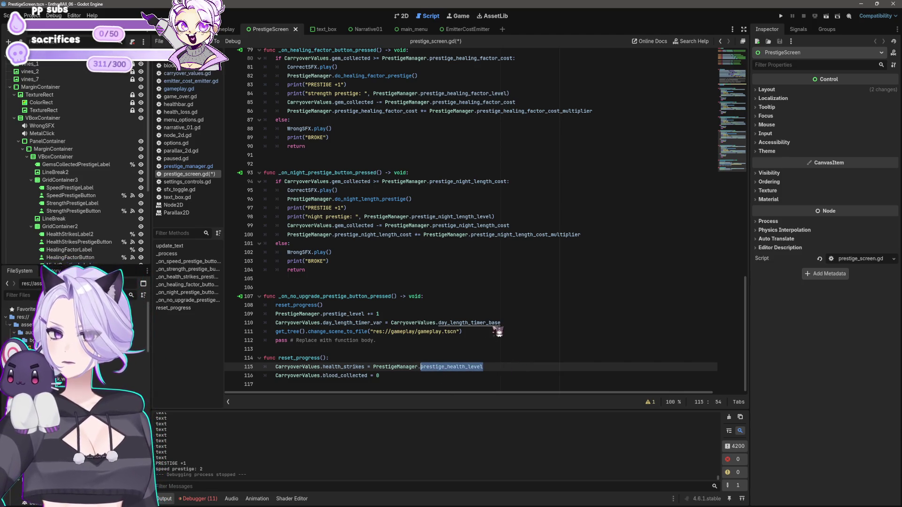
pyautogui.hotkey('ctrl', 's')
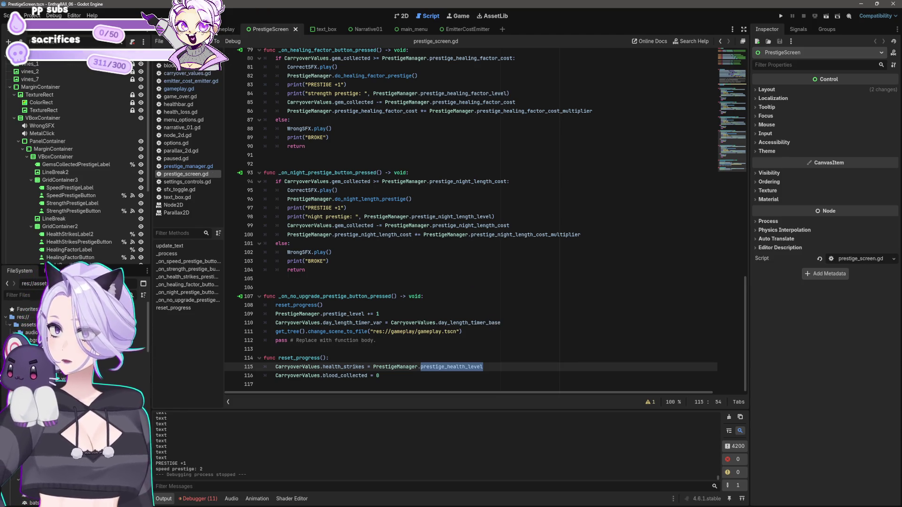
pyautogui.click(190, 166)
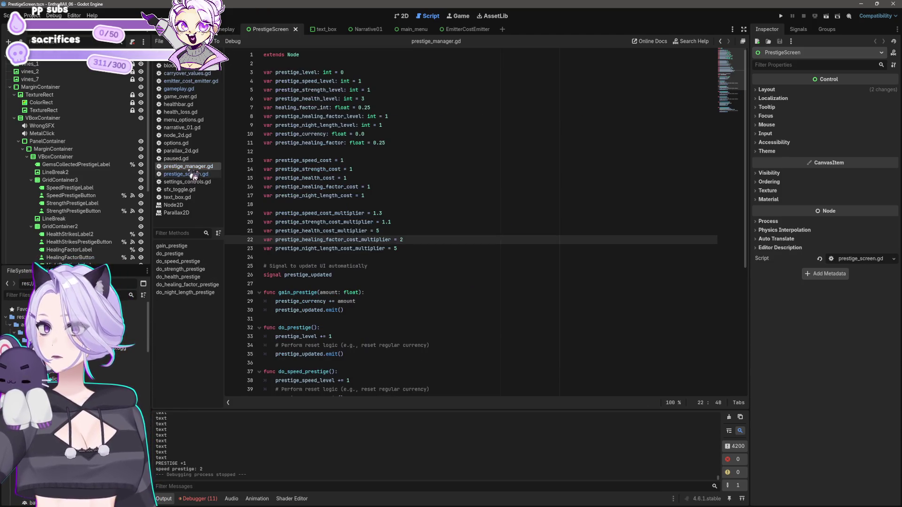
# Find prestige_health_level in prestige_manager.gd: its declaration on line 6 and increment on line 48
pyautogui.hotkey('ctrl', 'f')
pyautogui.hotkey('ctrl', 'v')
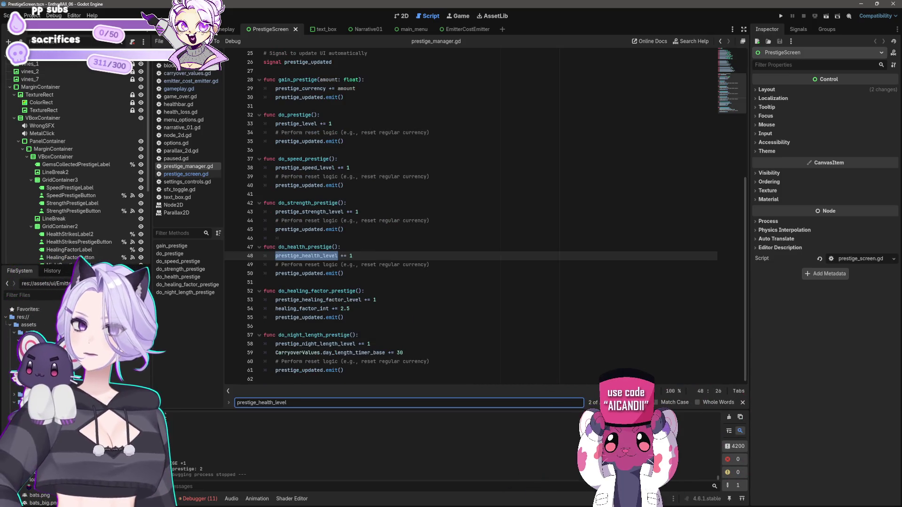
pyautogui.press('Return')
pyautogui.click(369, 99)
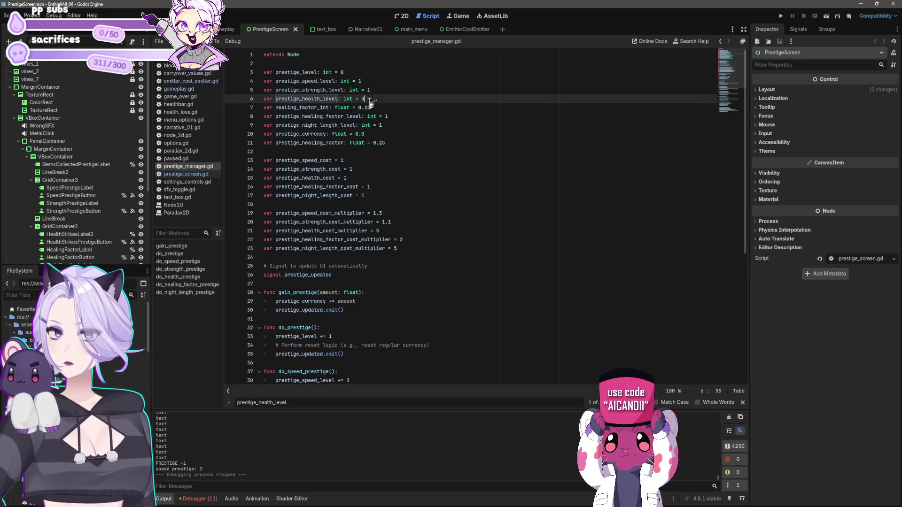
pyautogui.scroll(-8, 399, 158)
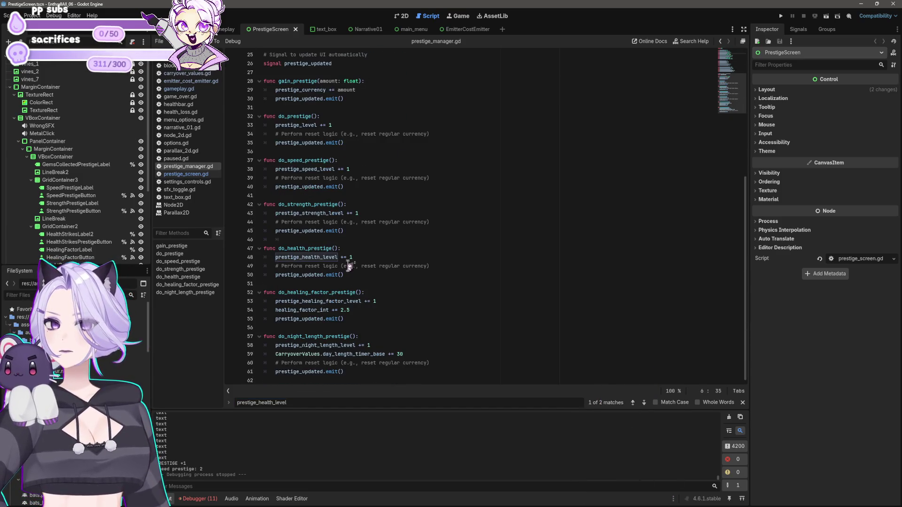
pyautogui.click(361, 258)
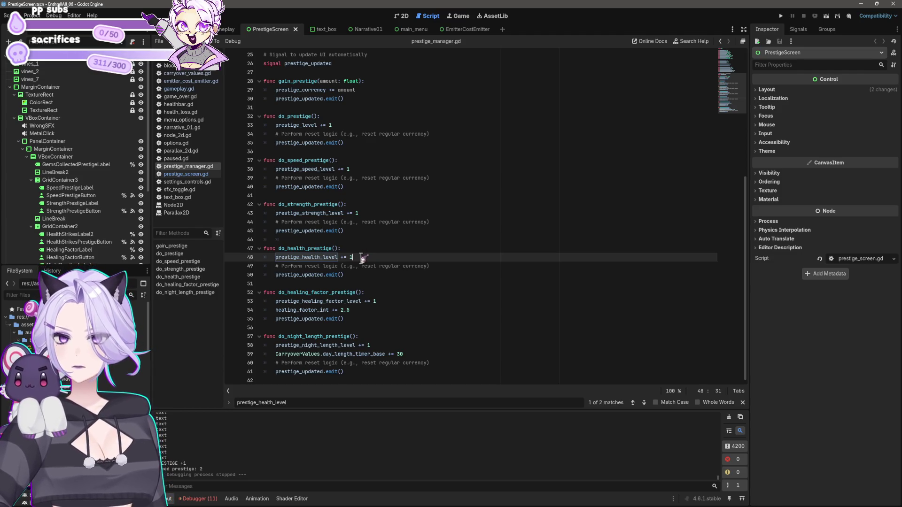
pyautogui.scroll(8, 364, 251)
# Return to prestige_screen.gd and run the project to its title menu
pyautogui.scroll(-8, 365, 244)
pyautogui.click(185, 174)
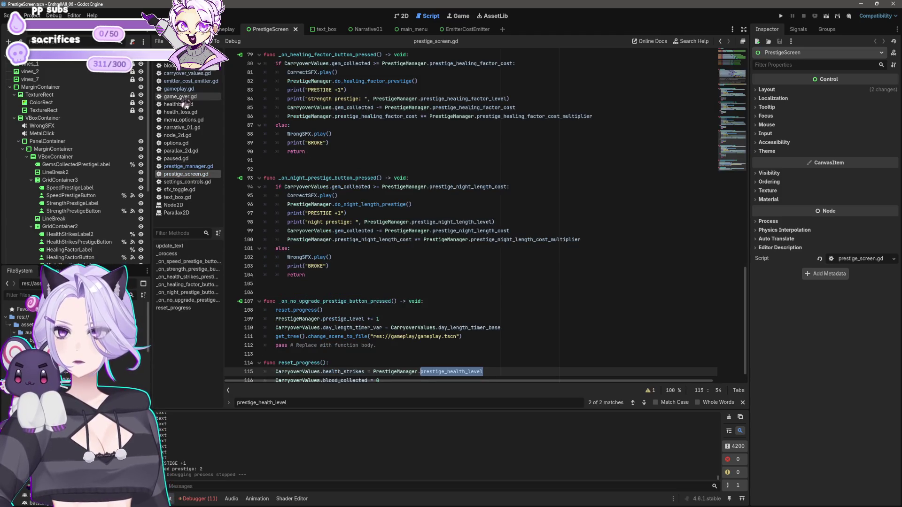
pyautogui.click(781, 16)
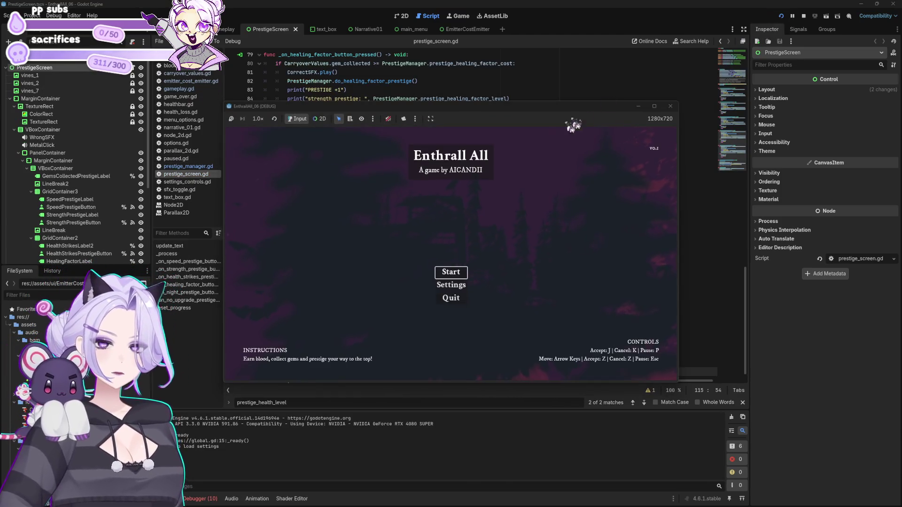
# Start a new game, view the prestige stats screen, and begin the night
pyautogui.click(452, 272)
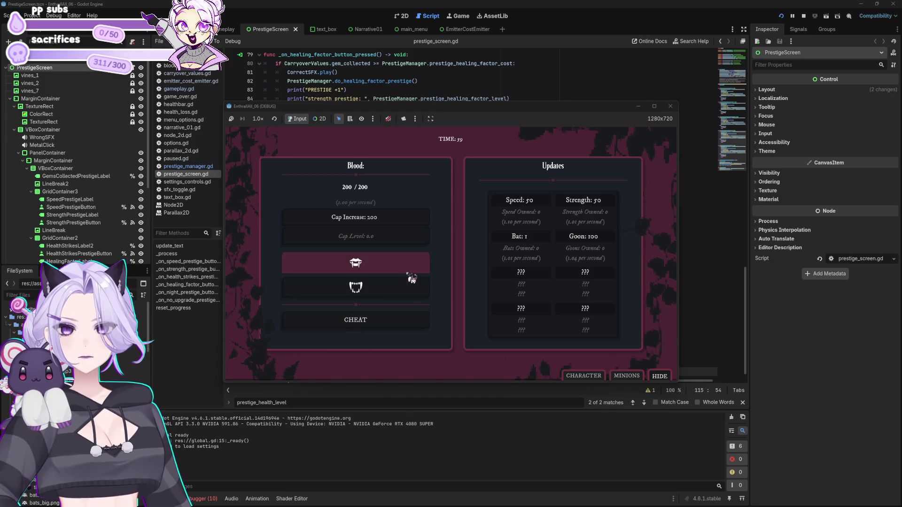
pyautogui.click(603, 375)
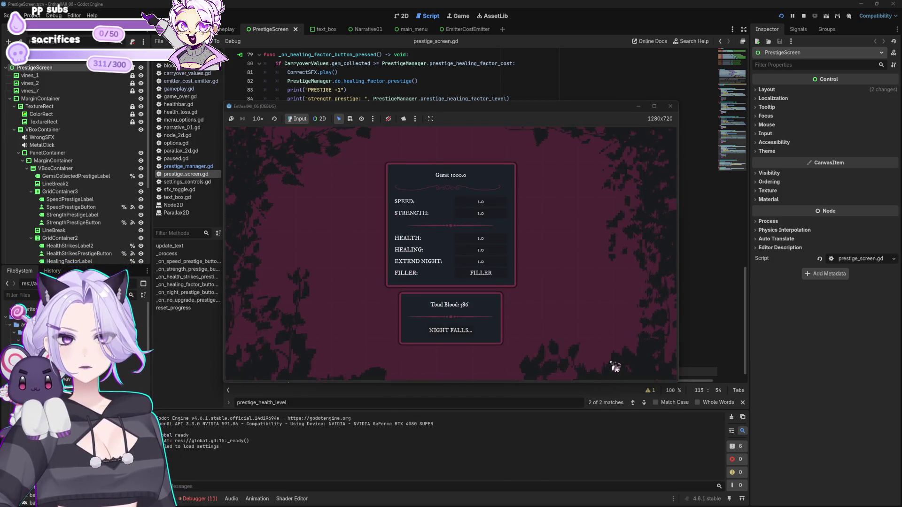
pyautogui.click(478, 338)
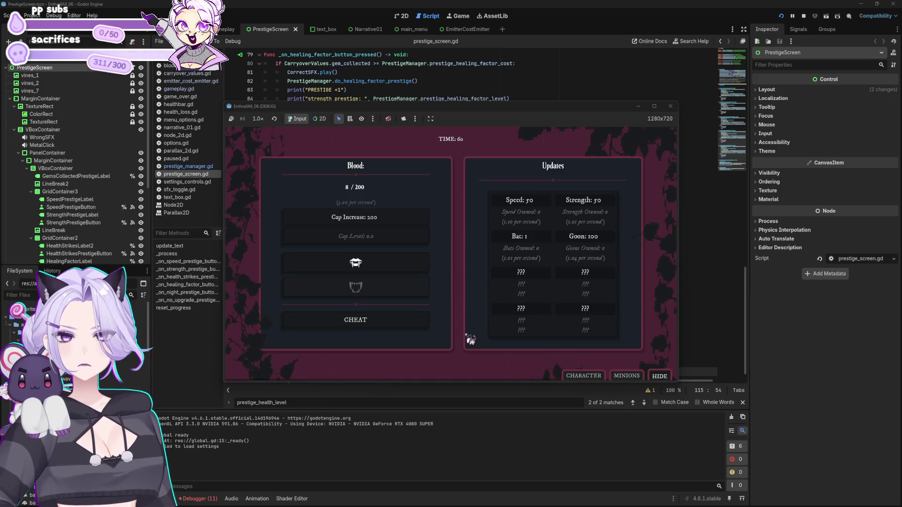
# Buy two blood cap increases and collect some blood by hand
pyautogui.click(428, 321)
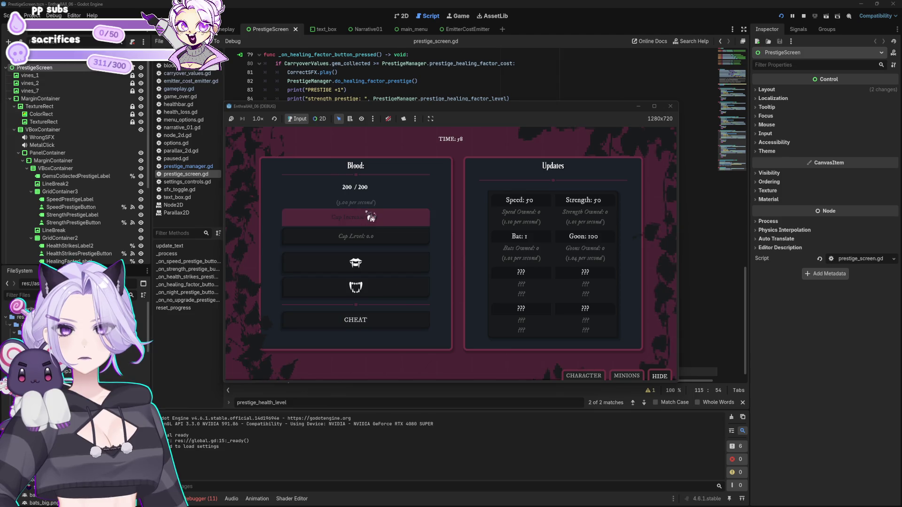
pyautogui.click(368, 218)
pyautogui.click(371, 320)
pyautogui.click(368, 217)
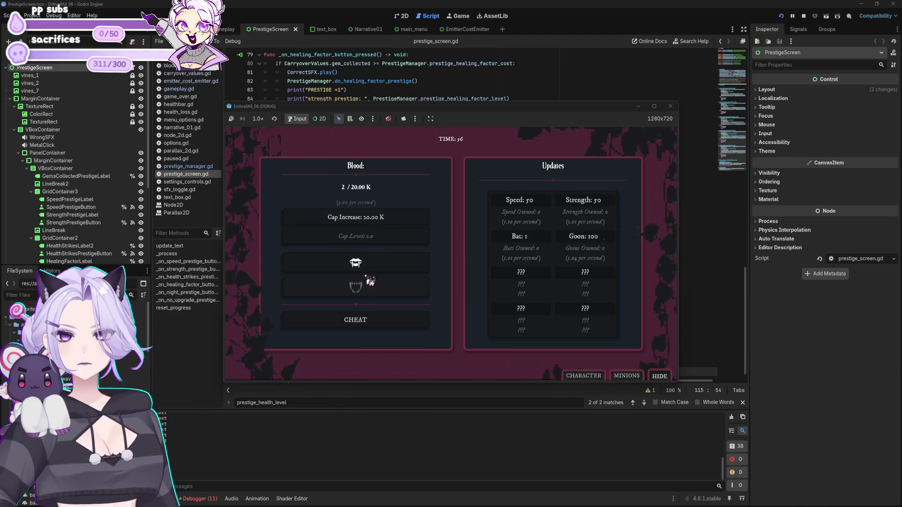
pyautogui.click(372, 277)
pyautogui.click(371, 276)
pyautogui.click(372, 275)
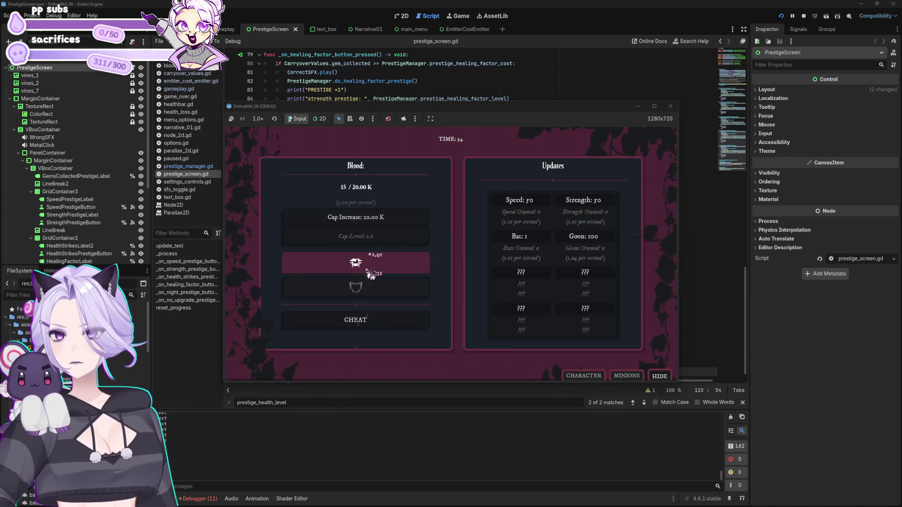
# Max out blood with the cheat and feed it to the Wayward Soul in the minions panel
pyautogui.click(627, 376)
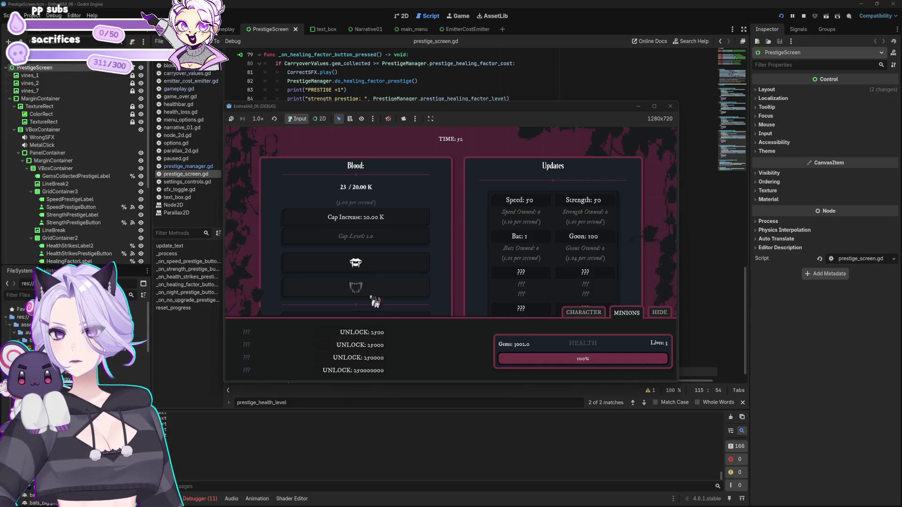
pyautogui.click(660, 313)
pyautogui.click(409, 328)
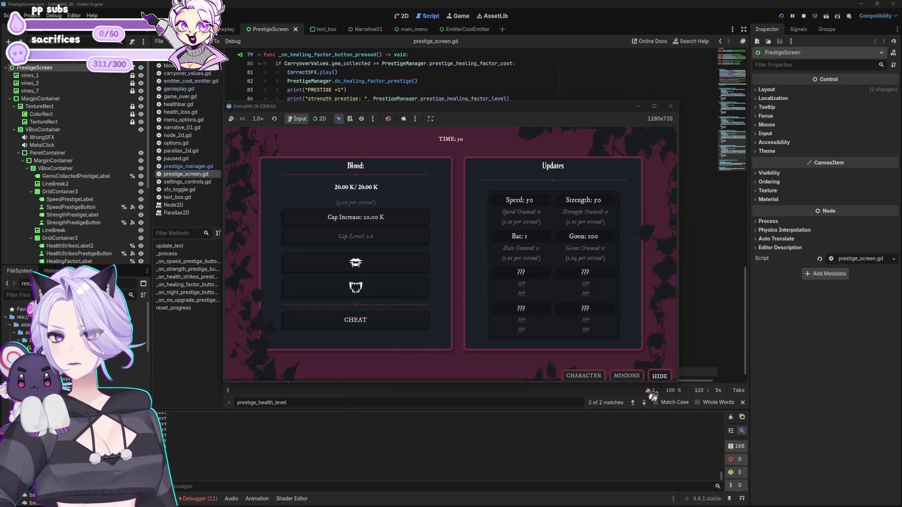
pyautogui.click(627, 376)
pyautogui.click(398, 343)
pyautogui.click(370, 339)
pyautogui.click(370, 339)
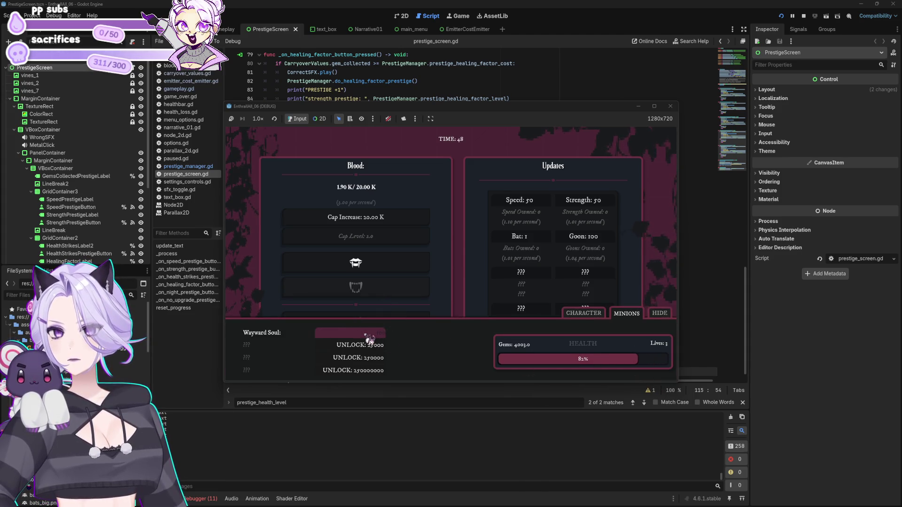
pyautogui.click(660, 312)
pyautogui.click(370, 324)
# Buy more blood cap increases to reach blood cap level 4
pyautogui.click(627, 376)
pyautogui.click(394, 220)
pyautogui.click(659, 314)
pyautogui.click(373, 315)
pyautogui.click(356, 217)
# Cheat blood to max again and keep feeding the Wayward Soul until the dialogue appears
pyautogui.click(583, 375)
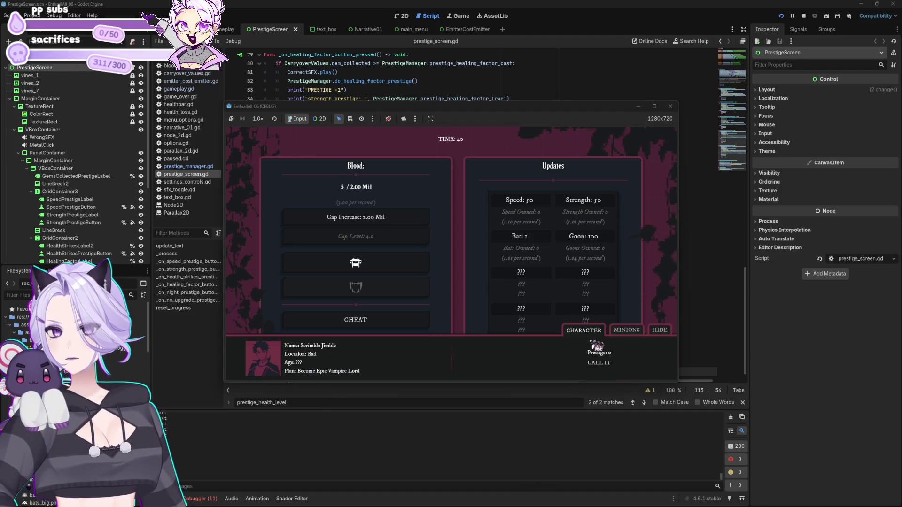
pyautogui.click(355, 320)
pyautogui.click(627, 329)
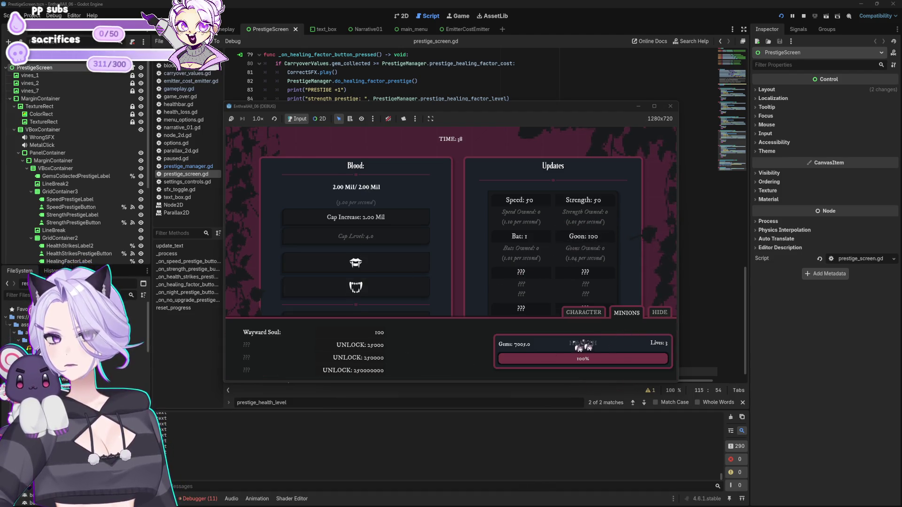
pyautogui.click(383, 335)
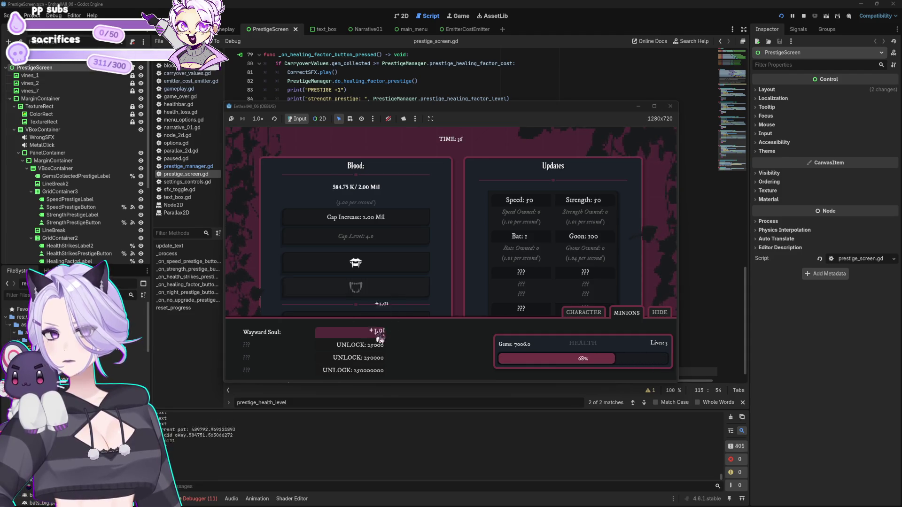
pyautogui.click(380, 338)
pyautogui.click(380, 337)
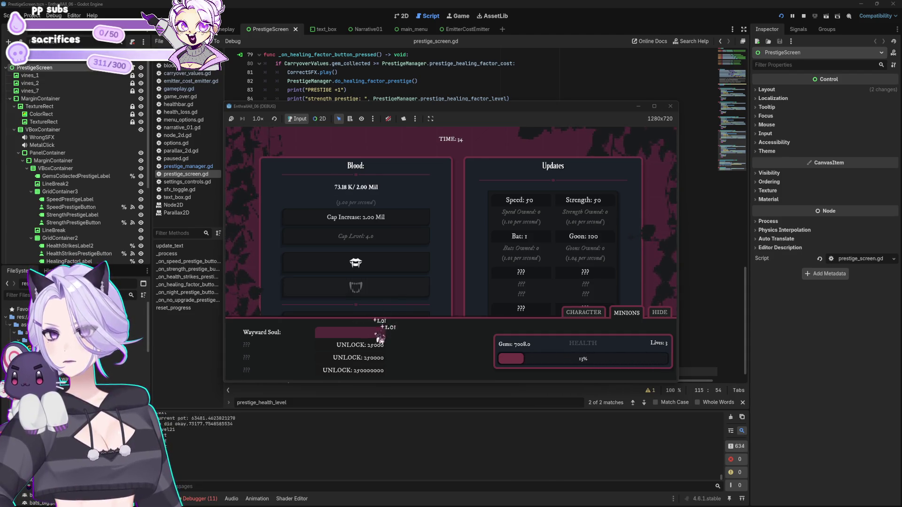
pyautogui.click(379, 337)
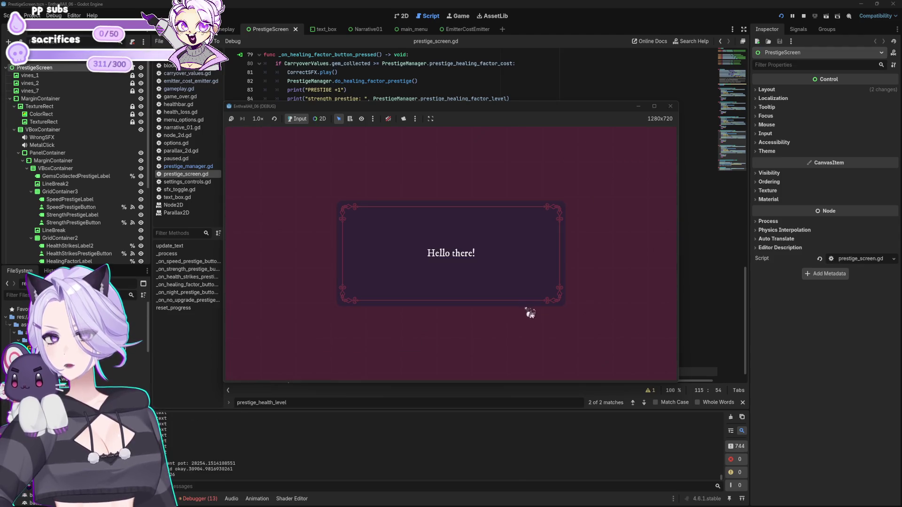
# Click through the dialogue and begin the next night from the prestige screen
pyautogui.click(557, 316)
pyautogui.click(580, 321)
pyautogui.click(580, 320)
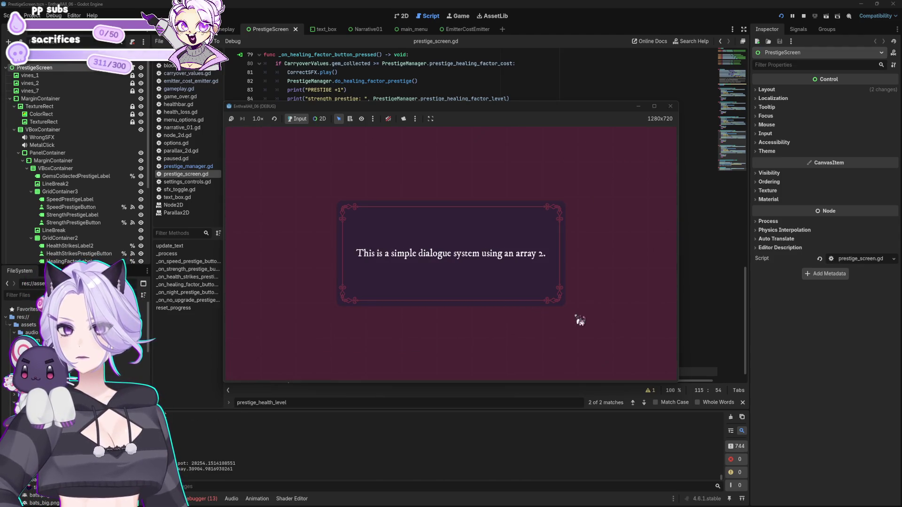
pyautogui.click(579, 319)
pyautogui.click(476, 332)
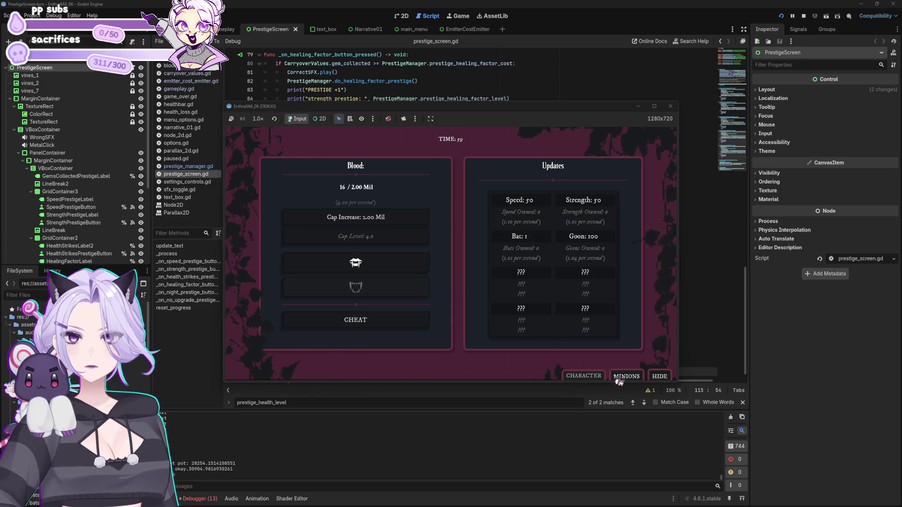
# Add blood with the cheat and raise the blood cap two more levels
pyautogui.click(618, 379)
pyautogui.click(660, 314)
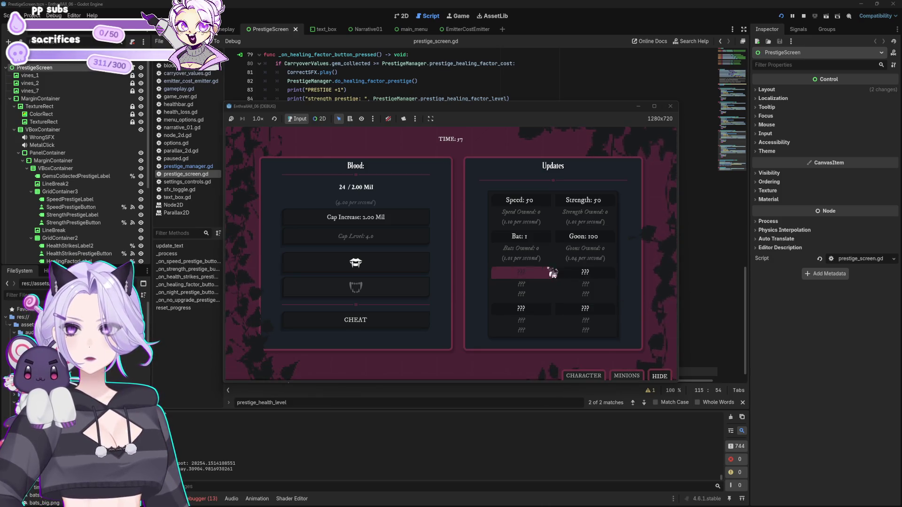
pyautogui.click(372, 314)
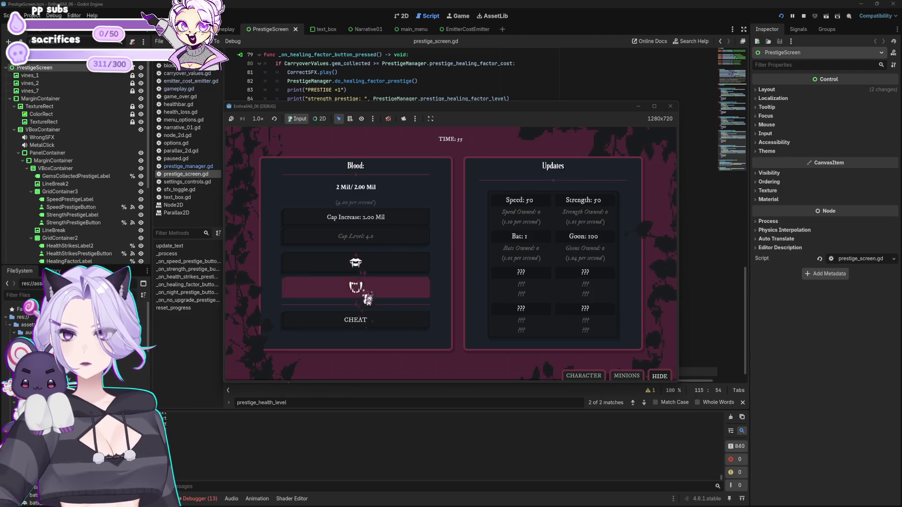
pyautogui.click(379, 324)
pyautogui.click(387, 229)
pyautogui.click(388, 229)
pyautogui.click(366, 324)
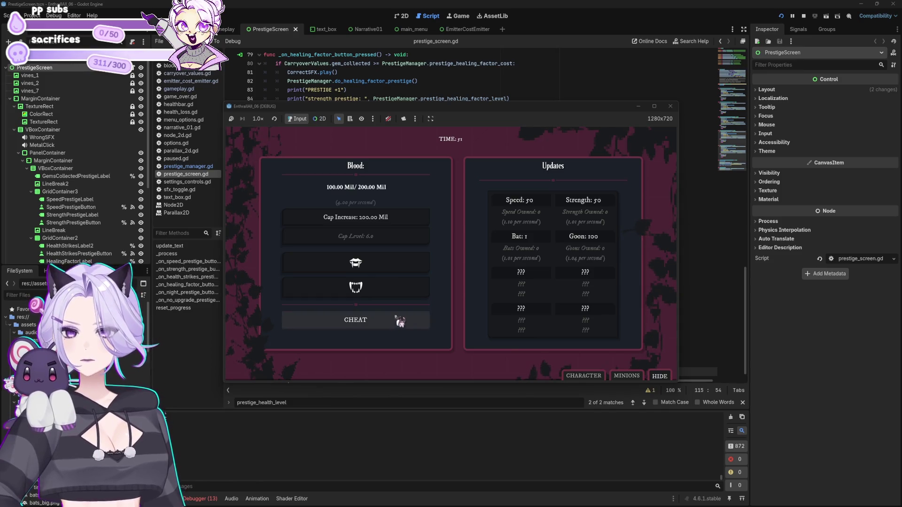
# Unlock the first minion, dismiss the narrative text, and stop the running game with F8
pyautogui.click(627, 375)
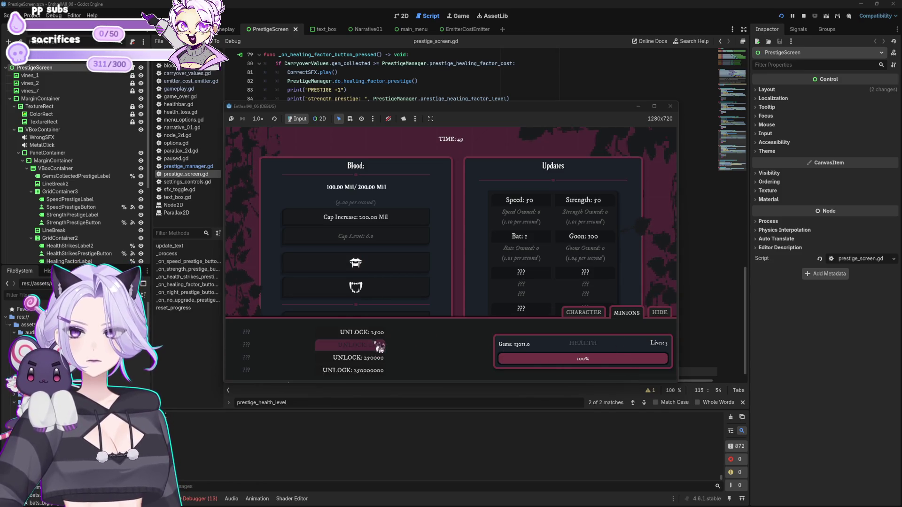
pyautogui.click(661, 314)
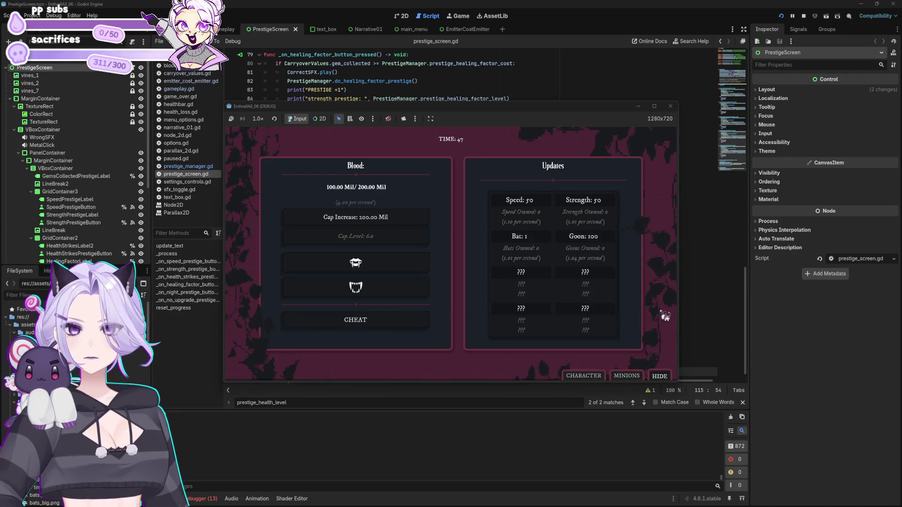
pyautogui.click(627, 376)
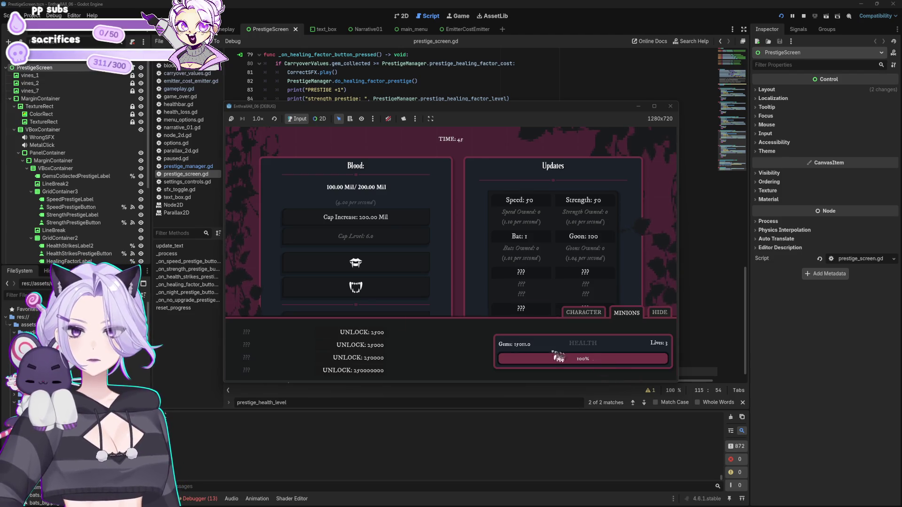
pyautogui.click(368, 336)
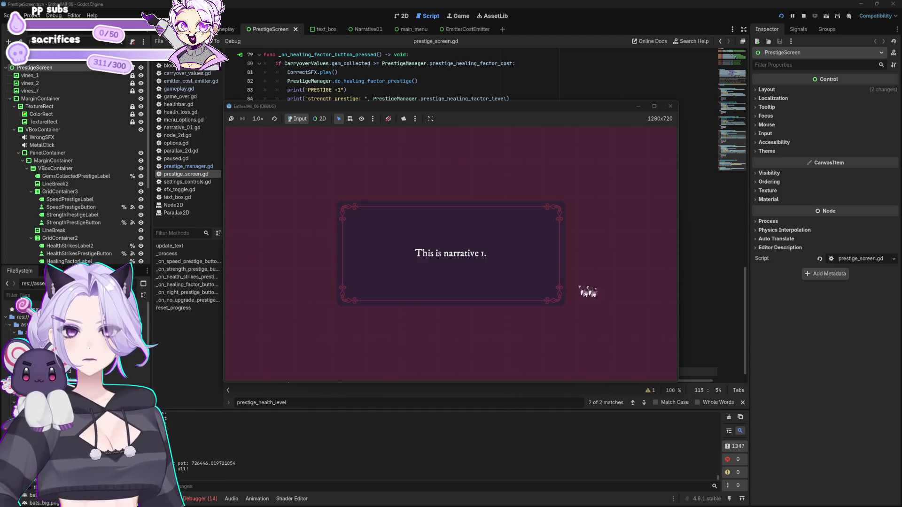
pyautogui.click(611, 290)
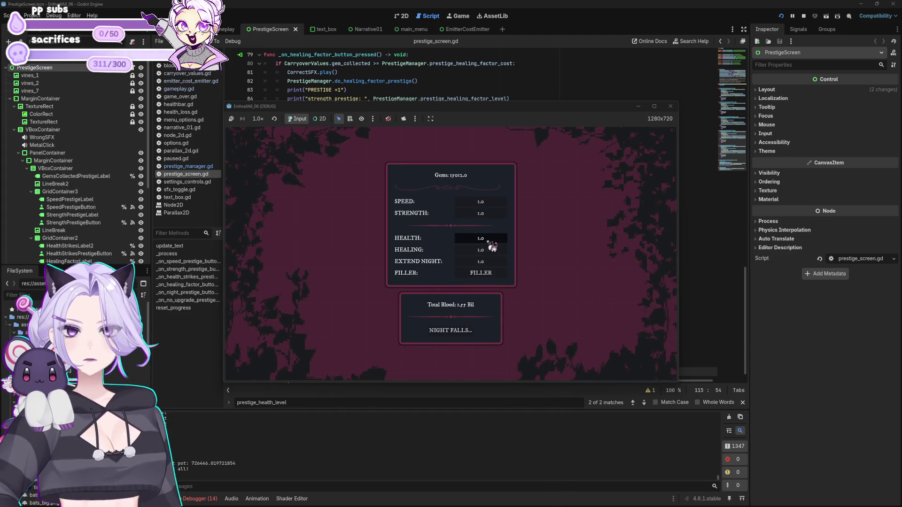
pyautogui.press('F8')
pyautogui.click(444, 374)
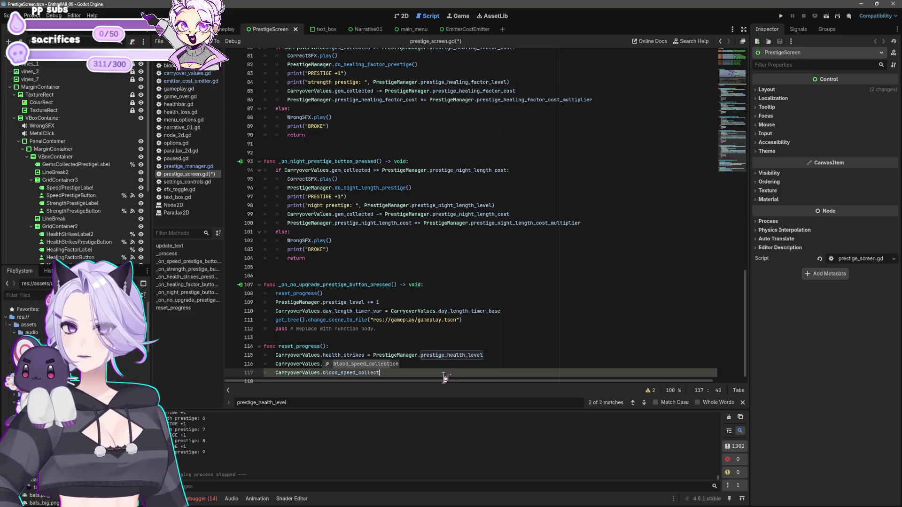
# Delete the half-typed blood speed line and its blank line in reset_progress, then save
pyautogui.scroll(3, 388, 123)
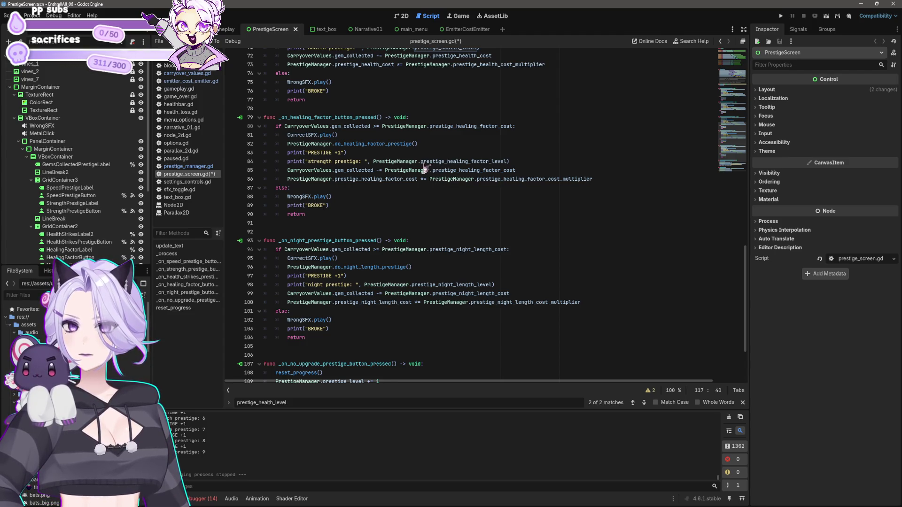
pyautogui.moveTo(383, 149)
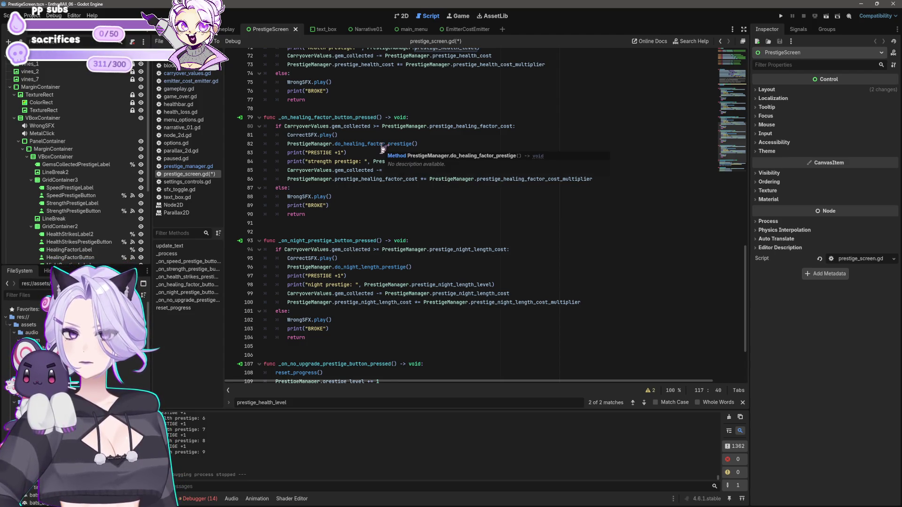
pyautogui.hotkey('shift', 'Home')
pyautogui.hotkey('shift', 'Home')
pyautogui.press('BackSpace')
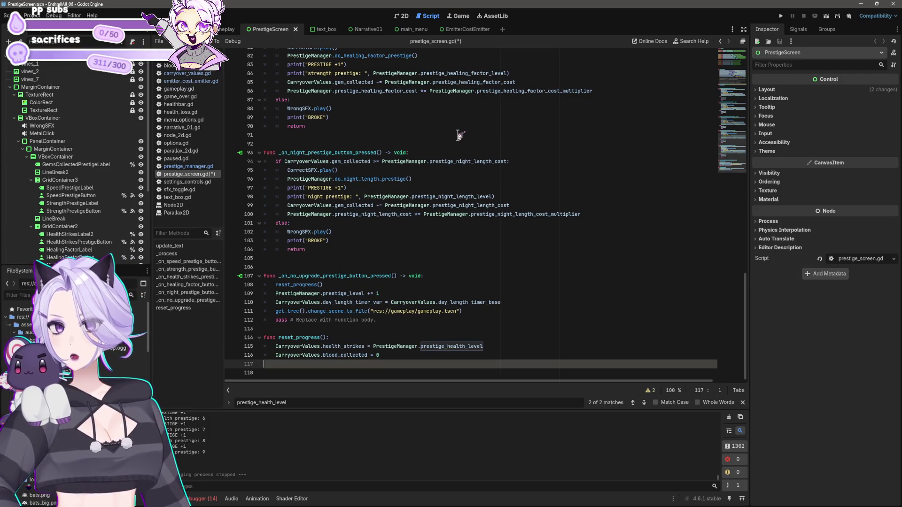
pyautogui.press('BackSpace')
pyautogui.hotkey('ctrl', 's')
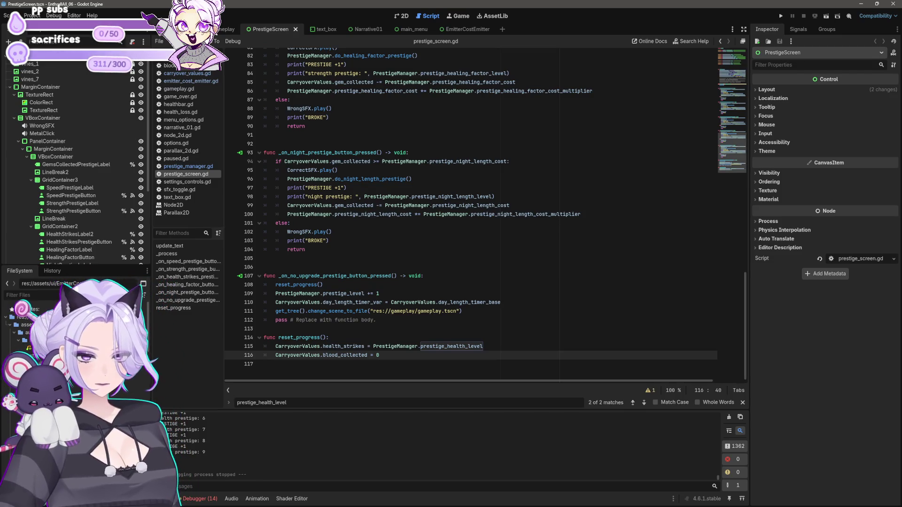
pyautogui.click(432, 205)
pyautogui.hotkey('ctrl', 's')
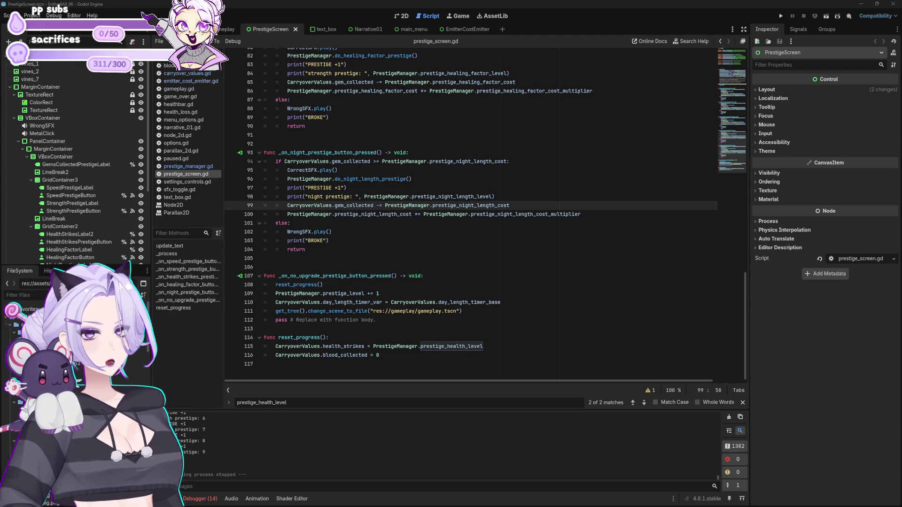
# Review the night-length cost code on lines 97–103 of prestige_screen.gd
pyautogui.click(554, 187)
pyautogui.scroll(5, 517, 253)
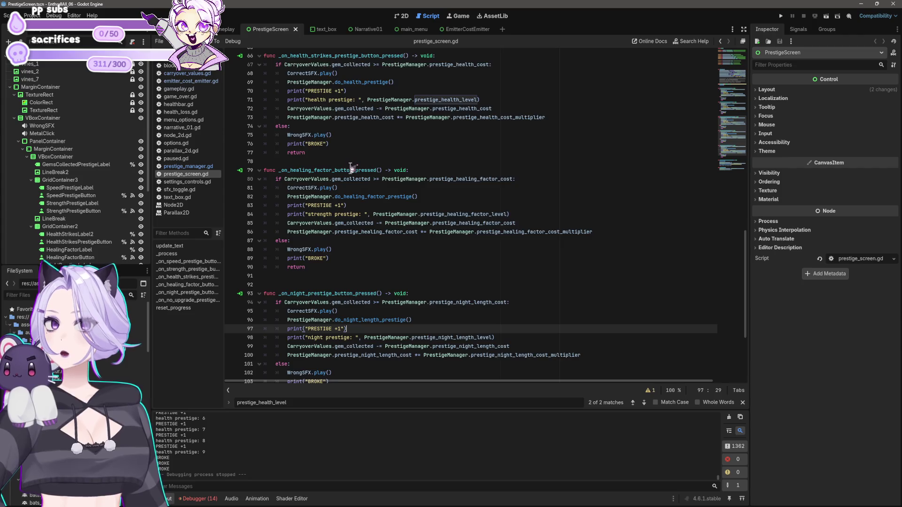
pyautogui.scroll(-5, 413, 236)
pyautogui.click(426, 249)
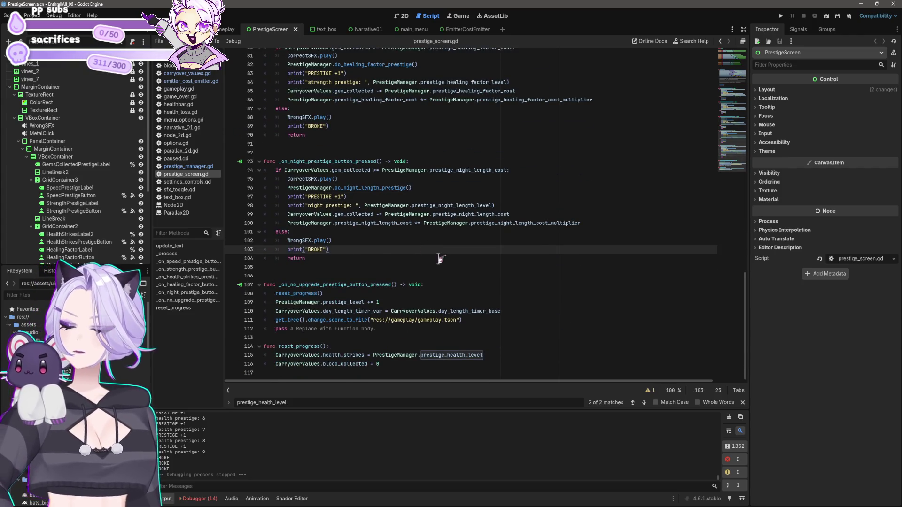
# Scroll through prestige_manager.gd to check its variables
pyautogui.click(205, 168)
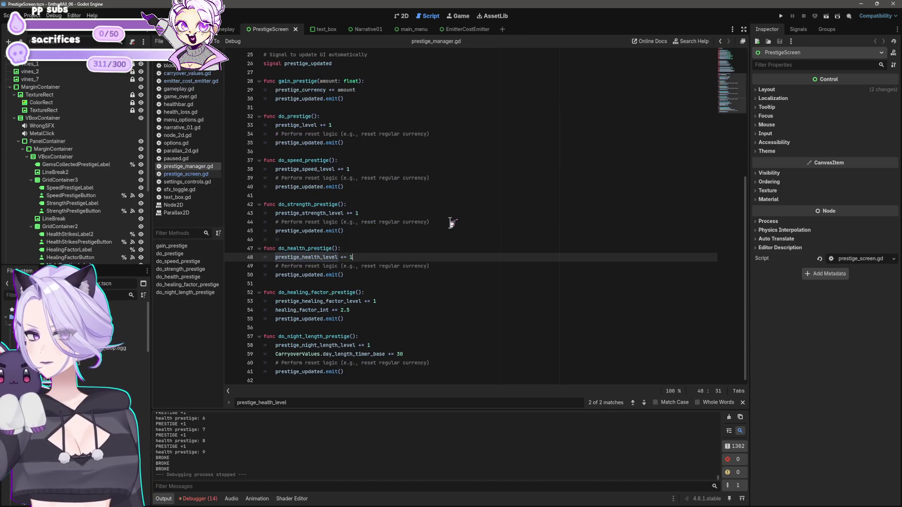
pyautogui.scroll(4, 452, 225)
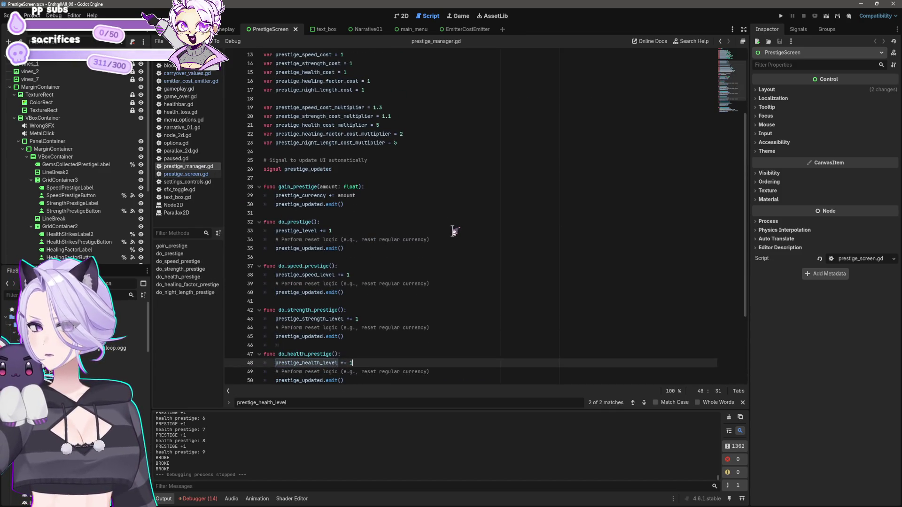
pyautogui.scroll(4, 453, 230)
pyautogui.scroll(-5, 455, 231)
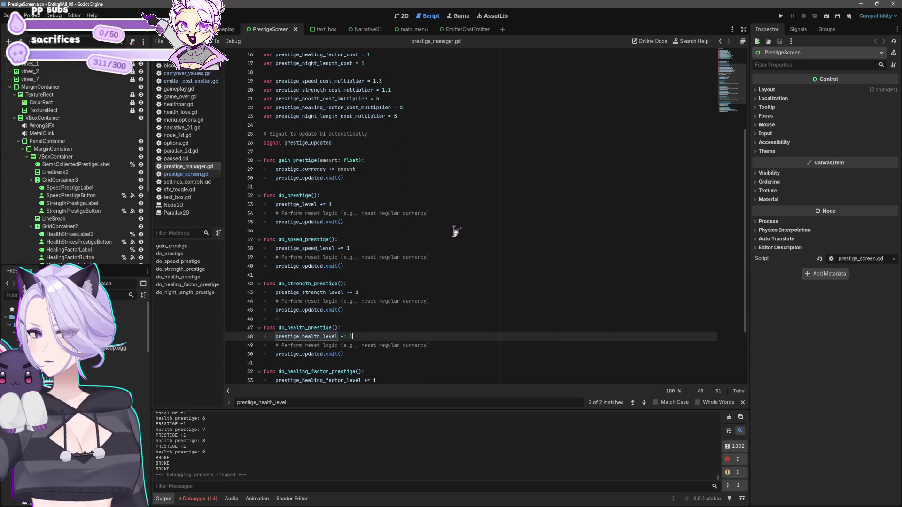
pyautogui.scroll(-3, 455, 231)
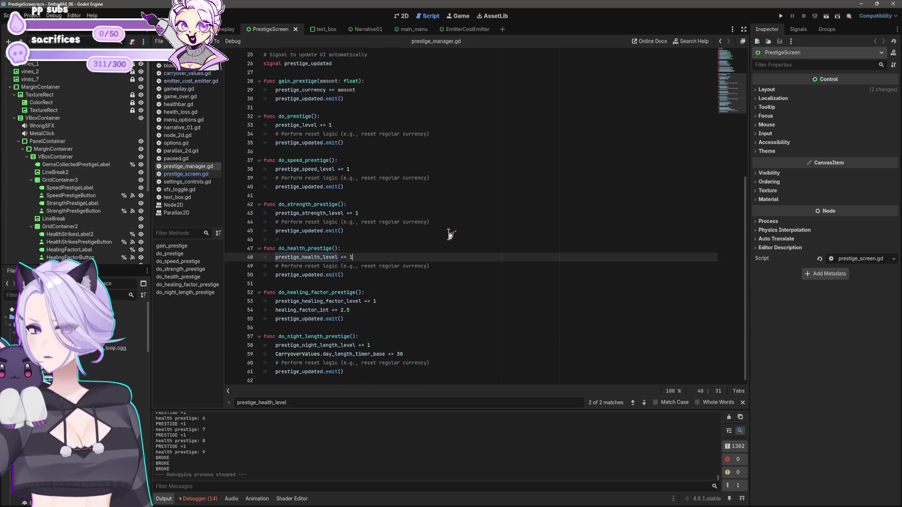
pyautogui.scroll(8, 451, 234)
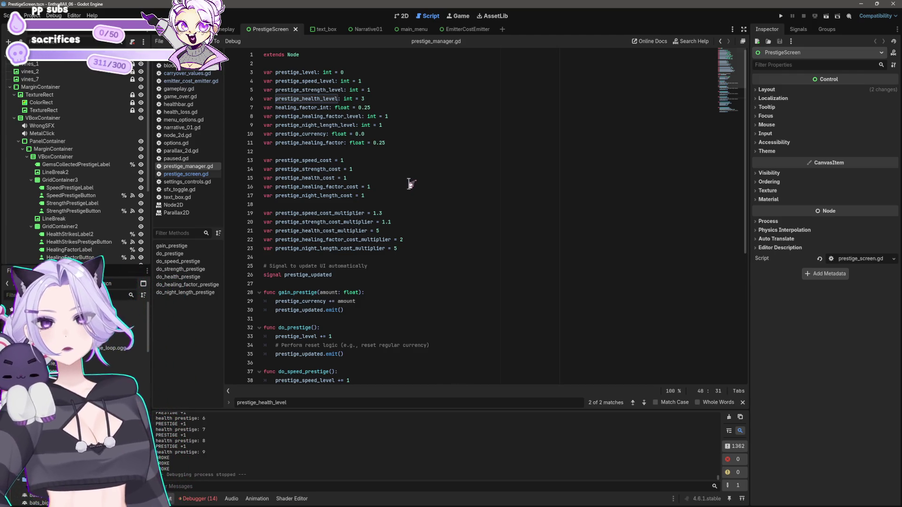
# Return to prestige_screen.gd and re-examine the code around line 99
pyautogui.click(186, 174)
pyautogui.click(427, 249)
pyautogui.click(537, 221)
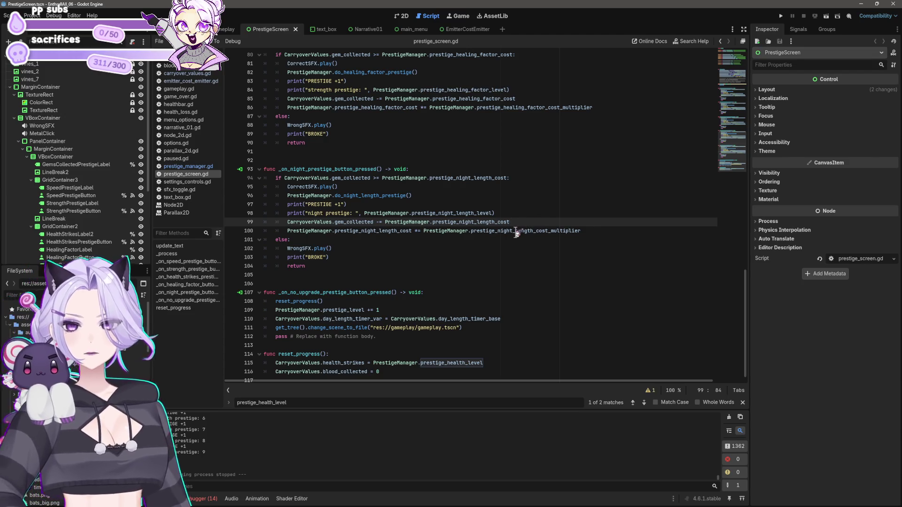
pyautogui.scroll(1, 528, 176)
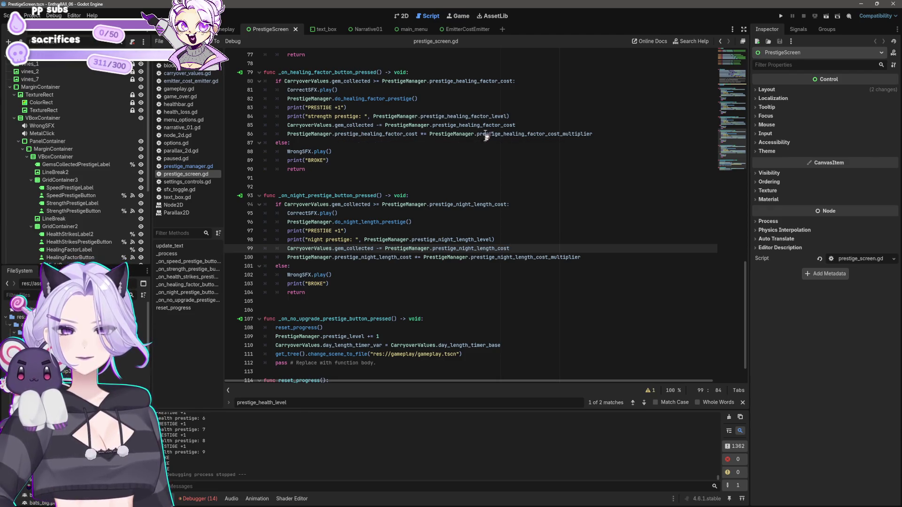
pyautogui.moveTo(558, 138)
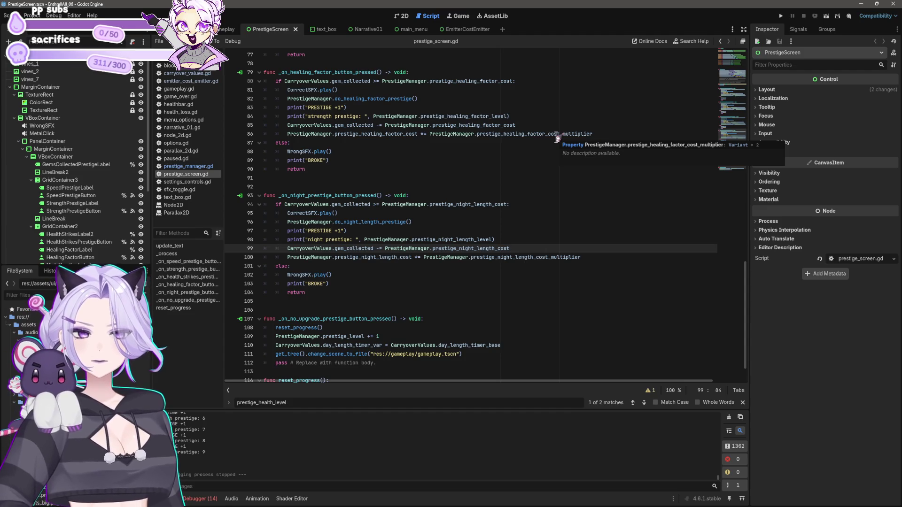
pyautogui.scroll(-1, 526, 253)
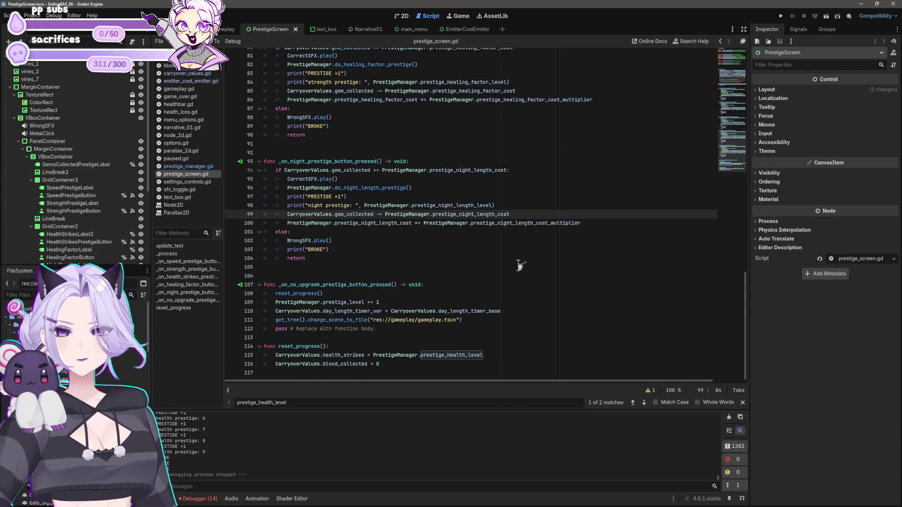
pyautogui.scroll(15, 520, 266)
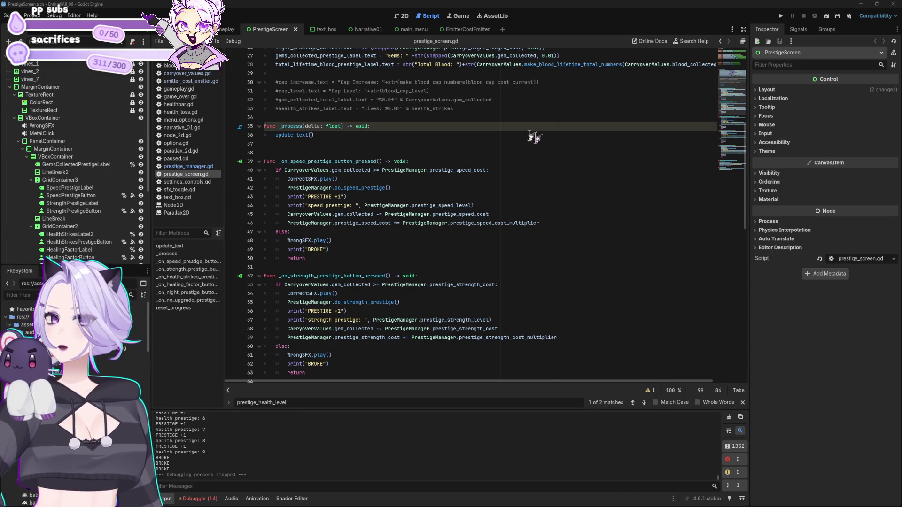
# Place the caret on line 34 and look through prestige_manager.gd again
pyautogui.click(460, 119)
pyautogui.scroll(-10, 464, 142)
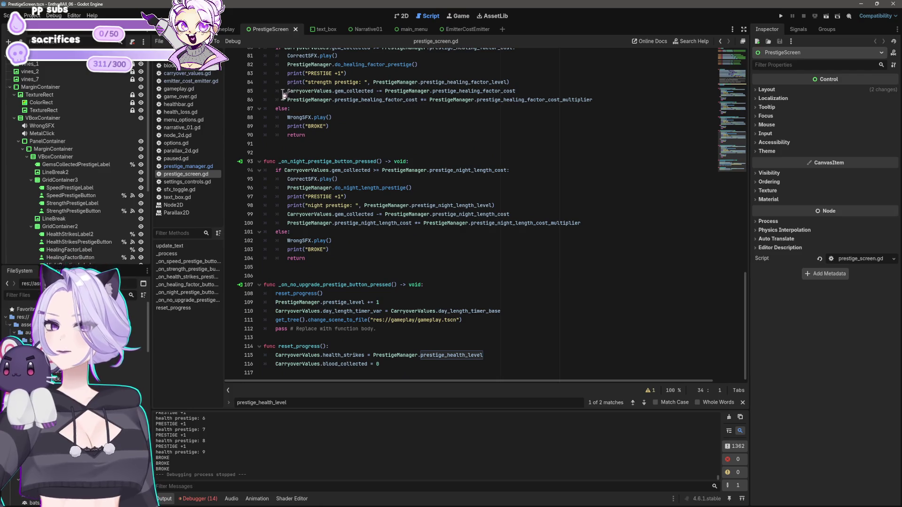
pyautogui.click(197, 167)
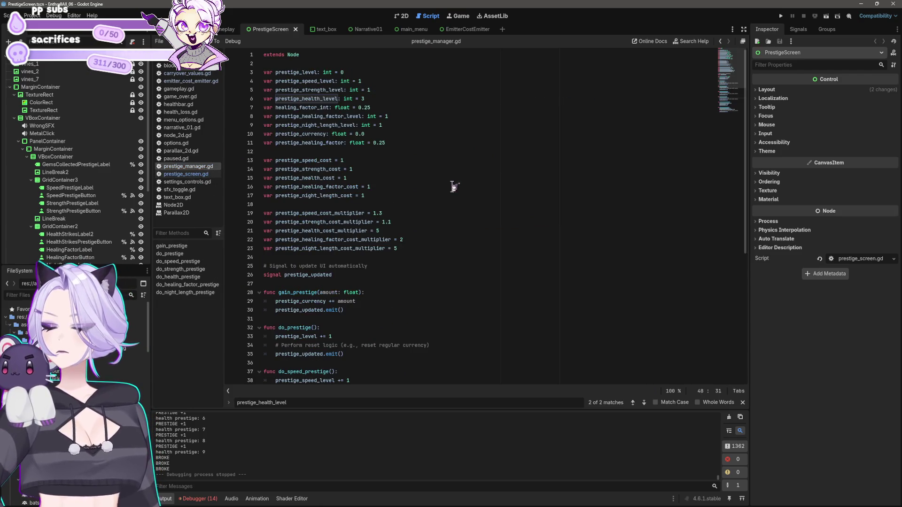
pyautogui.scroll(-8, 458, 188)
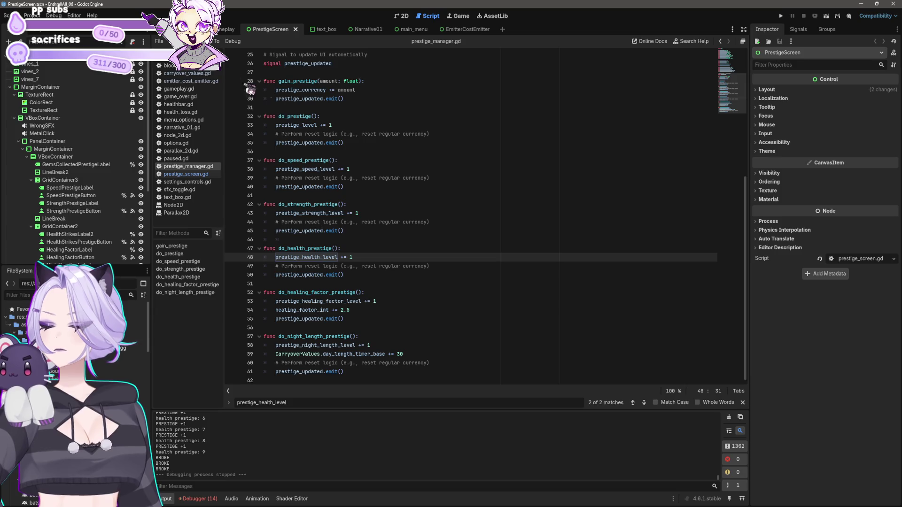
# Open carryover_values.gd and scroll through its blood cost and gambling variables
pyautogui.click(197, 74)
pyautogui.scroll(3, 333, 166)
pyautogui.scroll(-4, 329, 202)
pyautogui.scroll(-5, 325, 199)
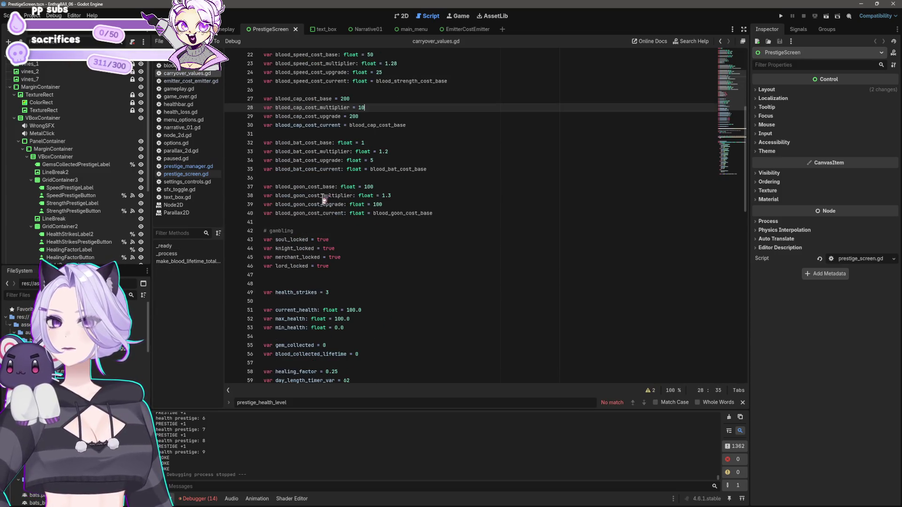
pyautogui.scroll(-5, 323, 192)
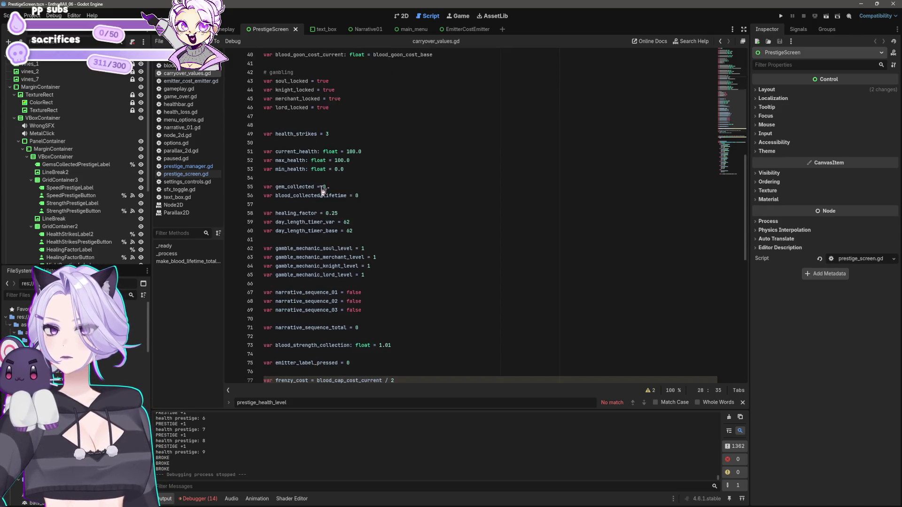
pyautogui.scroll(12, 322, 190)
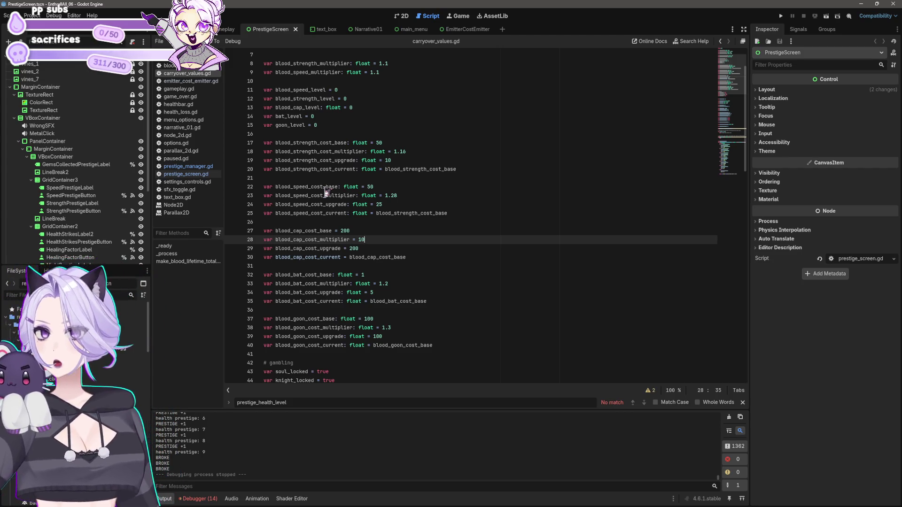
pyautogui.click(467, 337)
pyautogui.scroll(-7, 422, 301)
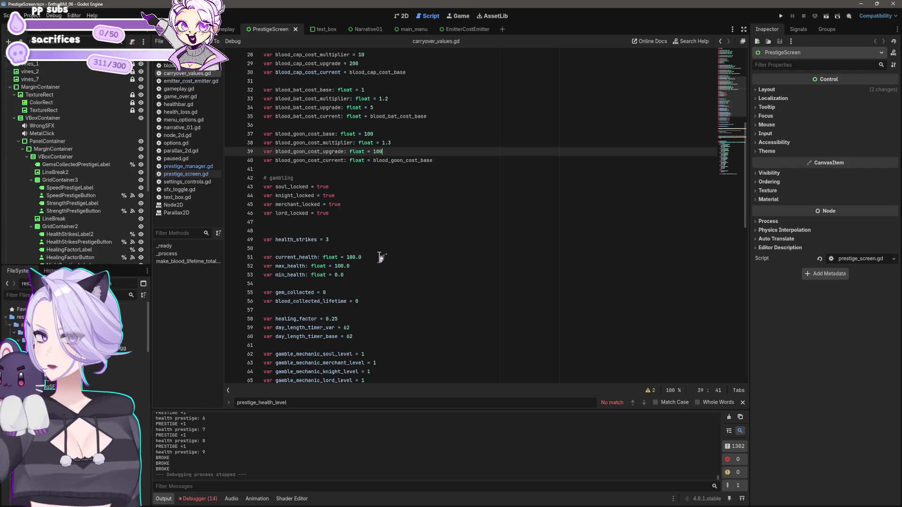
pyautogui.scroll(-7, 381, 257)
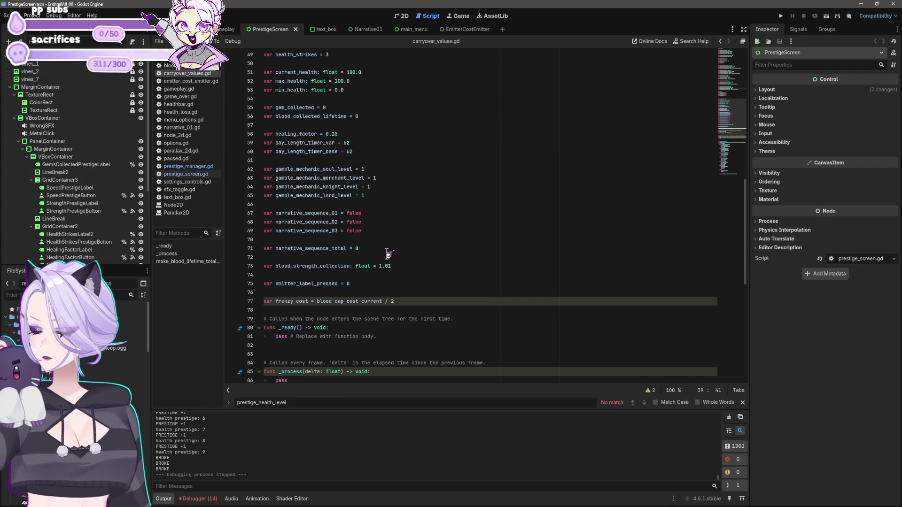
pyautogui.scroll(7, 388, 254)
pyautogui.scroll(9, 388, 254)
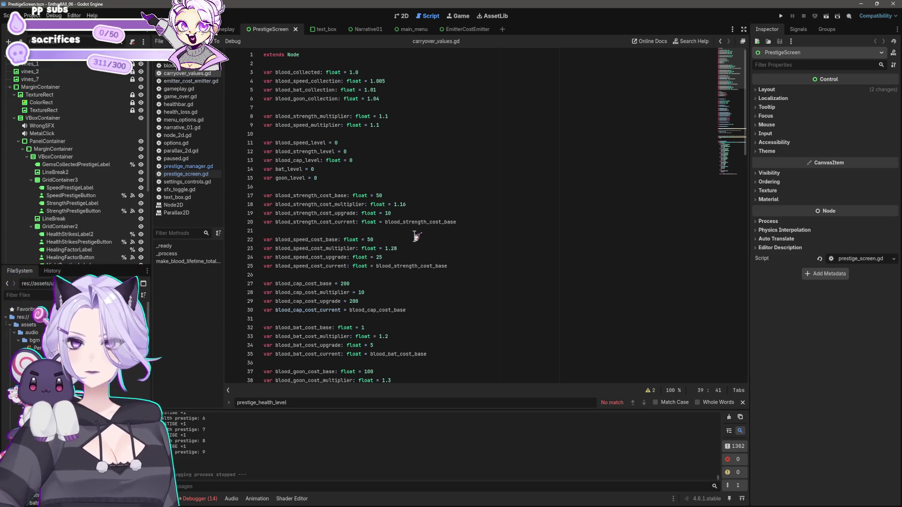
pyautogui.scroll(-13, 418, 188)
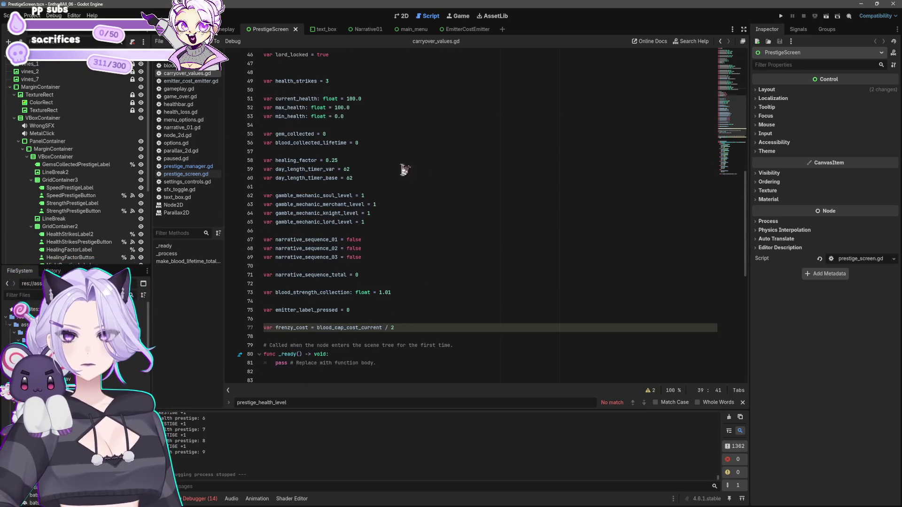
pyautogui.scroll(-5, 395, 179)
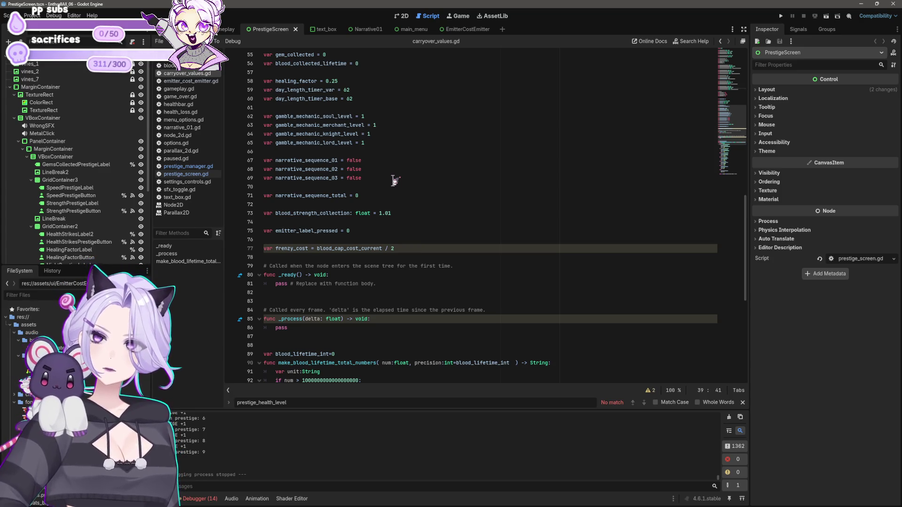
pyautogui.scroll(15, 395, 181)
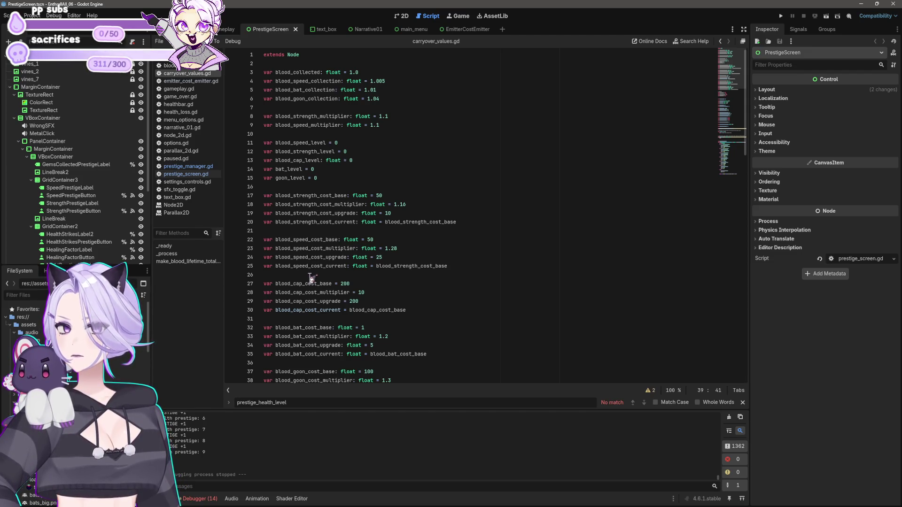
pyautogui.scroll(-5, 311, 277)
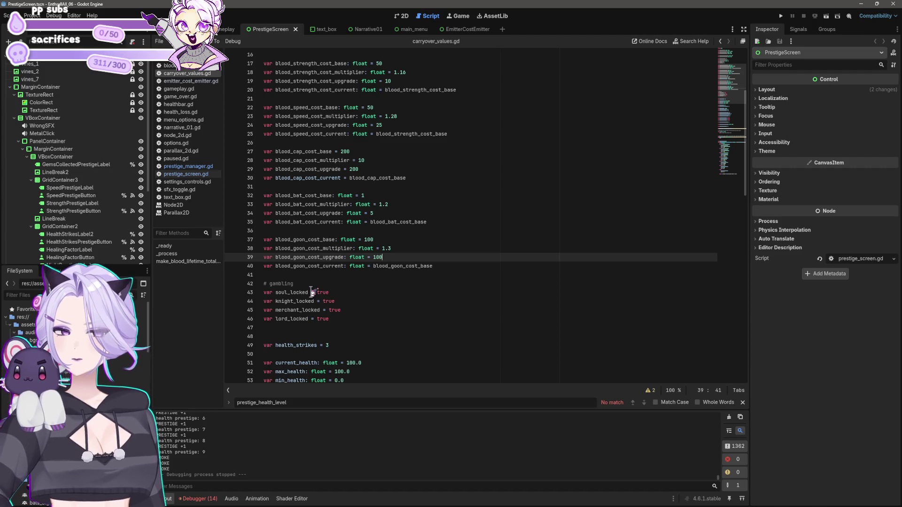
pyautogui.click(780, 16)
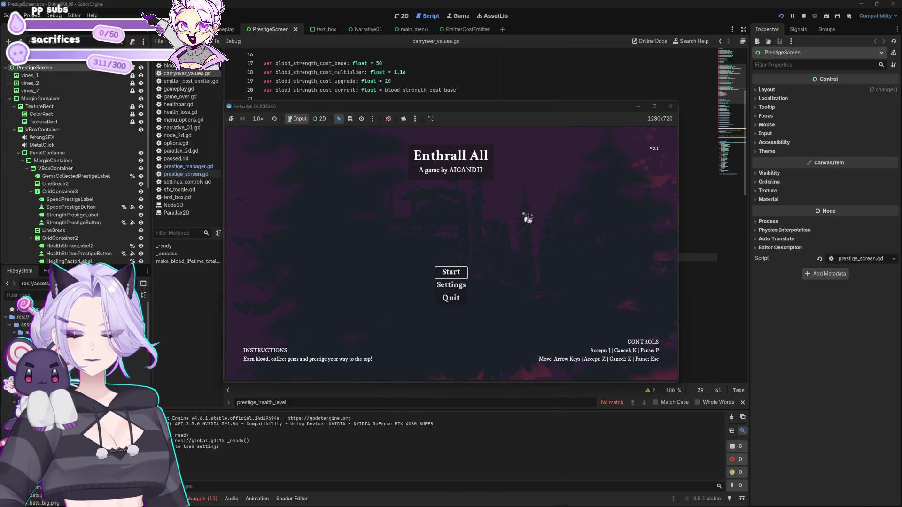
pyautogui.click(458, 276)
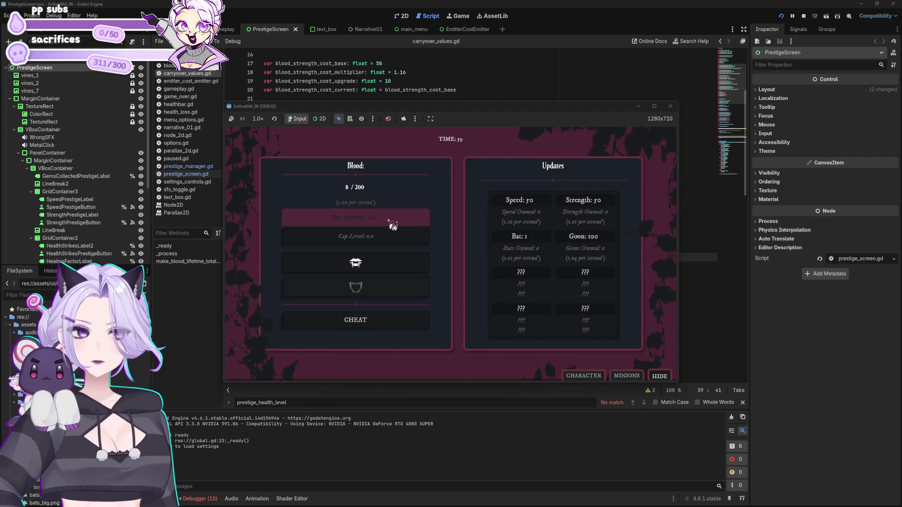
pyautogui.click(388, 266)
pyautogui.click(388, 267)
pyautogui.click(387, 270)
pyautogui.click(387, 271)
pyautogui.click(387, 270)
pyautogui.click(388, 270)
pyautogui.click(388, 271)
pyautogui.click(388, 270)
pyautogui.click(387, 270)
pyautogui.click(388, 270)
pyautogui.click(387, 270)
pyautogui.click(387, 271)
pyautogui.click(387, 271)
pyautogui.click(387, 271)
pyautogui.click(387, 271)
pyautogui.click(387, 271)
pyautogui.click(387, 271)
pyautogui.click(388, 271)
pyautogui.click(387, 272)
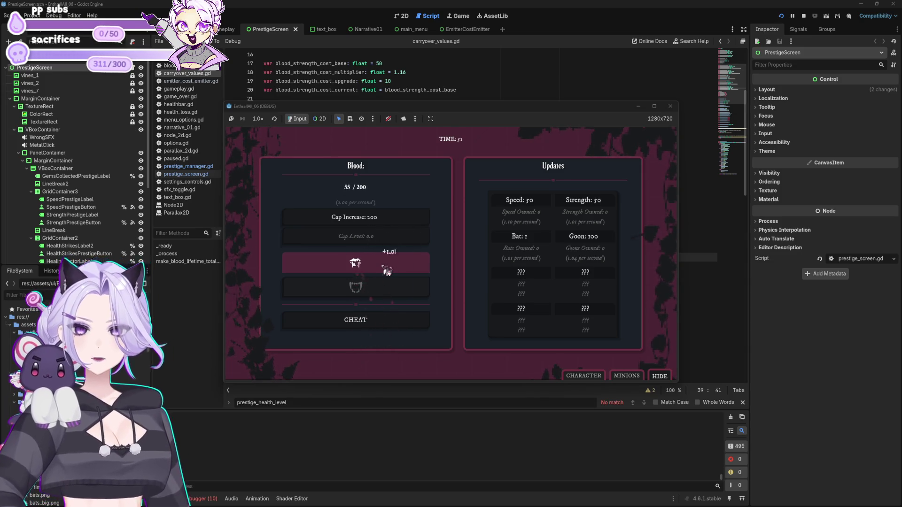
pyautogui.click(670, 106)
pyautogui.click(567, 169)
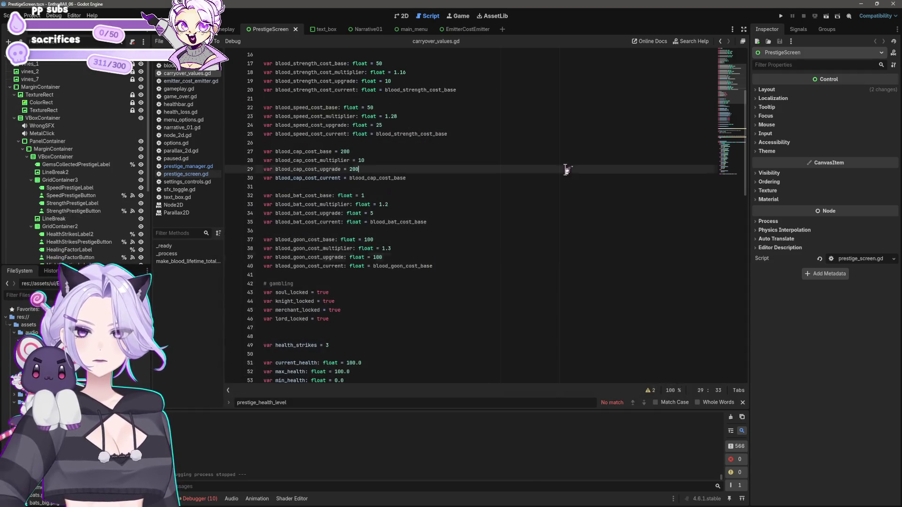
# Duplicate carryover_values.gd as base_values.gd in the gameplay folder and open the new script
pyautogui.click(495, 212)
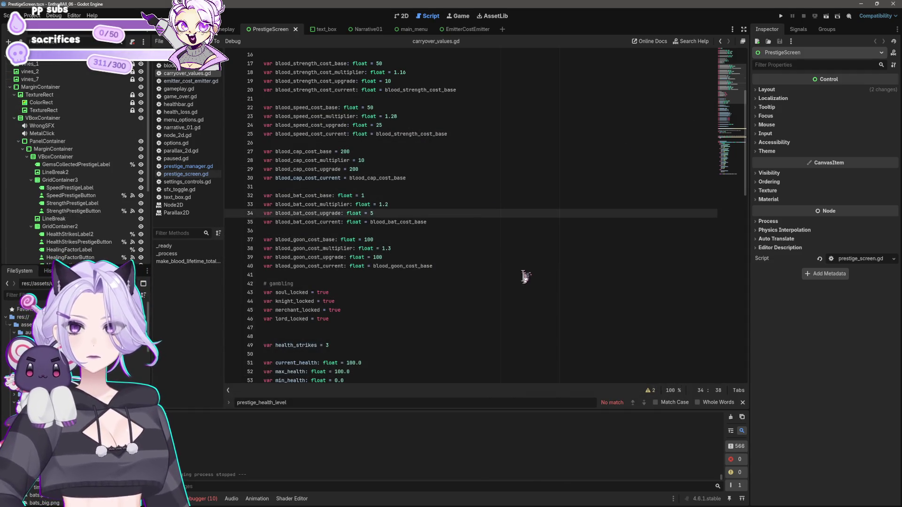
pyautogui.scroll(5, 528, 280)
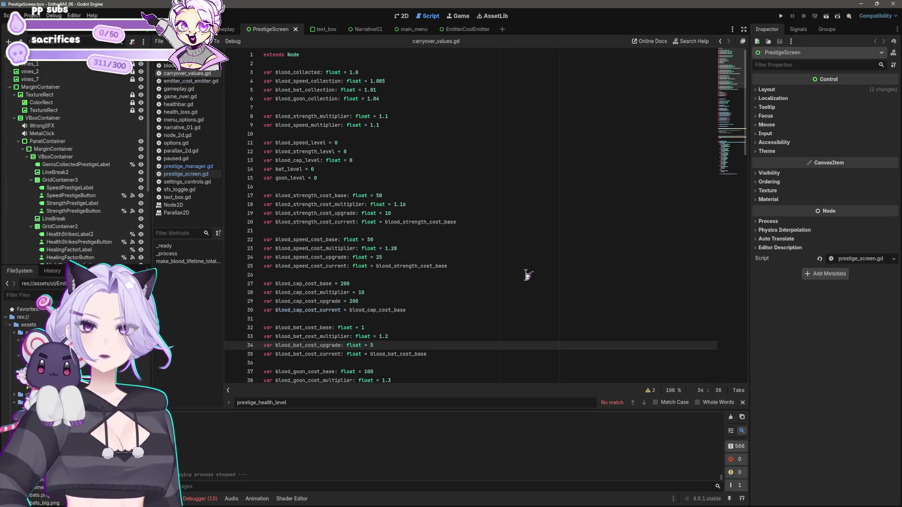
pyautogui.rightClick(179, 75)
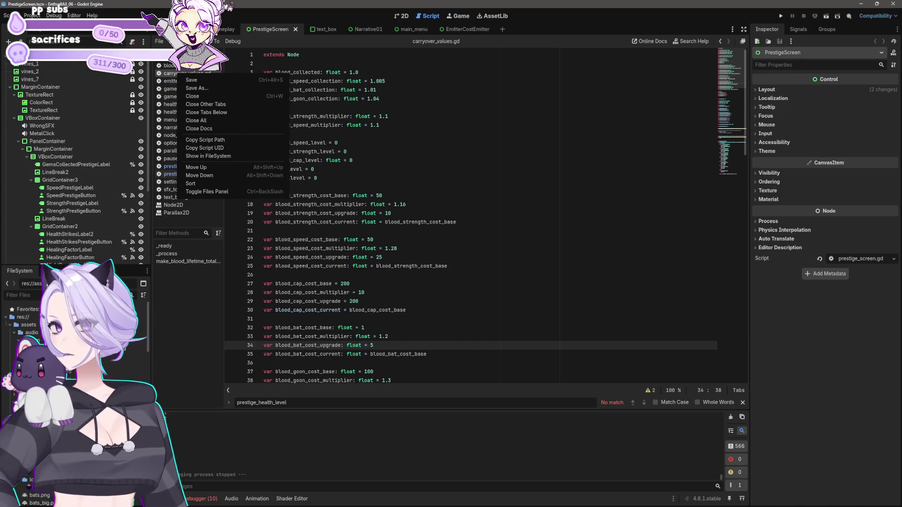
pyautogui.click(221, 156)
pyautogui.scroll(-5, 104, 378)
pyautogui.click(68, 298)
pyautogui.write('carry')
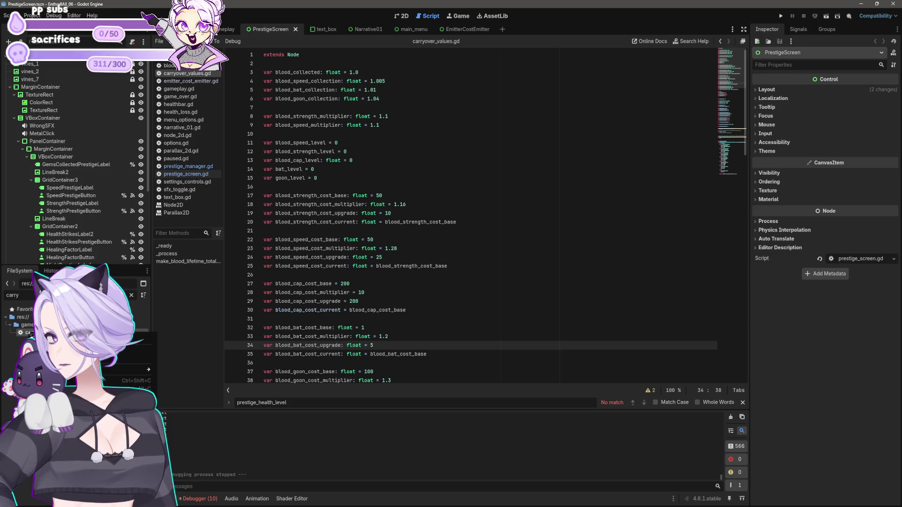
pyautogui.click(61, 425)
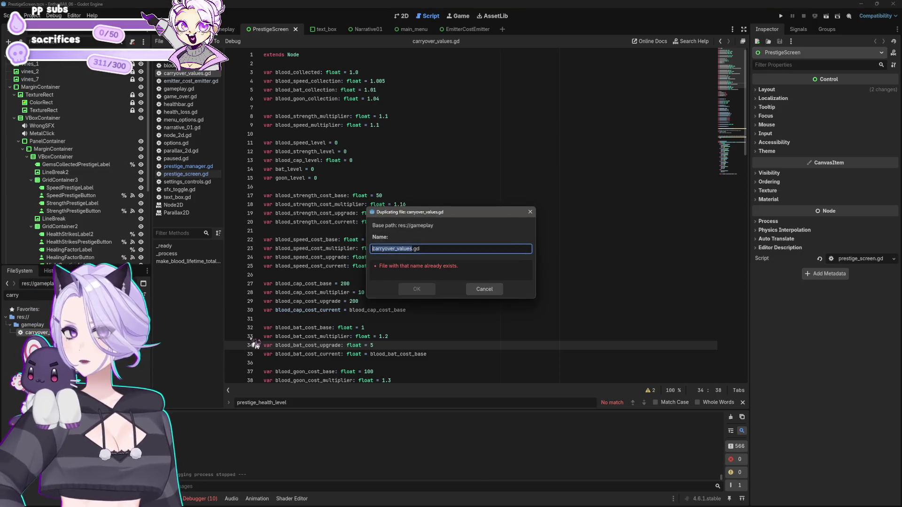
pyautogui.write('base')
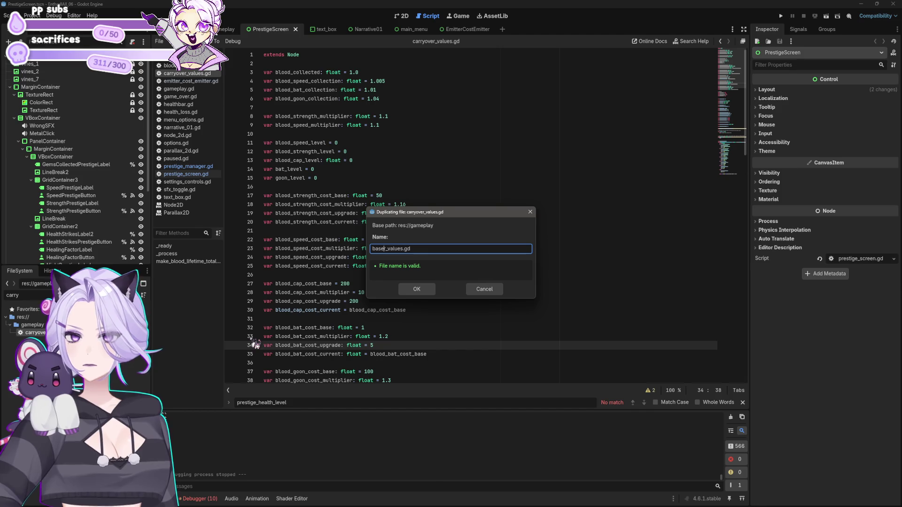
pyautogui.click(416, 288)
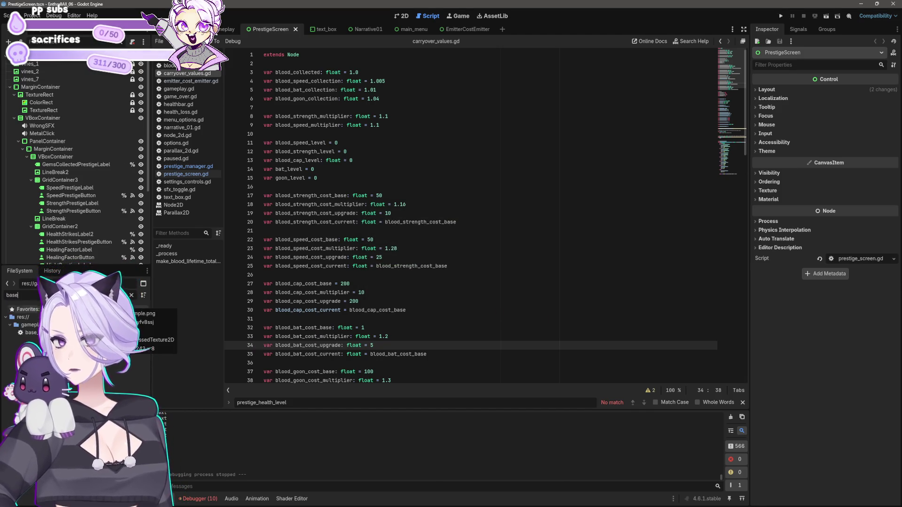
pyautogui.doubleClick(33, 332)
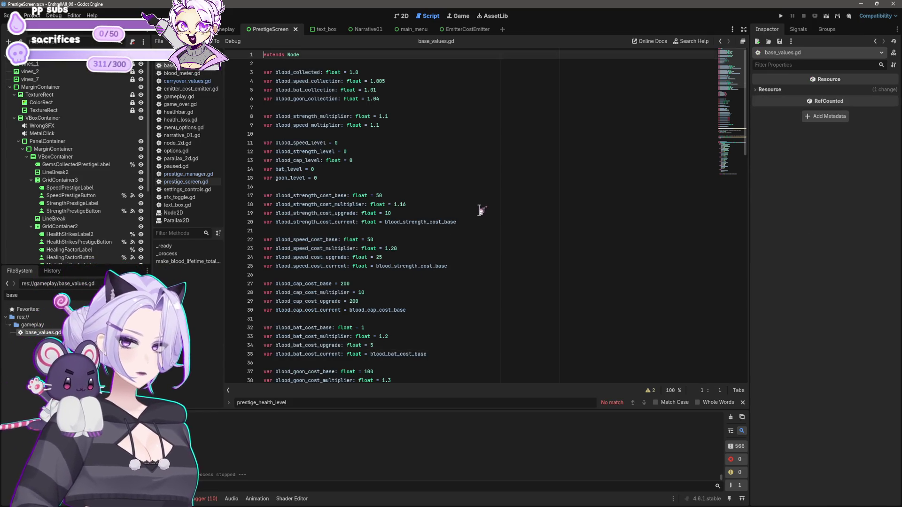
# Look over base_values.gd, placing the caret on empty lines 16 and 10
pyautogui.click(392, 187)
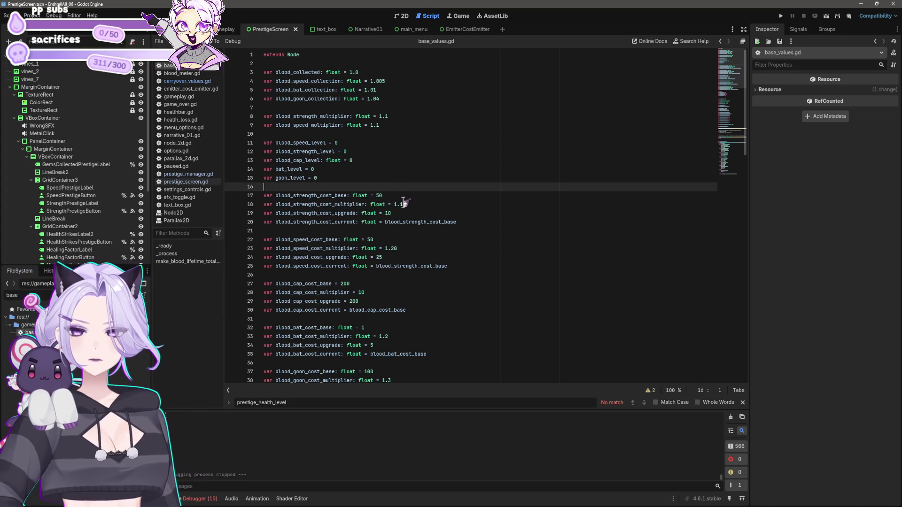
pyautogui.moveTo(368, 215)
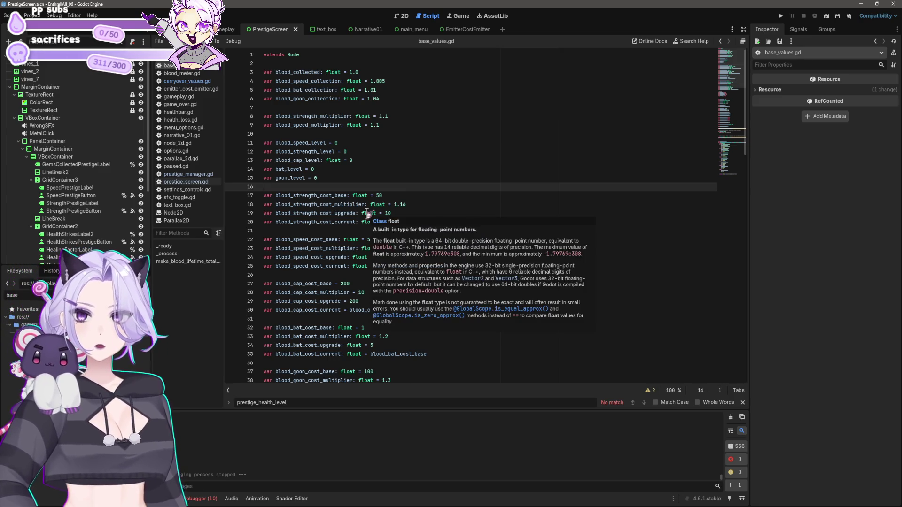
pyautogui.click(342, 134)
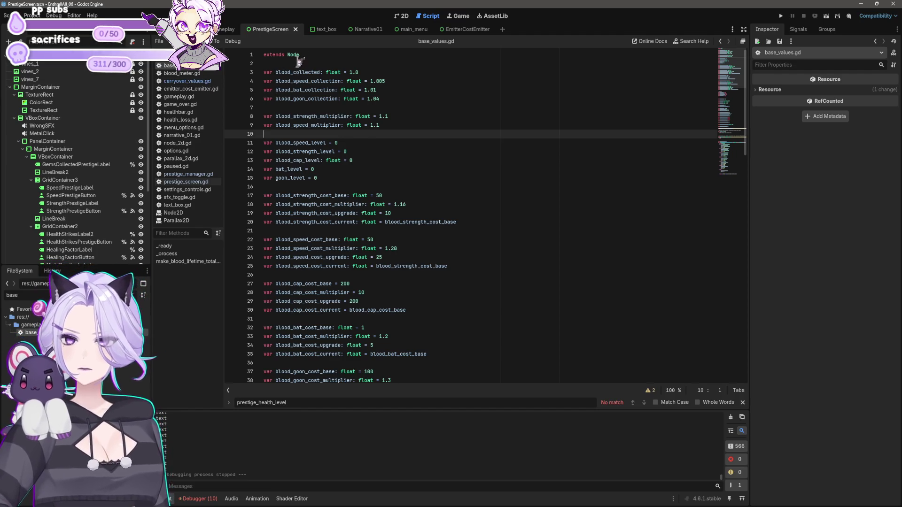
pyautogui.scroll(-8, 362, 150)
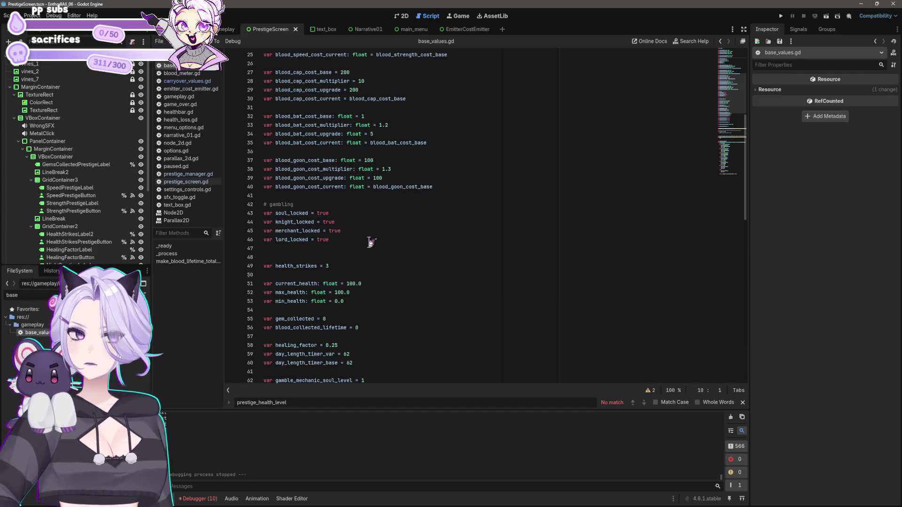
pyautogui.scroll(8, 370, 242)
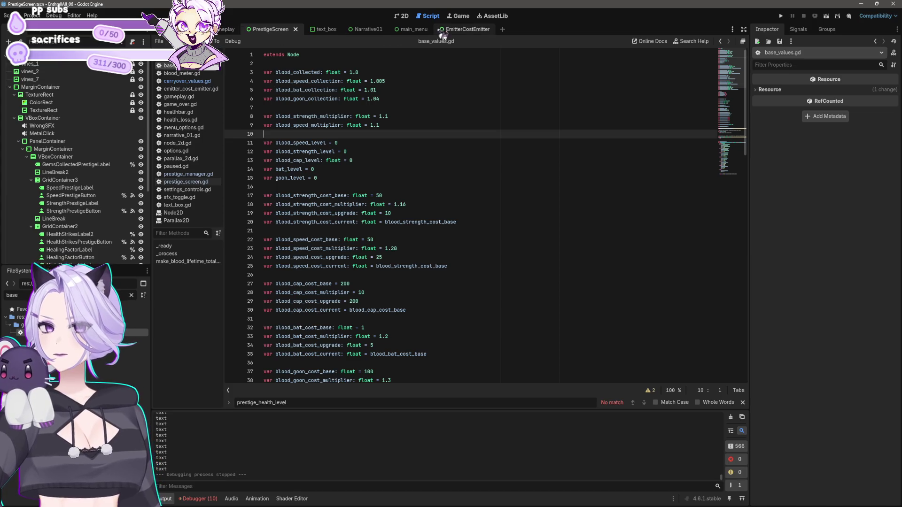
# Cycle through the EmitterCostEmitter, main_menu, Narrative01, text_box and Gameplay scene tabs
pyautogui.click(462, 31)
pyautogui.click(403, 30)
pyautogui.click(358, 29)
pyautogui.click(315, 29)
pyautogui.click(228, 29)
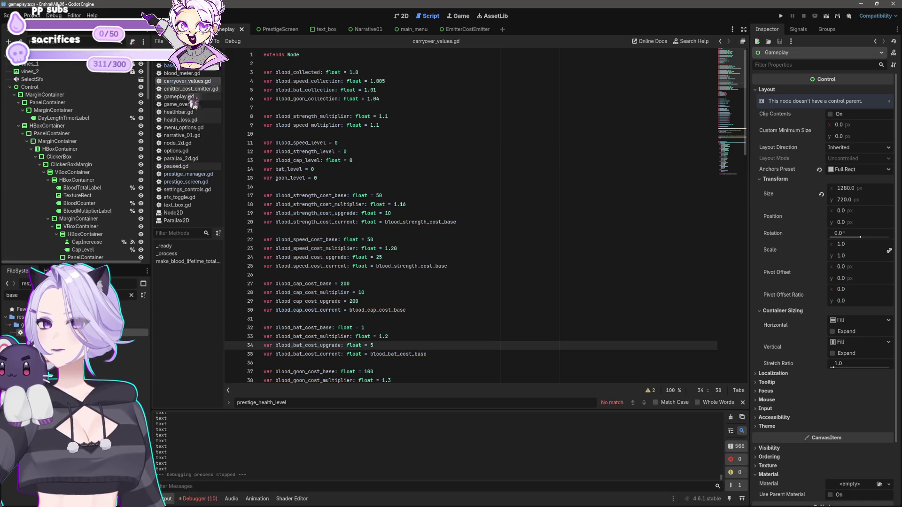
pyautogui.click(190, 174)
# Open prestige_screen.gd and select the blood_collected line in reset_progress
pyautogui.click(190, 182)
pyautogui.scroll(-1, 268, 202)
pyautogui.click(402, 365)
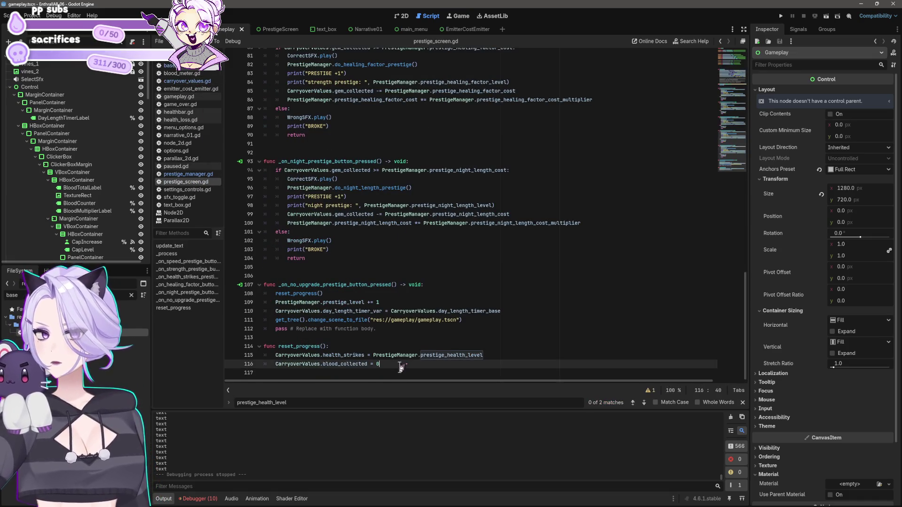
pyautogui.hotkey('shift', 'Home')
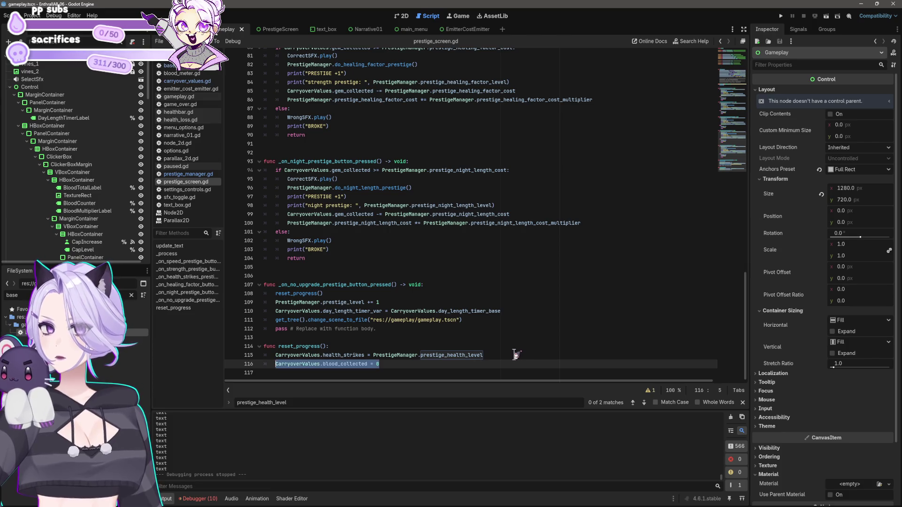
# Replace the 0 on line 116 with BaseValues.blood_collected and save the script
pyautogui.press('End')
pyautogui.press('BackSpace')
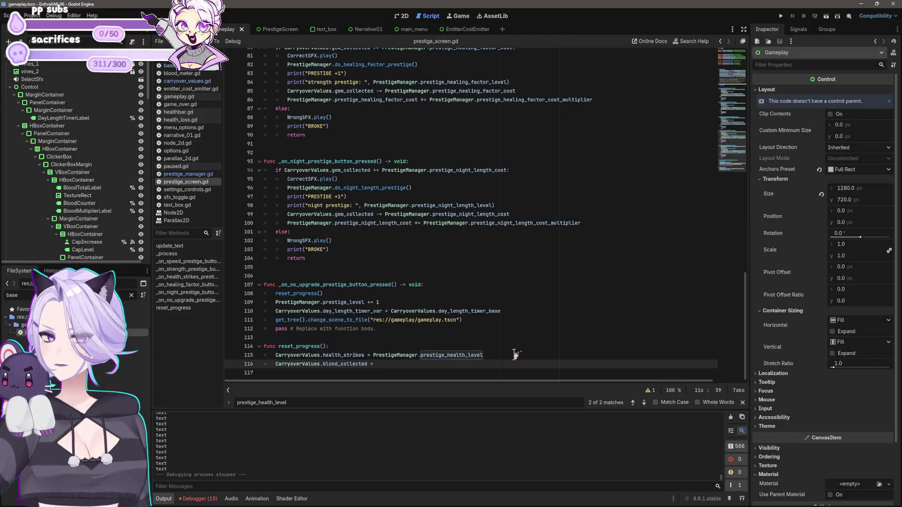
pyautogui.write('Base')
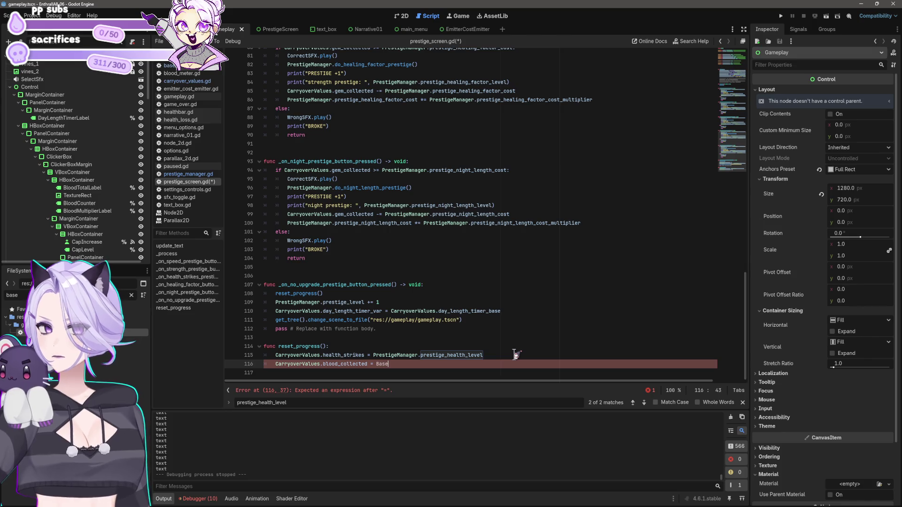
pyautogui.write('_Val')
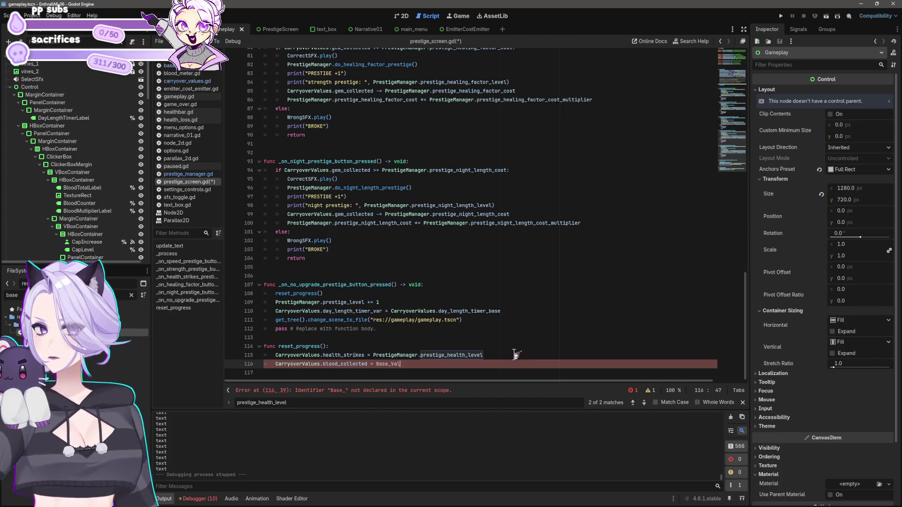
pyautogui.press('BackSpace')
pyautogui.write('Values.blood_collected')
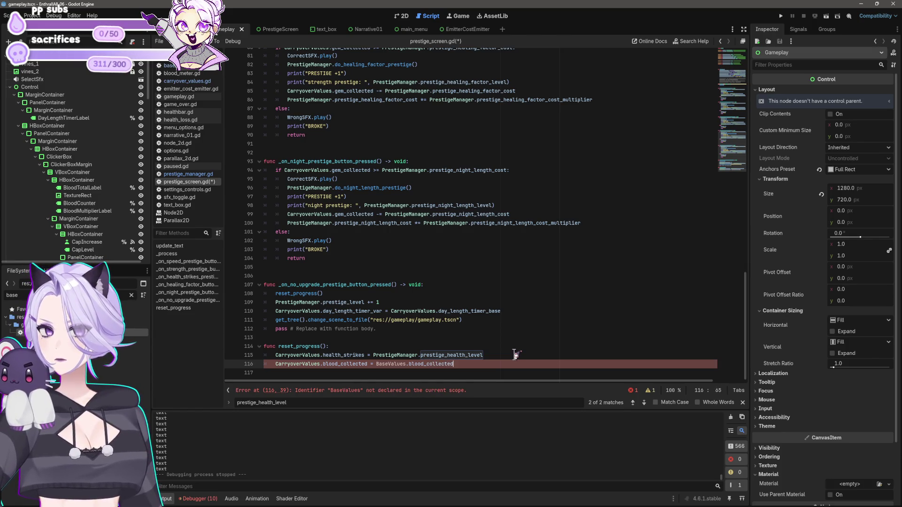
pyautogui.hotkey('ctrl', 's')
pyautogui.click(32, 16)
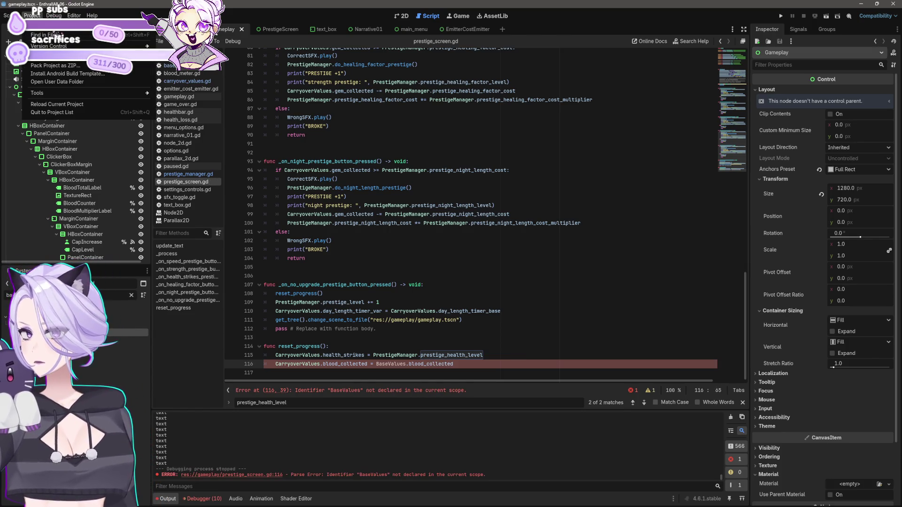
# Add res://gameplay/base_values.gd as the BaseValues autoload in Project Settings, then view base_values.gd
pyautogui.click(56, 27)
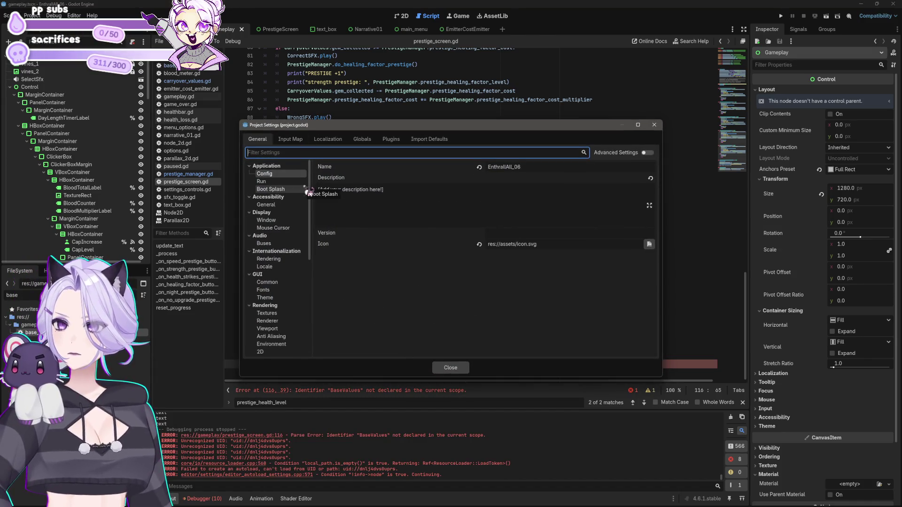
pyautogui.click(328, 139)
pyautogui.click(363, 139)
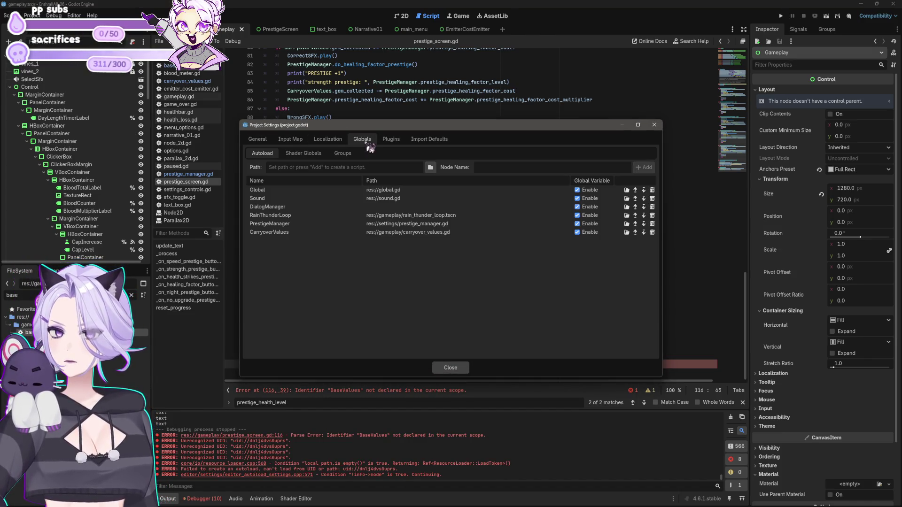
pyautogui.click(431, 167)
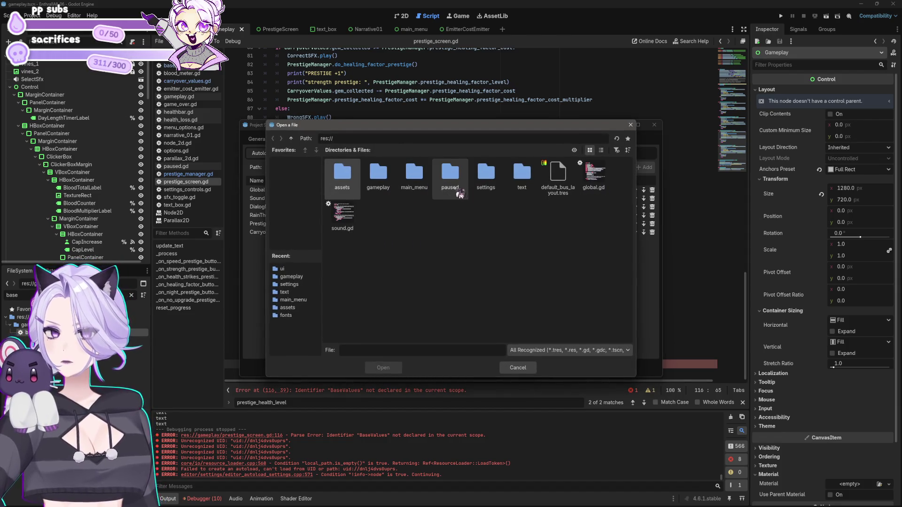
pyautogui.doubleClick(378, 174)
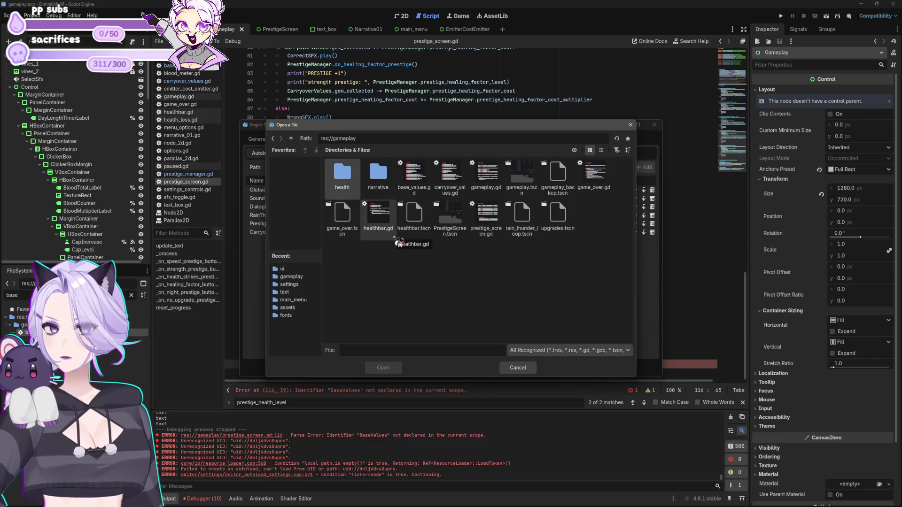
pyautogui.doubleClick(419, 182)
pyautogui.click(644, 168)
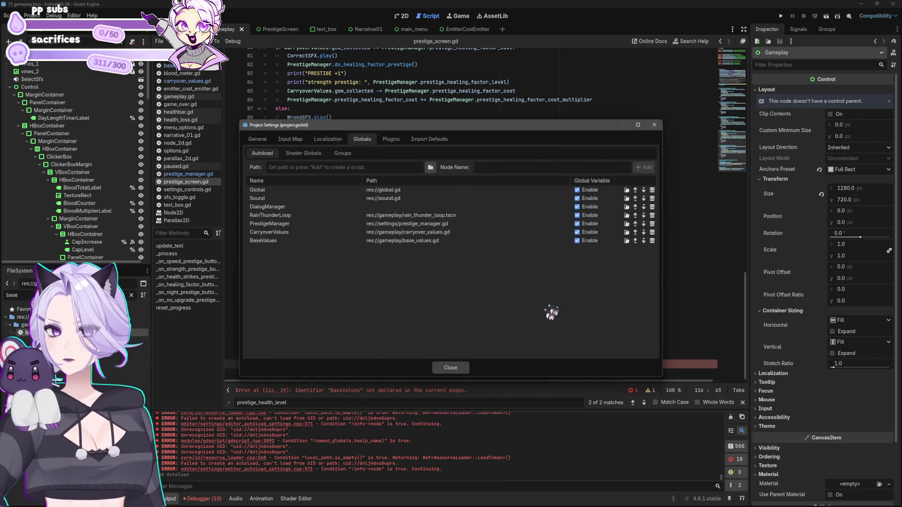
pyautogui.click(451, 368)
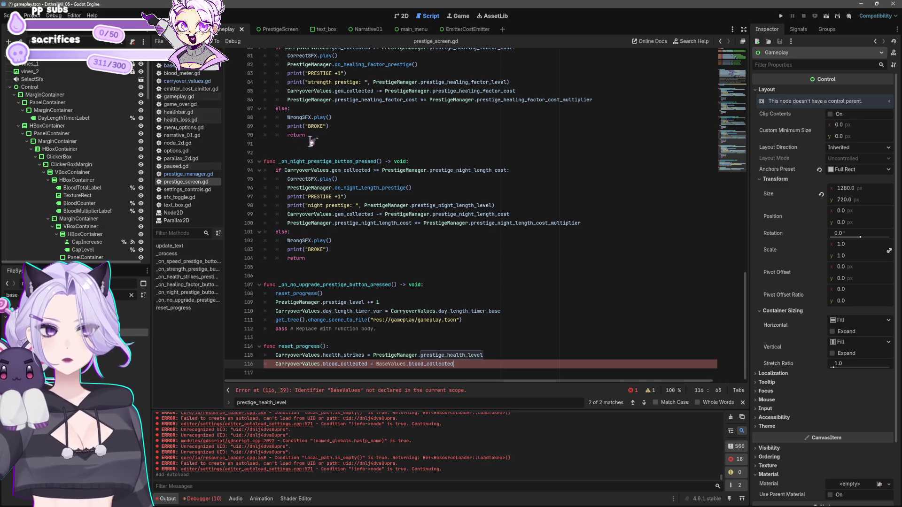
pyautogui.click(188, 67)
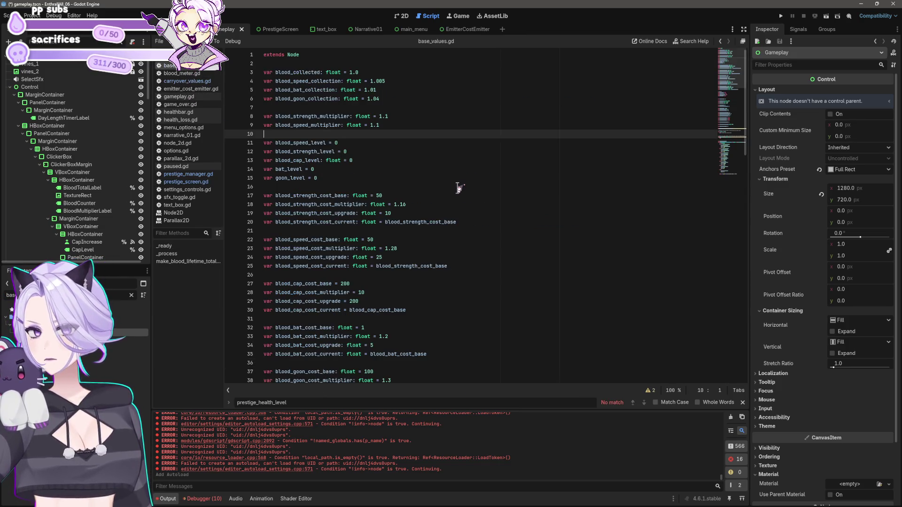
# Return to prestige_screen.gd, place the cursor after the blood_collected line, and save
pyautogui.click(186, 182)
pyautogui.click(459, 371)
pyautogui.click(469, 367)
pyautogui.hotkey('ctrl', 's')
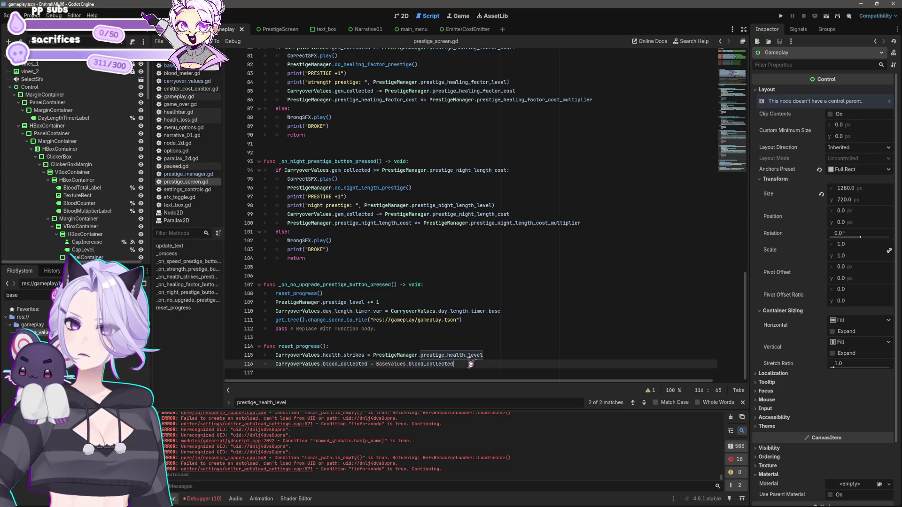
# Add 'CarryoverValues.blood_strength_collection = BaseValues.blood_strength_collection' as a new line in reset_progress()
pyautogui.press('Return')
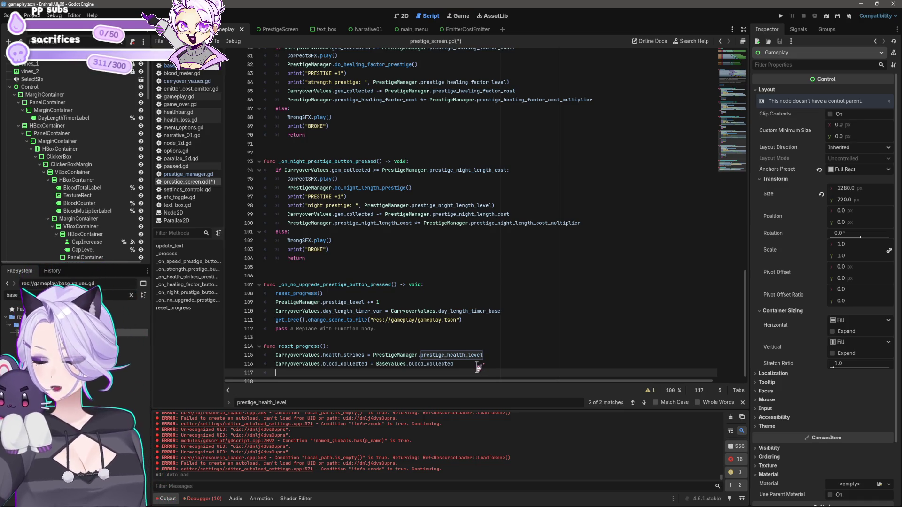
pyautogui.write('CarryoverValues')
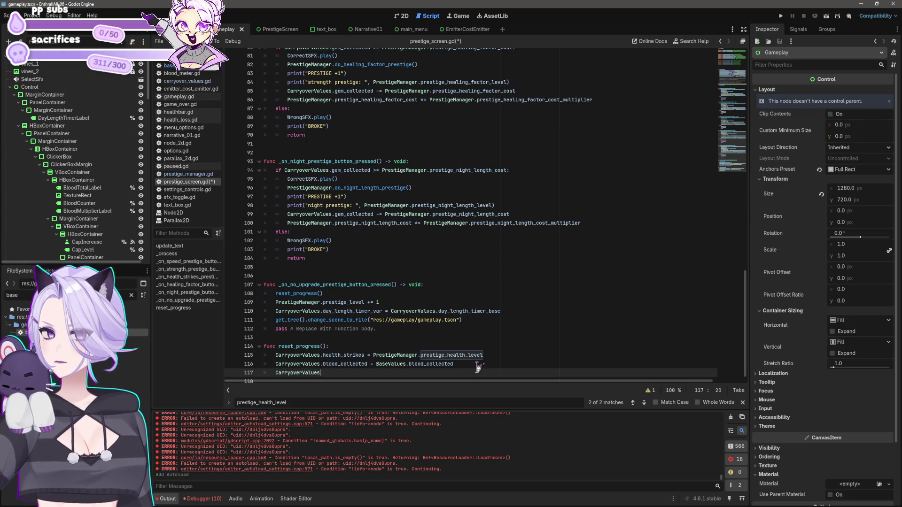
pyautogui.press('Home')
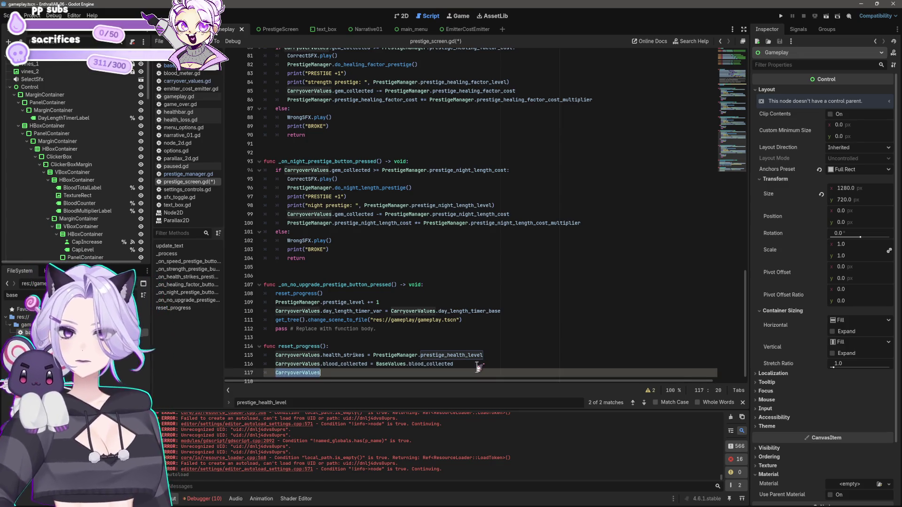
pyautogui.press('End')
pyautogui.write('.strength')
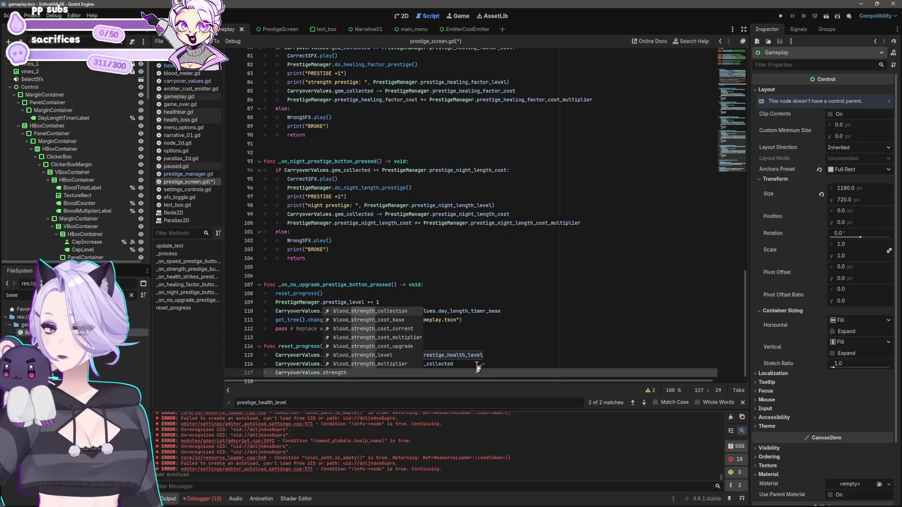
pyautogui.press('Return')
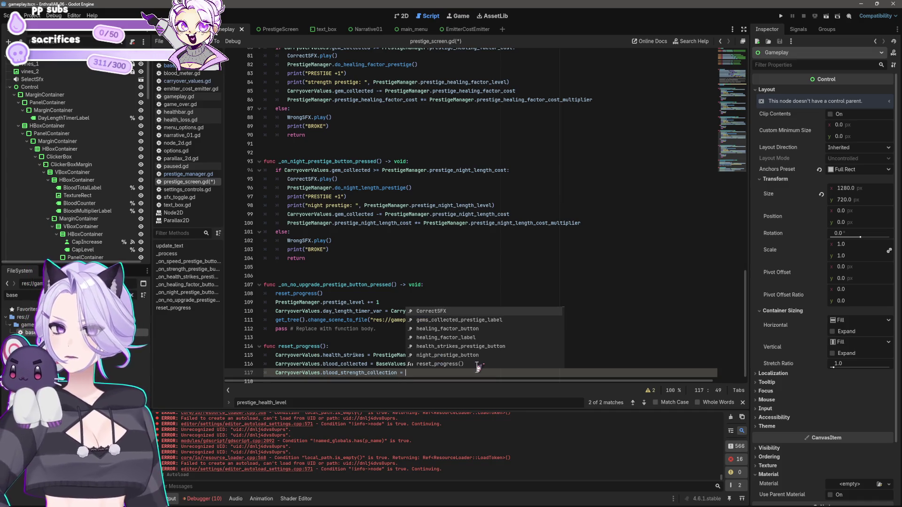
pyautogui.write('BaseValues')
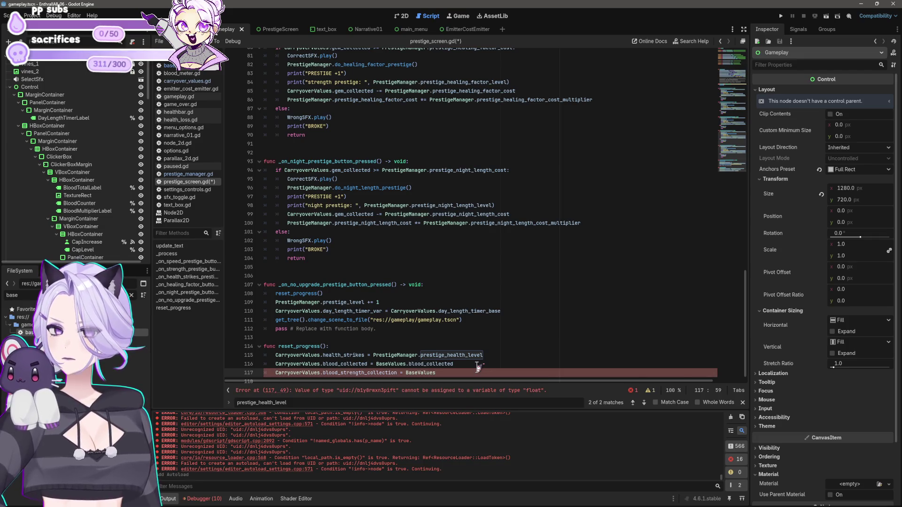
pyautogui.write('.blood')
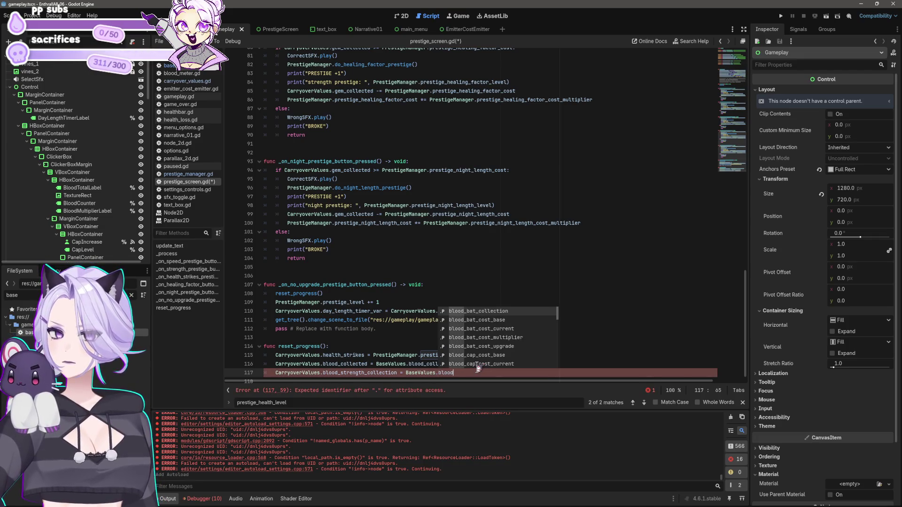
pyautogui.press('BackSpace')
pyautogui.press('BackSpace')
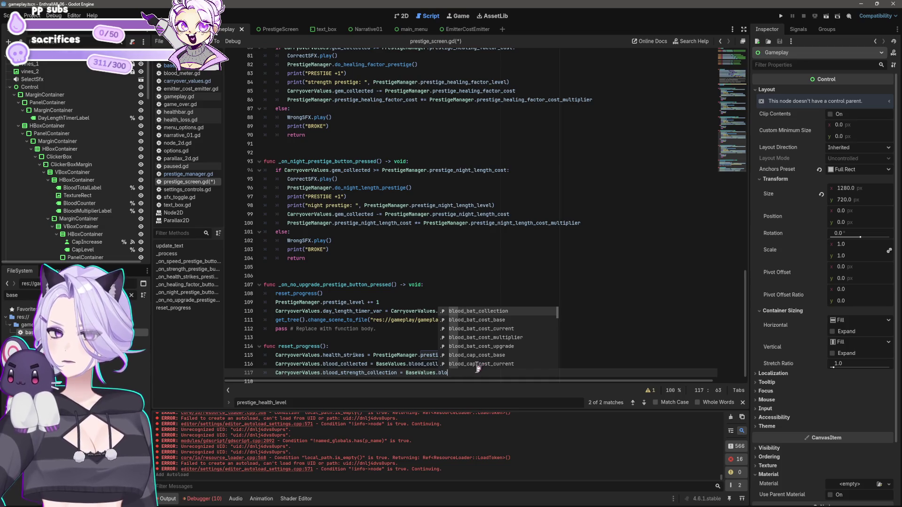
pyautogui.write('od_strength')
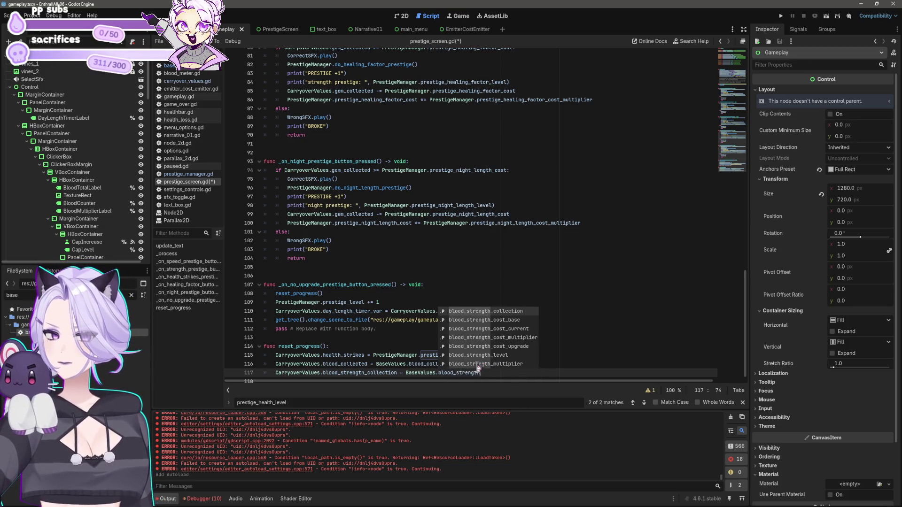
pyautogui.press('Return')
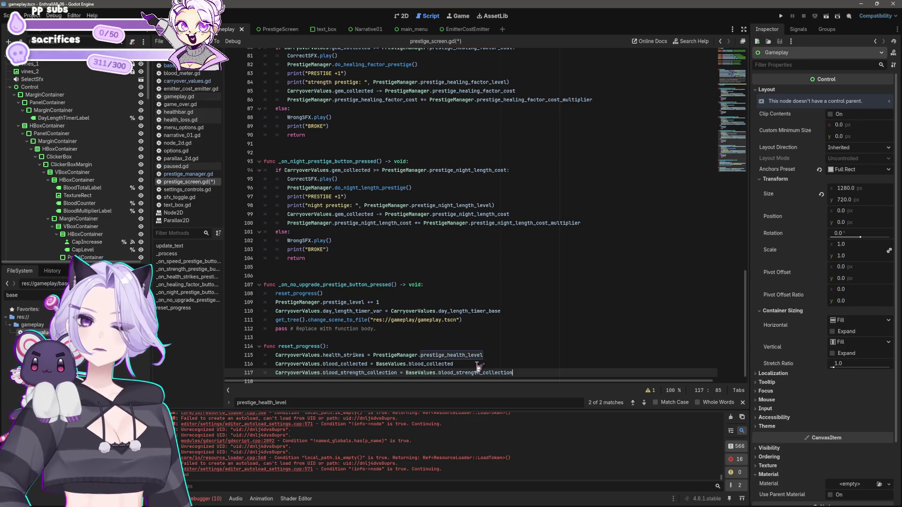
pyautogui.scroll(-1, 442, 173)
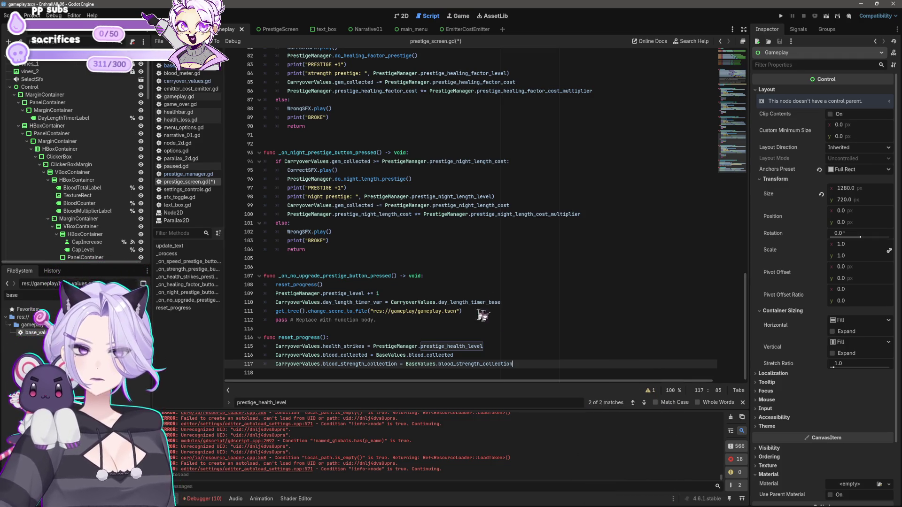
pyautogui.click(196, 67)
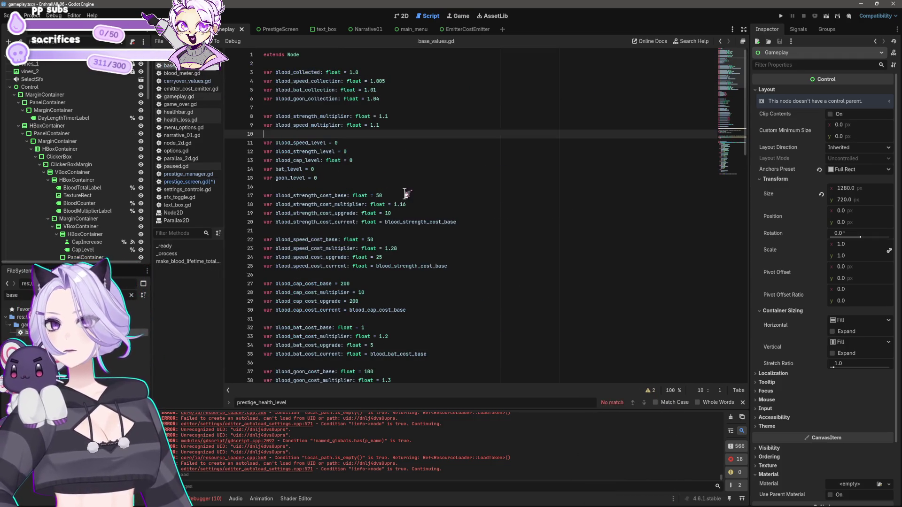
pyautogui.scroll(-10, 404, 193)
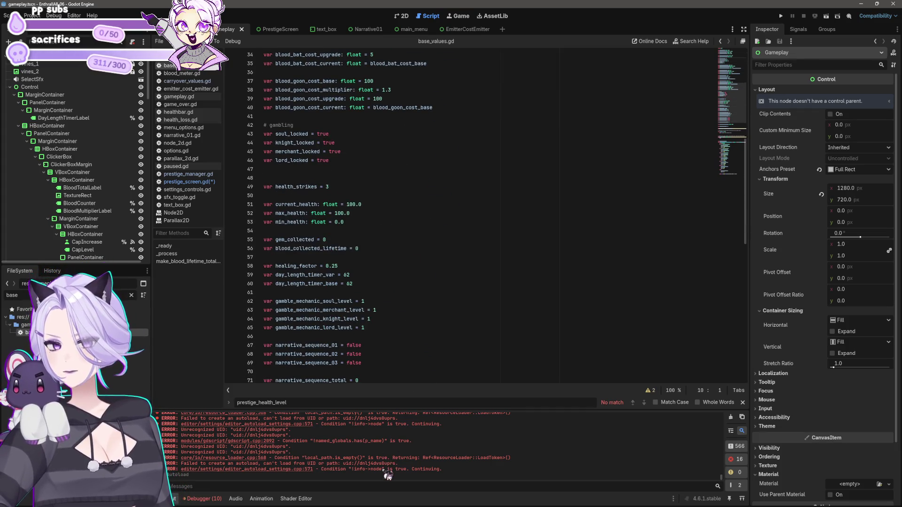
pyautogui.scroll(3, 407, 240)
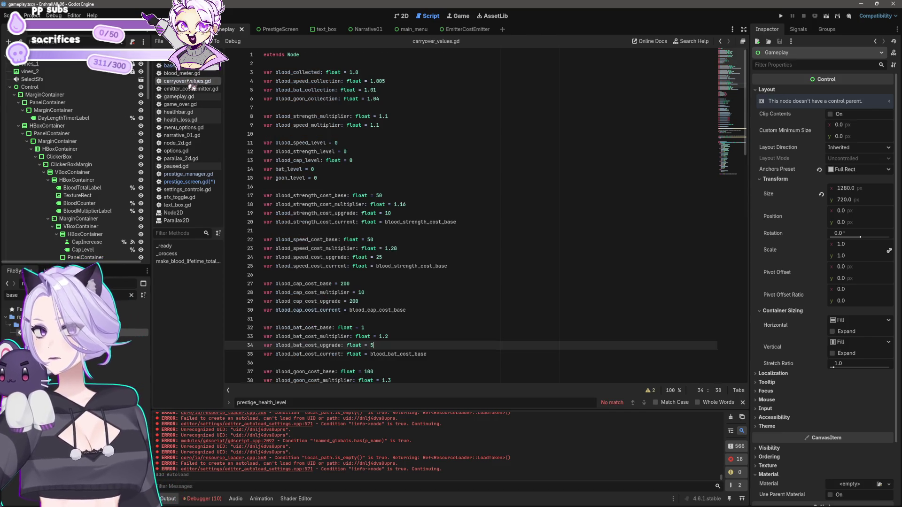
pyautogui.scroll(-3, 408, 185)
pyautogui.scroll(-6, 408, 184)
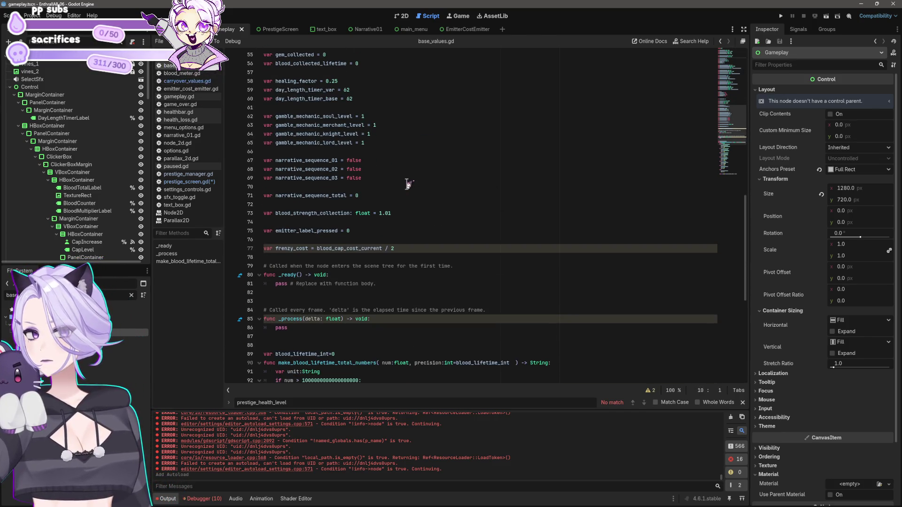
pyautogui.scroll(-5, 409, 184)
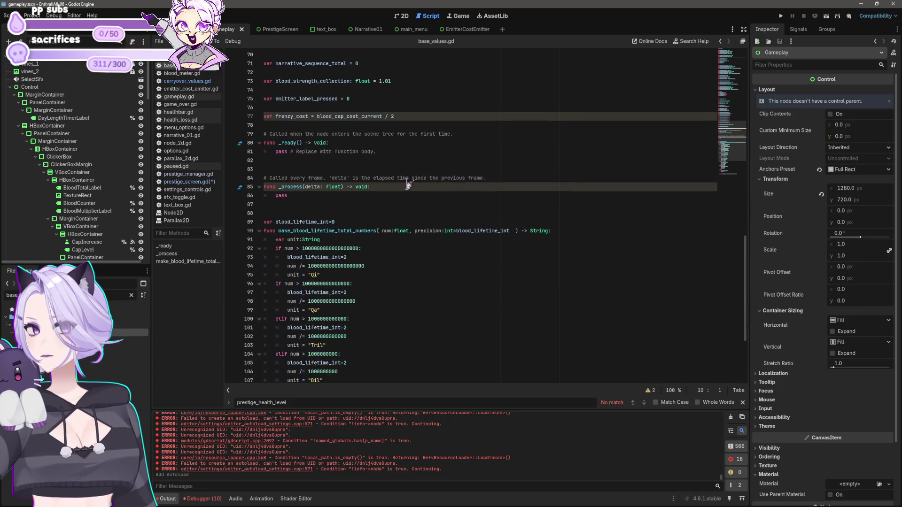
pyautogui.scroll(-3, 408, 185)
pyautogui.scroll(-2, 408, 184)
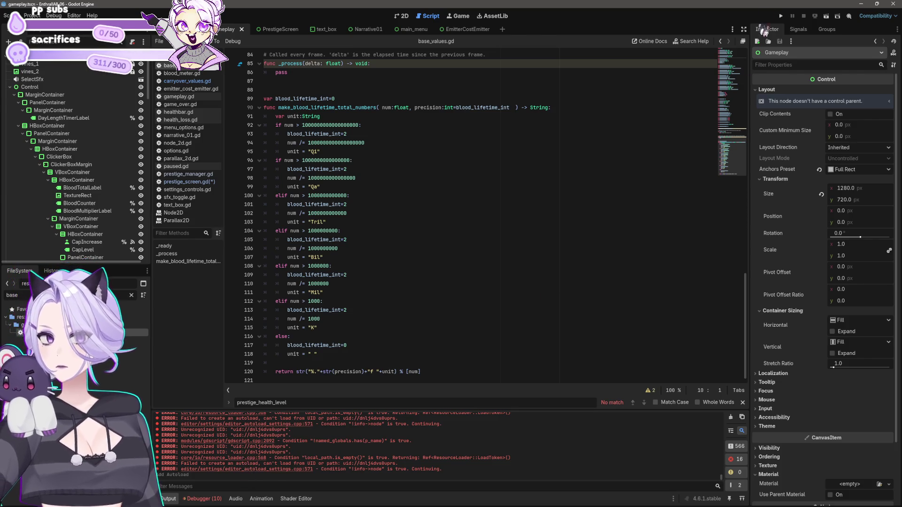
pyautogui.click(781, 15)
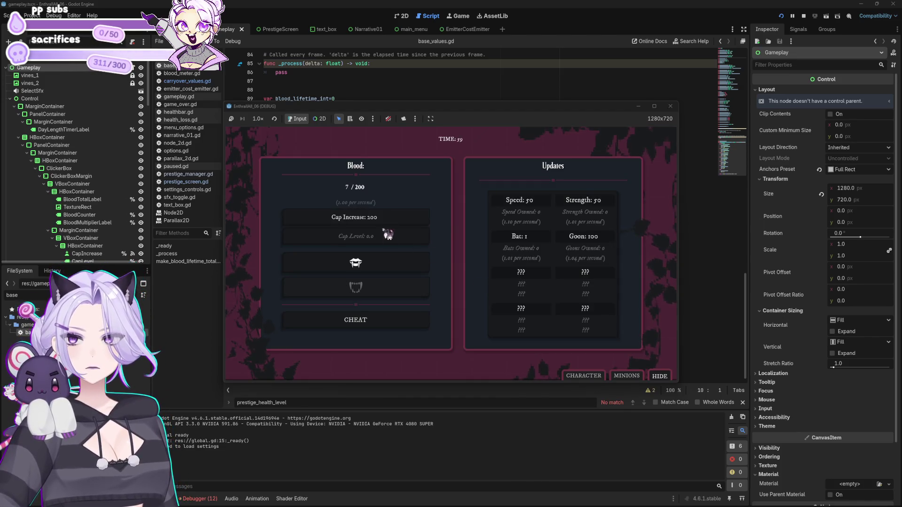
# Open the Debugger's Errors list and jump to the standalone expression error at healthbar.gd:15
pyautogui.click(203, 500)
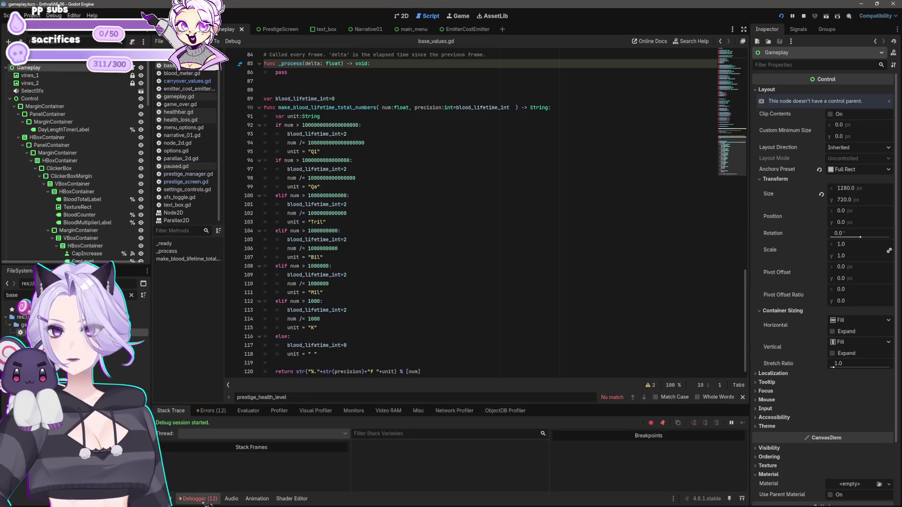
pyautogui.click(203, 500)
pyautogui.click(203, 500)
pyautogui.click(210, 410)
pyautogui.scroll(-1, 297, 451)
pyautogui.scroll(-1, 310, 470)
pyautogui.doubleClick(329, 487)
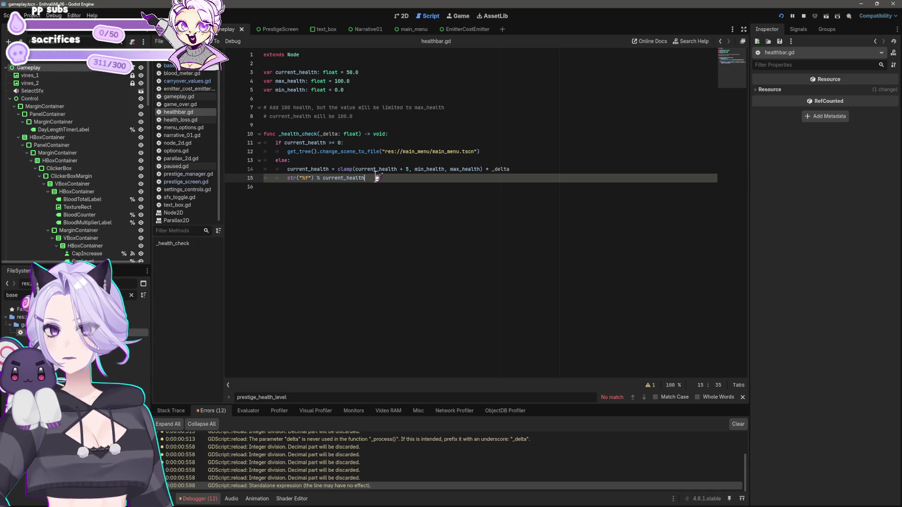
# Delete the stray str("%f") expression and its empty line 15, then rerun the project
pyautogui.moveTo(376, 178)
pyautogui.mouseDown()
pyautogui.moveTo(216, 164)
pyautogui.moveTo(211, 181)
pyautogui.mouseUp()
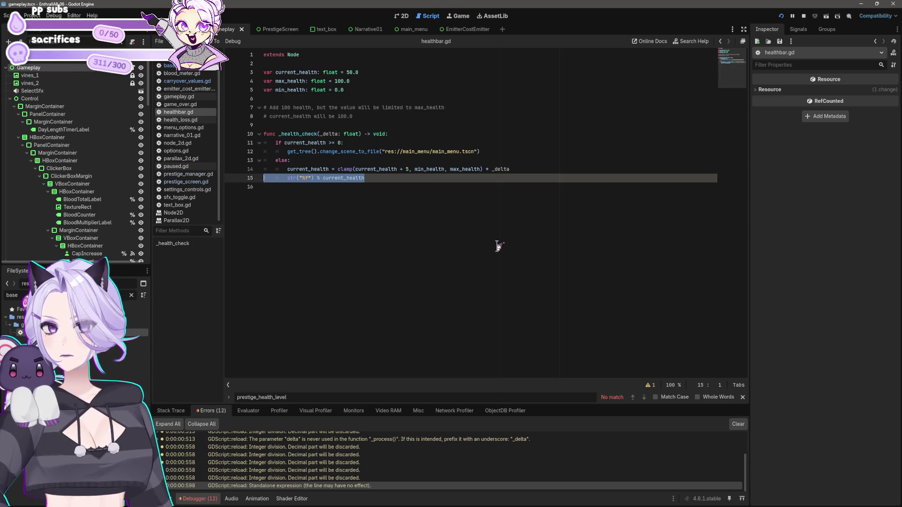
pyautogui.press('BackSpace')
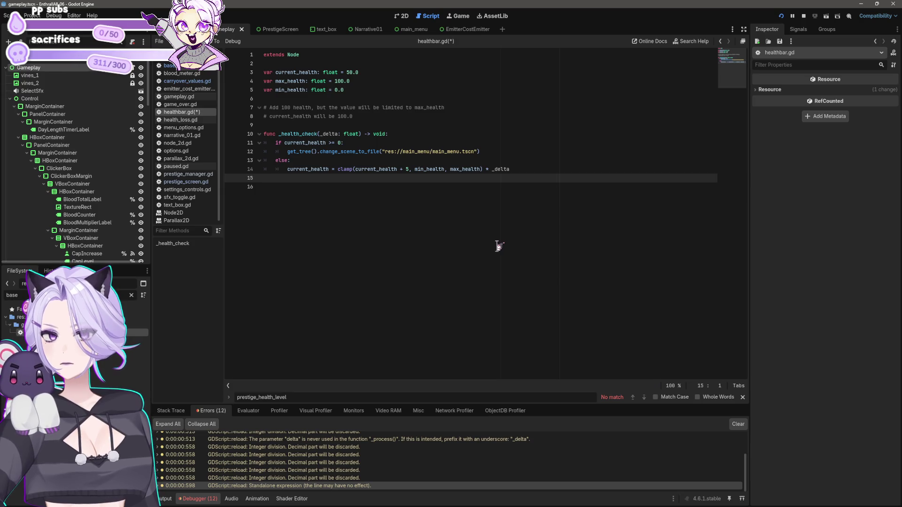
pyautogui.press('BackSpace')
pyautogui.click(789, 16)
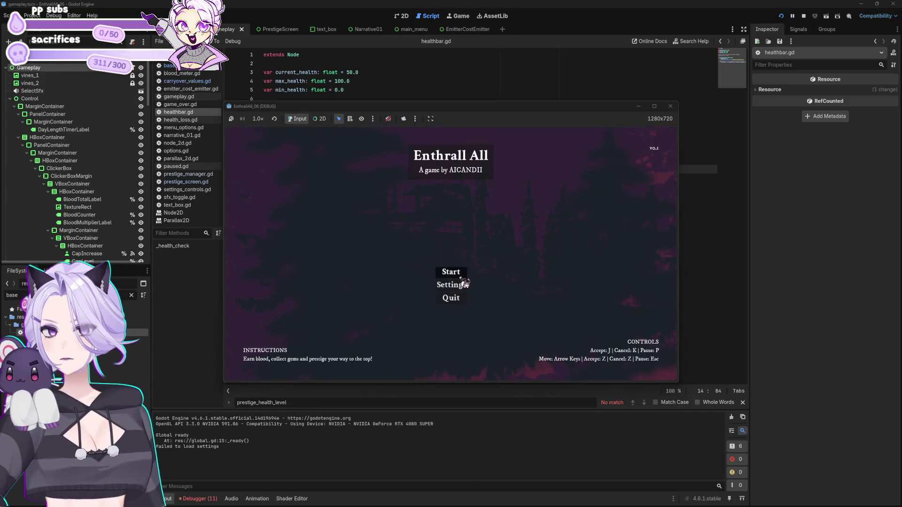
# Start a new game, gather blood with the fang button, and buy the first Speed upgrade
pyautogui.click(460, 277)
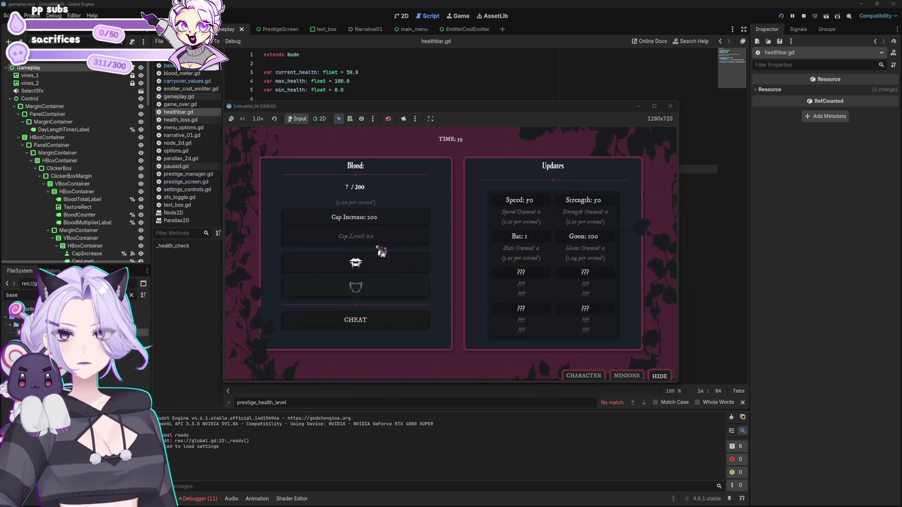
pyautogui.click(383, 263)
pyautogui.click(383, 264)
pyautogui.click(383, 263)
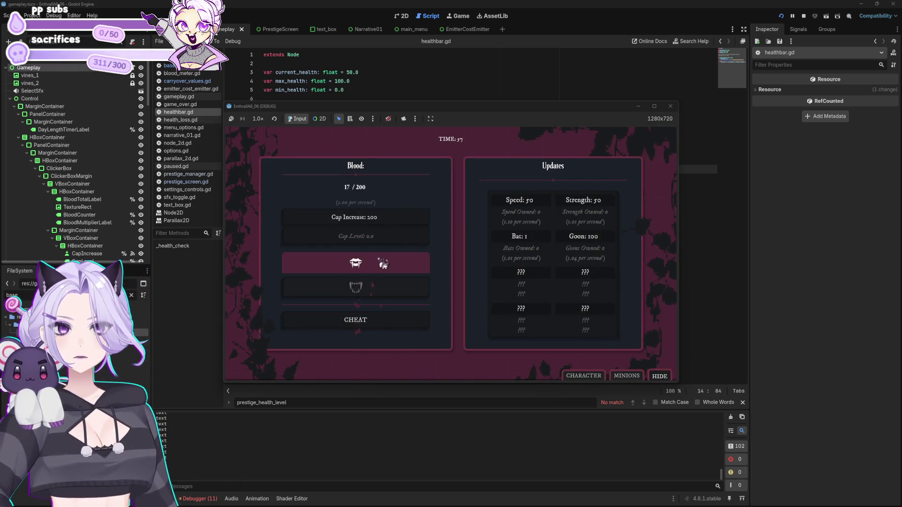
pyautogui.click(383, 263)
pyautogui.click(383, 264)
pyautogui.click(383, 264)
pyautogui.click(383, 264)
pyautogui.click(383, 263)
pyautogui.click(383, 264)
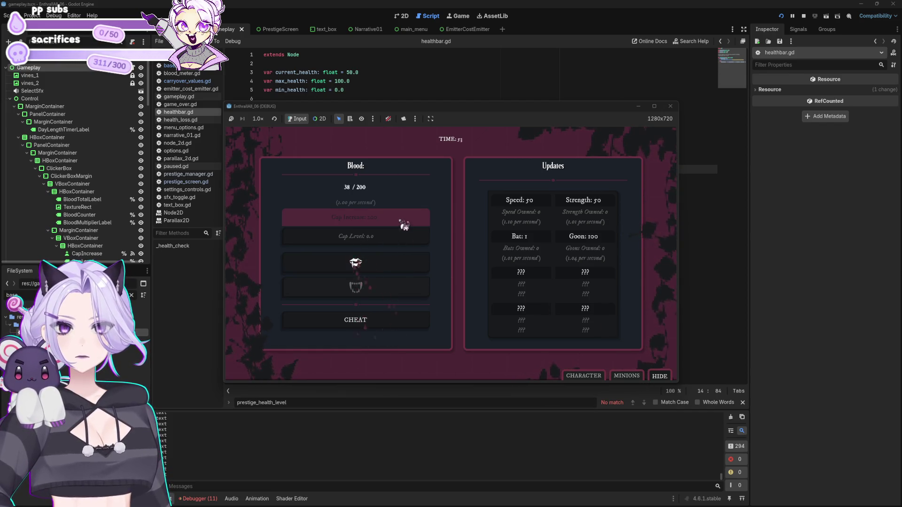
pyautogui.click(382, 264)
pyautogui.click(383, 264)
pyautogui.click(383, 264)
pyautogui.click(536, 209)
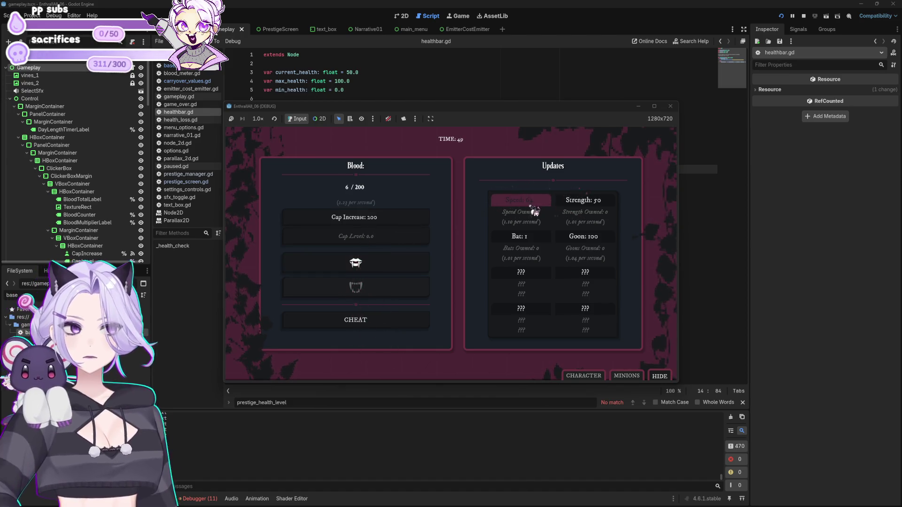
# Gather more blood and buy a second and third Speed upgrade
pyautogui.click(387, 270)
pyautogui.click(386, 269)
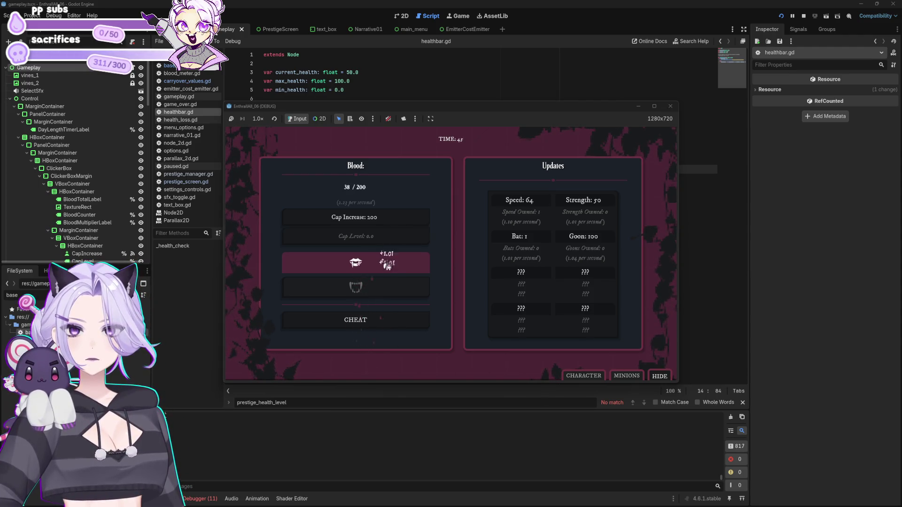
pyautogui.click(358, 263)
pyautogui.click(375, 274)
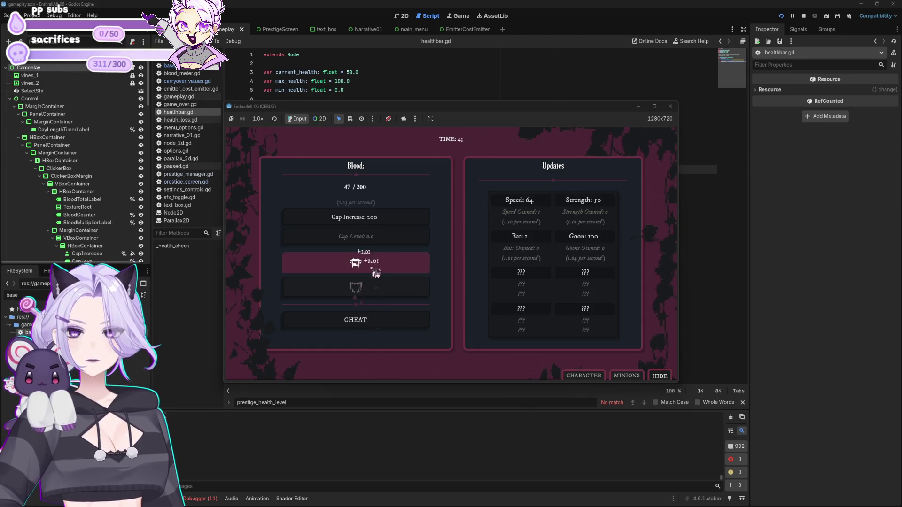
pyautogui.click(376, 274)
pyautogui.click(376, 273)
pyautogui.click(377, 273)
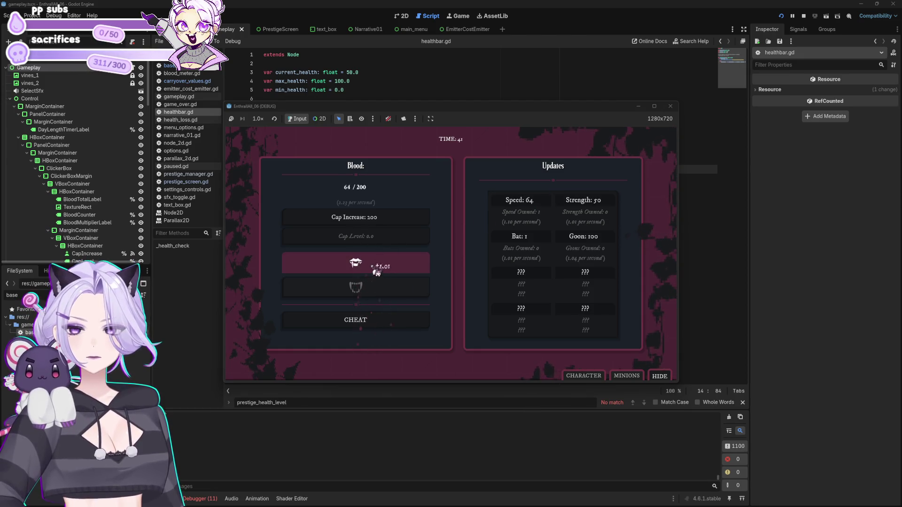
pyautogui.click(534, 201)
pyautogui.click(356, 275)
pyautogui.click(356, 274)
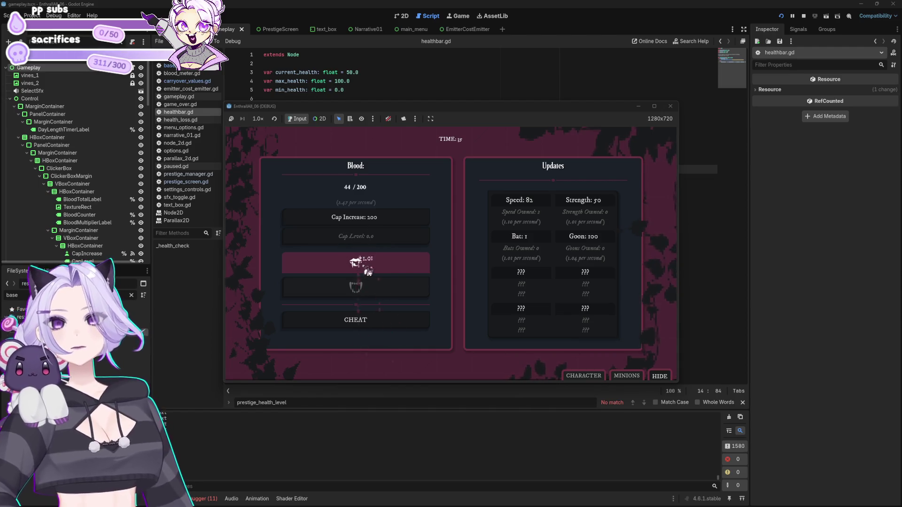
pyautogui.click(370, 272)
pyautogui.click(370, 273)
pyautogui.click(371, 272)
pyautogui.click(371, 272)
pyautogui.click(371, 272)
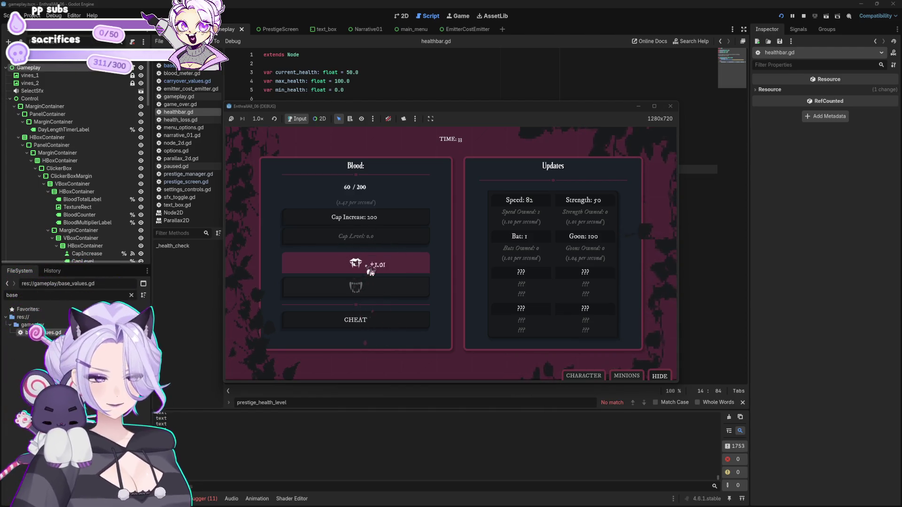
pyautogui.click(371, 272)
pyautogui.click(371, 272)
pyautogui.click(371, 272)
pyautogui.click(371, 272)
pyautogui.click(371, 272)
pyautogui.click(374, 269)
pyautogui.click(374, 269)
pyautogui.click(374, 269)
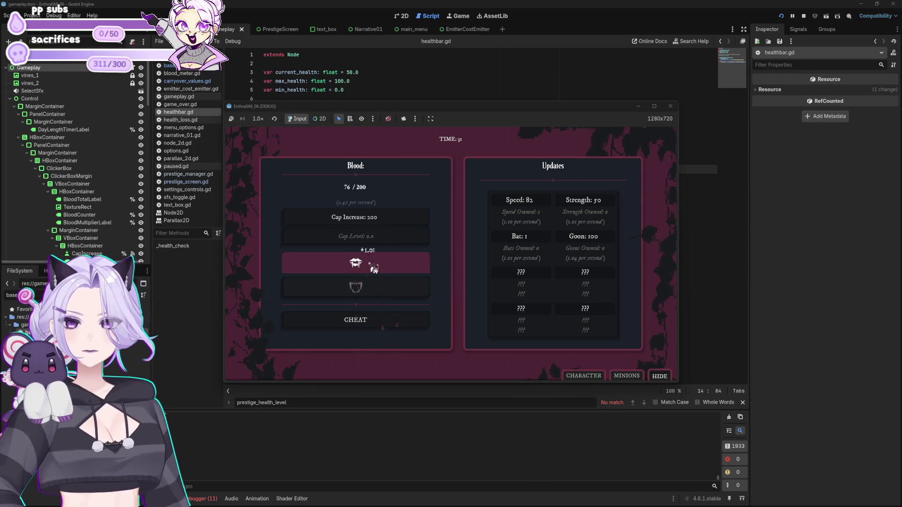
pyautogui.click(540, 207)
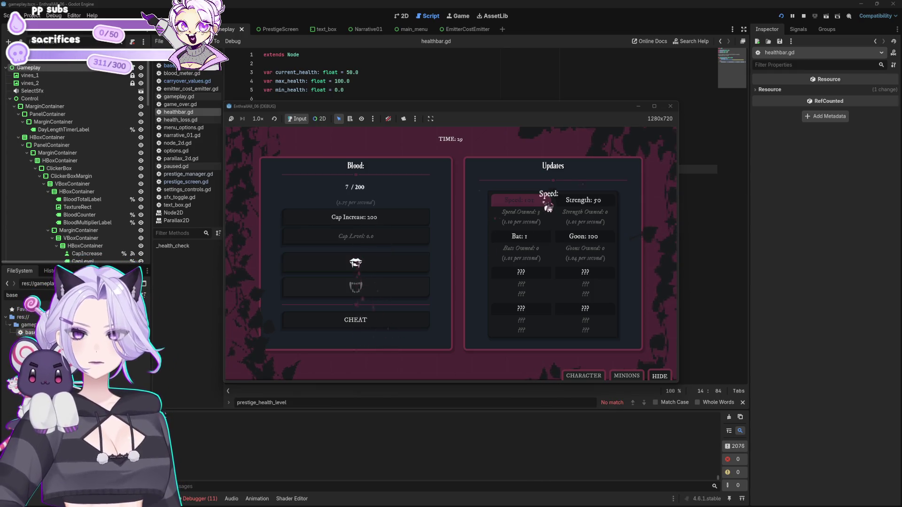
# Gather a little more blood and buy bats to raise passive blood income
pyautogui.click(379, 264)
pyautogui.click(379, 263)
pyautogui.click(383, 262)
pyautogui.click(383, 262)
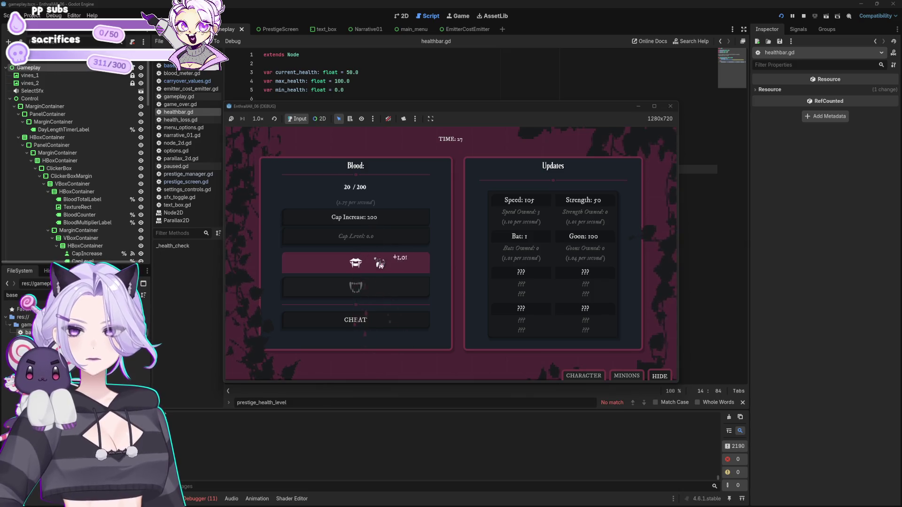
pyautogui.click(400, 258)
pyautogui.click(545, 241)
pyautogui.click(545, 241)
pyautogui.click(545, 241)
pyautogui.click(545, 241)
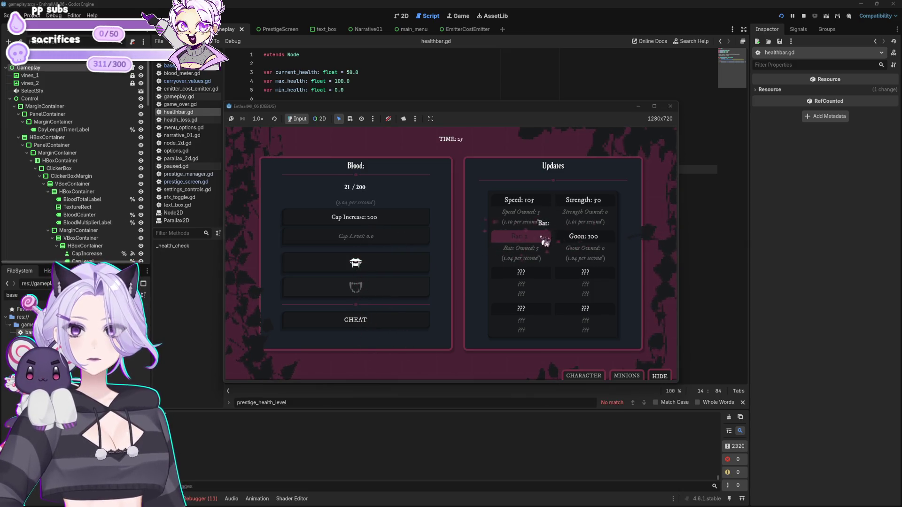
pyautogui.click(545, 241)
pyautogui.click(545, 241)
pyautogui.click(545, 241)
pyautogui.click(545, 241)
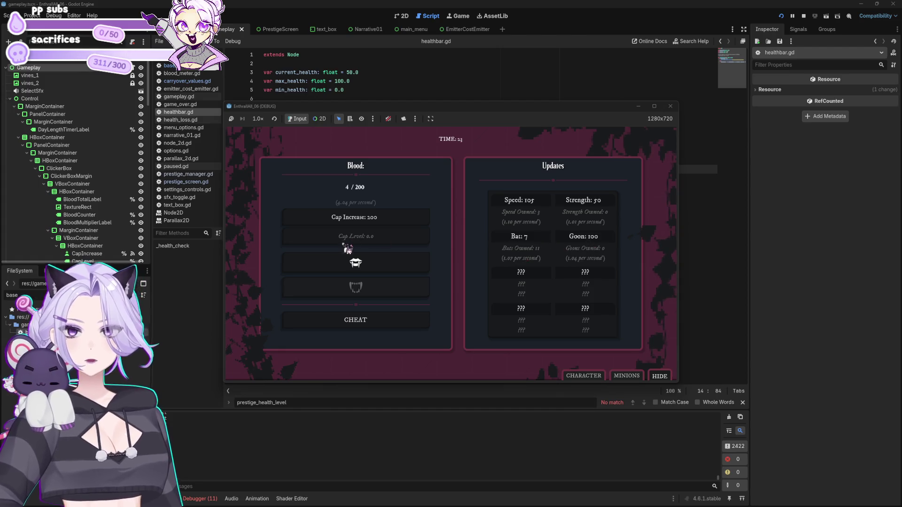
# Keep gathering blood manually and buy three more bats
pyautogui.click(353, 262)
pyautogui.click(354, 262)
pyautogui.click(354, 263)
pyautogui.click(354, 262)
pyautogui.click(354, 262)
pyautogui.click(353, 262)
pyautogui.click(353, 263)
pyautogui.click(353, 262)
pyautogui.click(353, 262)
pyautogui.click(354, 263)
pyautogui.click(353, 262)
pyautogui.click(354, 262)
pyautogui.click(354, 262)
pyautogui.click(353, 262)
pyautogui.click(354, 262)
pyautogui.click(353, 262)
pyautogui.click(354, 263)
pyautogui.click(354, 262)
pyautogui.click(355, 263)
pyautogui.click(353, 262)
pyautogui.click(353, 262)
pyautogui.click(353, 262)
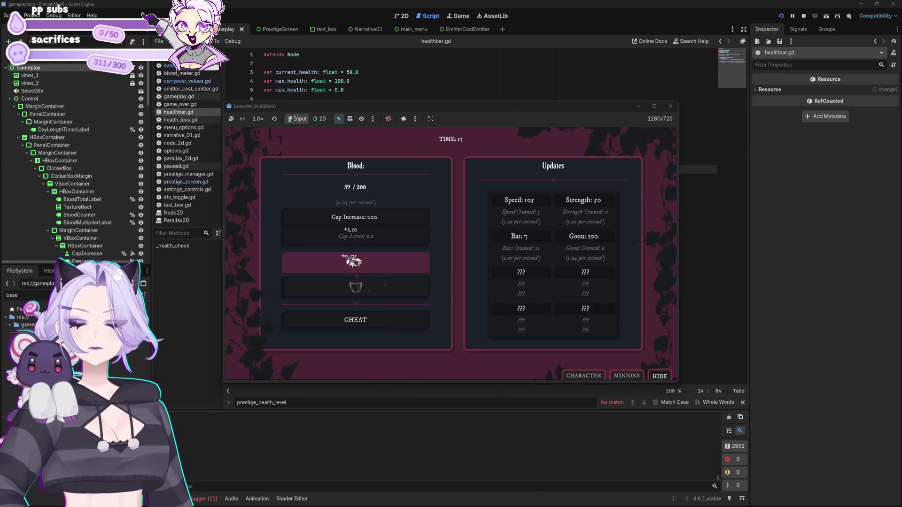
pyautogui.click(354, 262)
pyautogui.click(353, 262)
pyautogui.click(353, 263)
pyautogui.click(353, 261)
pyautogui.click(354, 261)
pyautogui.click(354, 261)
pyautogui.click(354, 262)
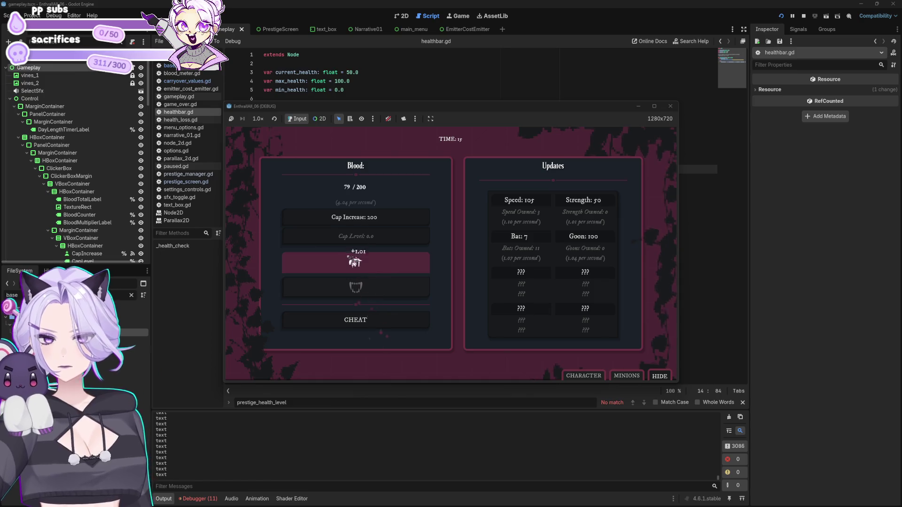
pyautogui.click(354, 261)
pyautogui.click(354, 261)
pyautogui.click(355, 262)
pyautogui.click(356, 262)
pyautogui.click(356, 262)
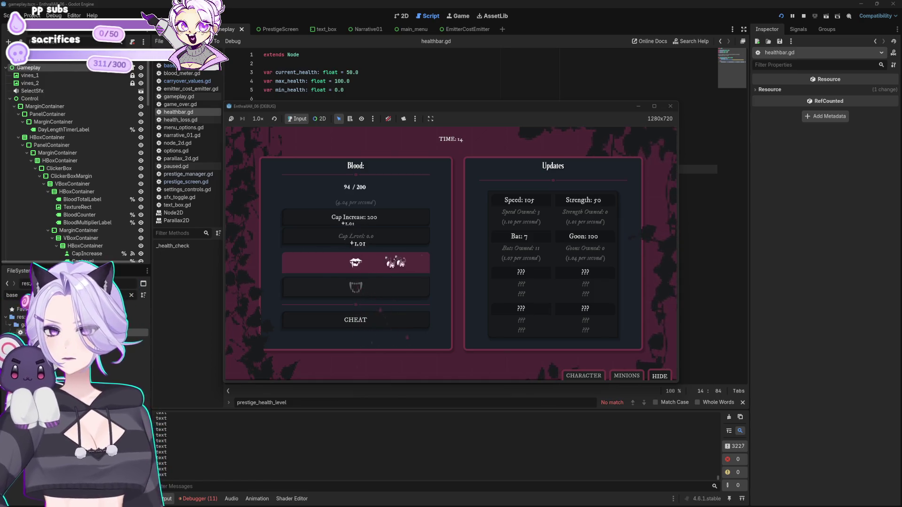
pyautogui.click(544, 243)
pyautogui.click(543, 246)
pyautogui.click(541, 244)
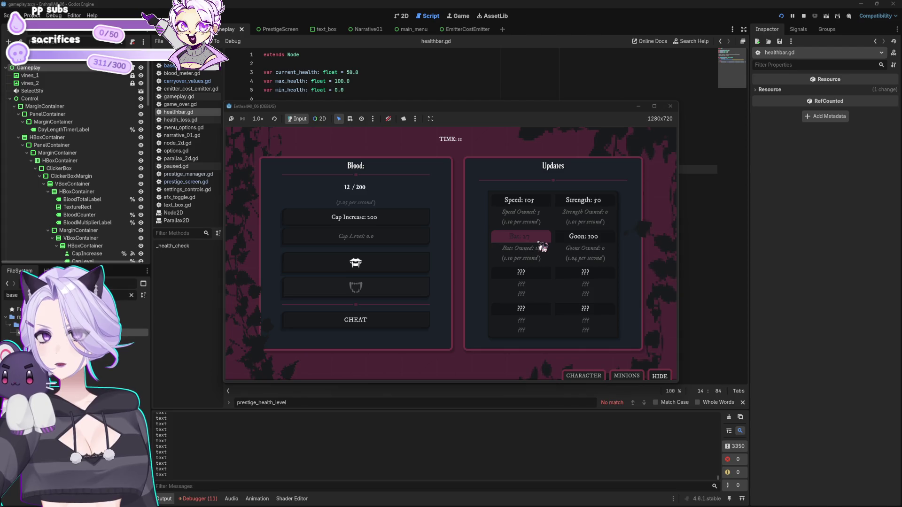
# Gather blood until the night ends and the prestige screen shows Total Blood 2.05 K
pyautogui.click(402, 270)
pyautogui.click(401, 270)
pyautogui.click(402, 270)
pyautogui.click(402, 270)
pyautogui.click(401, 270)
pyautogui.click(401, 270)
pyautogui.click(402, 271)
pyautogui.click(401, 270)
pyautogui.click(400, 270)
pyautogui.click(401, 271)
pyautogui.click(402, 271)
pyautogui.click(402, 271)
pyautogui.click(402, 270)
pyautogui.click(401, 270)
pyautogui.click(401, 270)
pyautogui.click(401, 271)
pyautogui.click(401, 271)
pyautogui.click(401, 271)
pyautogui.click(401, 270)
pyautogui.click(402, 271)
pyautogui.click(402, 271)
pyautogui.click(401, 271)
pyautogui.click(401, 271)
pyautogui.click(401, 271)
pyautogui.click(402, 271)
pyautogui.click(402, 271)
pyautogui.click(401, 271)
pyautogui.click(402, 271)
pyautogui.click(402, 271)
pyautogui.click(402, 272)
pyautogui.click(401, 271)
pyautogui.click(401, 271)
pyautogui.click(401, 271)
pyautogui.click(401, 271)
pyautogui.click(401, 271)
pyautogui.click(401, 271)
pyautogui.click(401, 271)
pyautogui.click(401, 271)
pyautogui.click(401, 272)
pyautogui.click(401, 271)
pyautogui.click(401, 271)
pyautogui.click(401, 271)
pyautogui.click(402, 269)
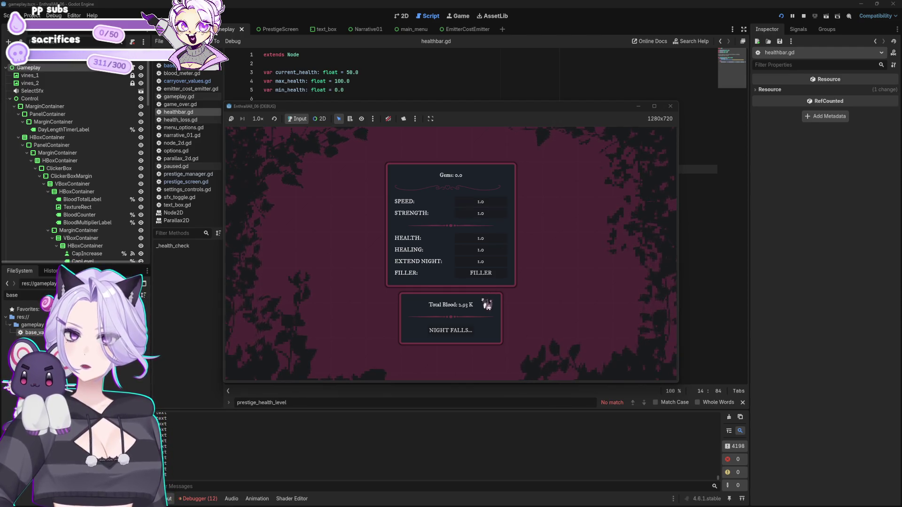
# Begin the next night from the prestige screen, gather some blood, then close the game window
pyautogui.click(470, 331)
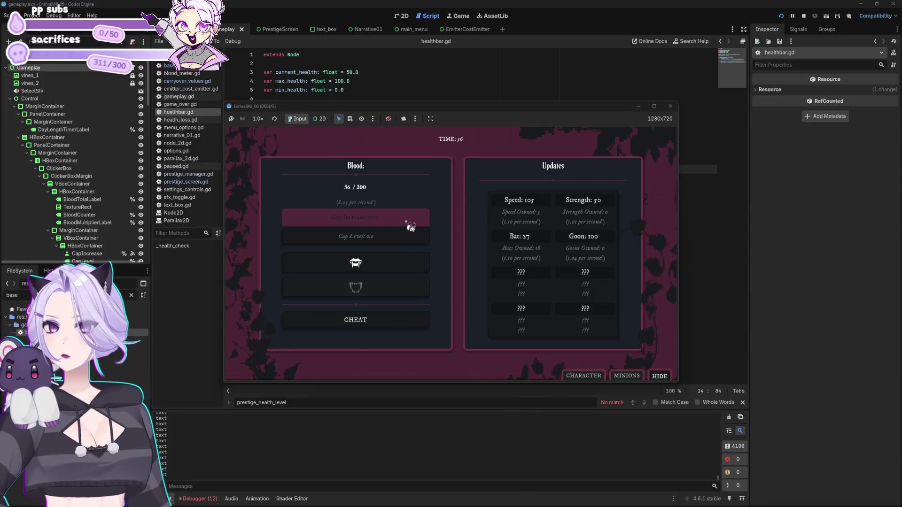
pyautogui.click(396, 258)
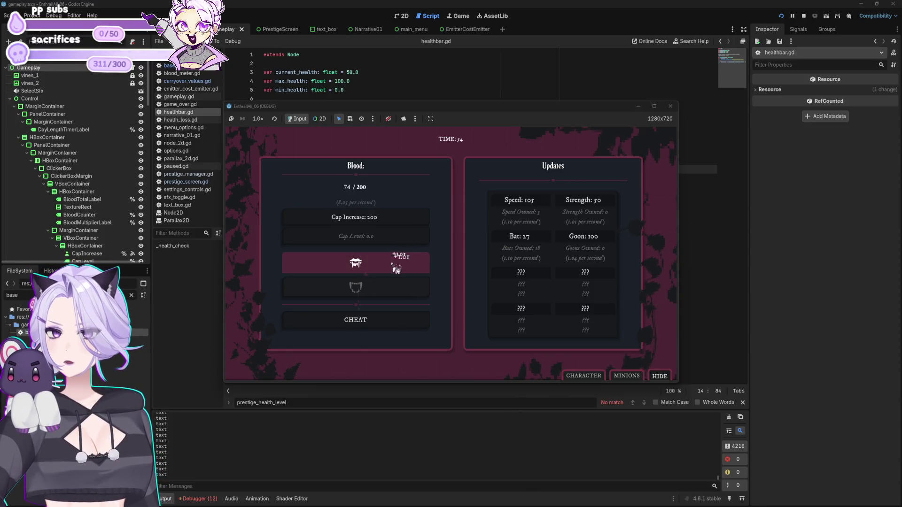
pyautogui.click(670, 109)
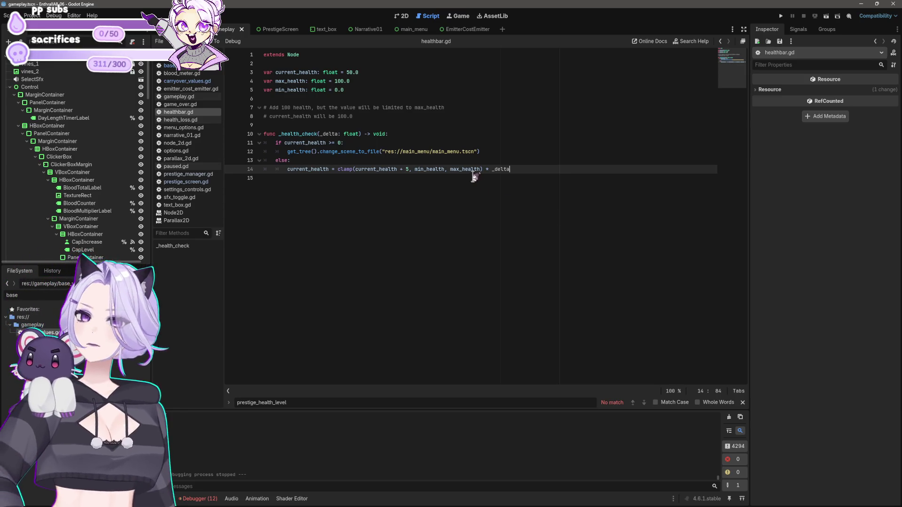
# Open prestige_screen.gd from the PrestigeScreen scene and go to the blood_collected line in reset_progress()
pyautogui.click(277, 29)
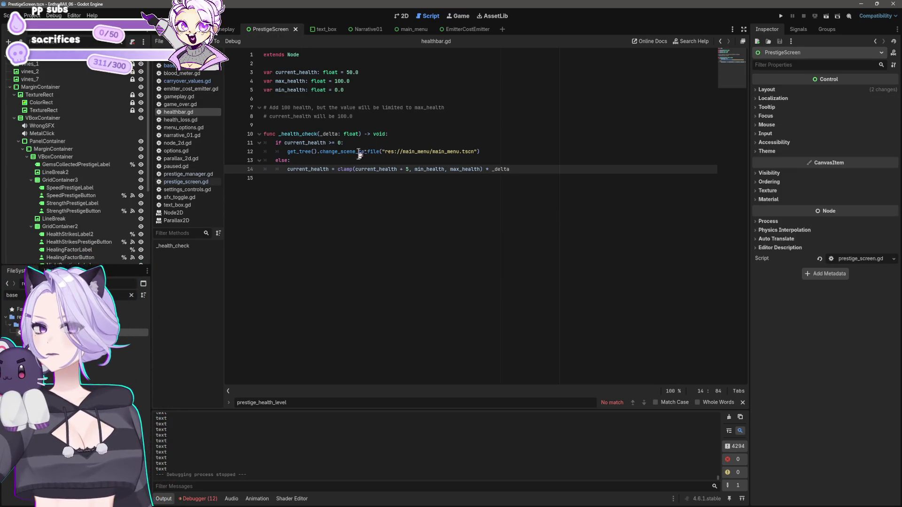
pyautogui.click(193, 183)
pyautogui.scroll(-1, 519, 207)
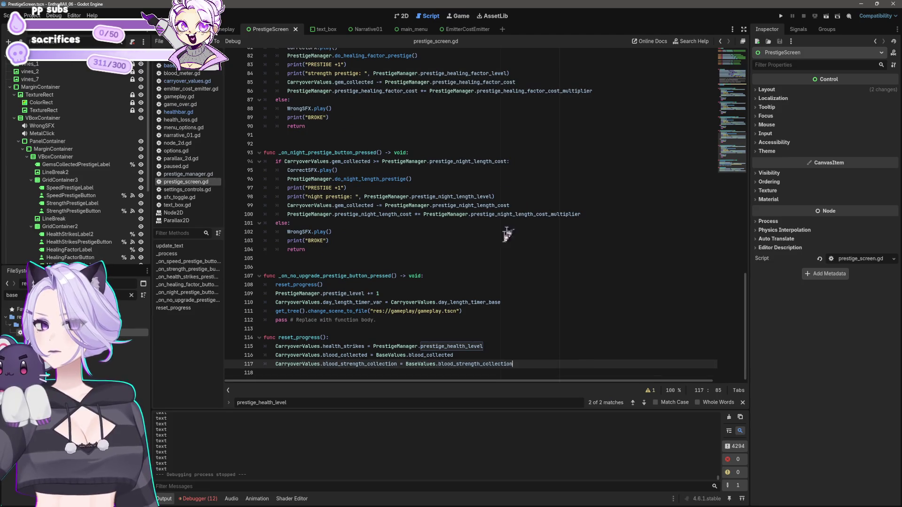
pyautogui.click(370, 374)
pyautogui.click(545, 365)
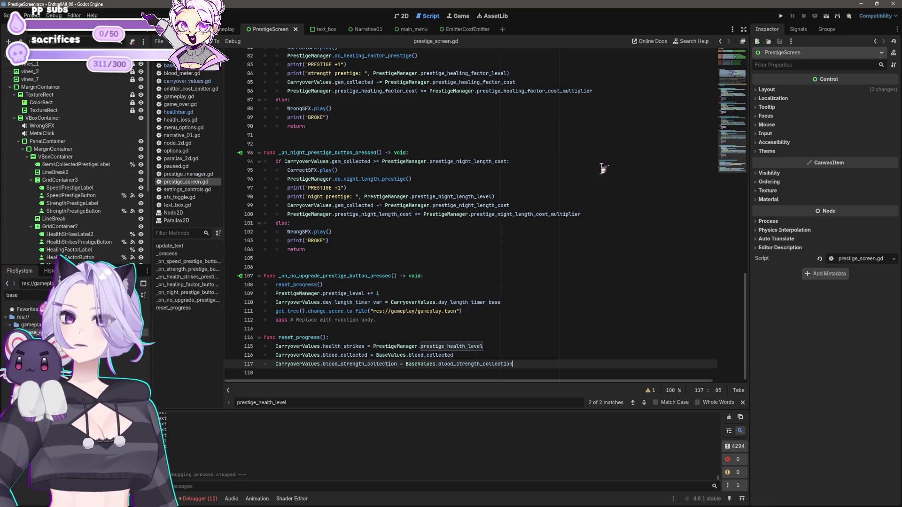
pyautogui.click(376, 355)
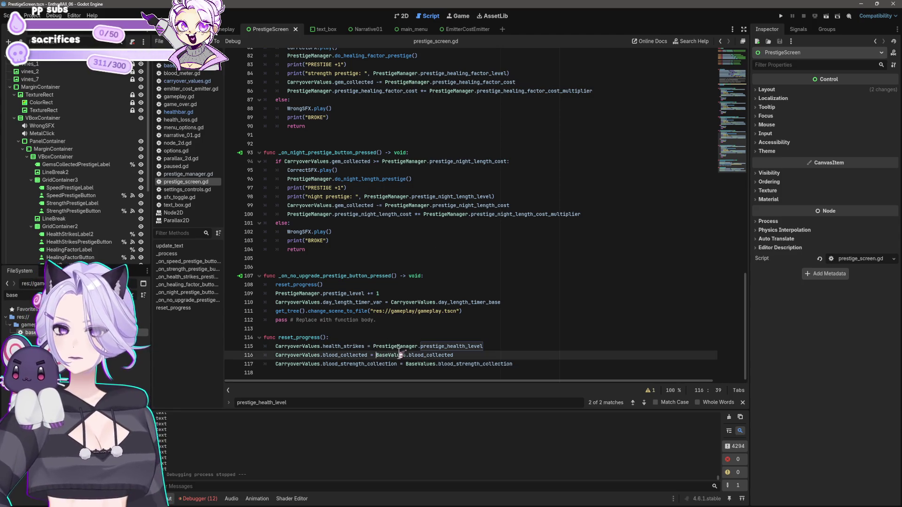
# Duplicate the blood_strength_collection assignment onto a new line 118
pyautogui.click(463, 355)
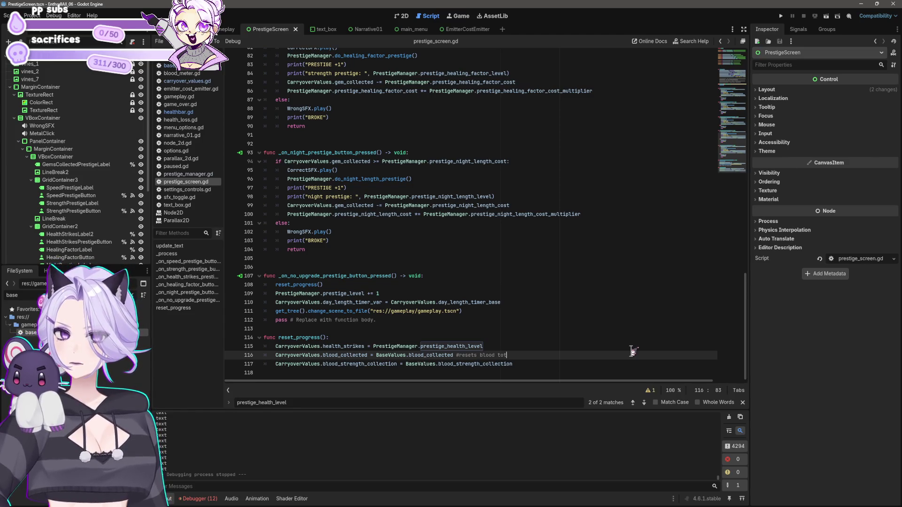
pyautogui.press('Down')
pyautogui.press('Return')
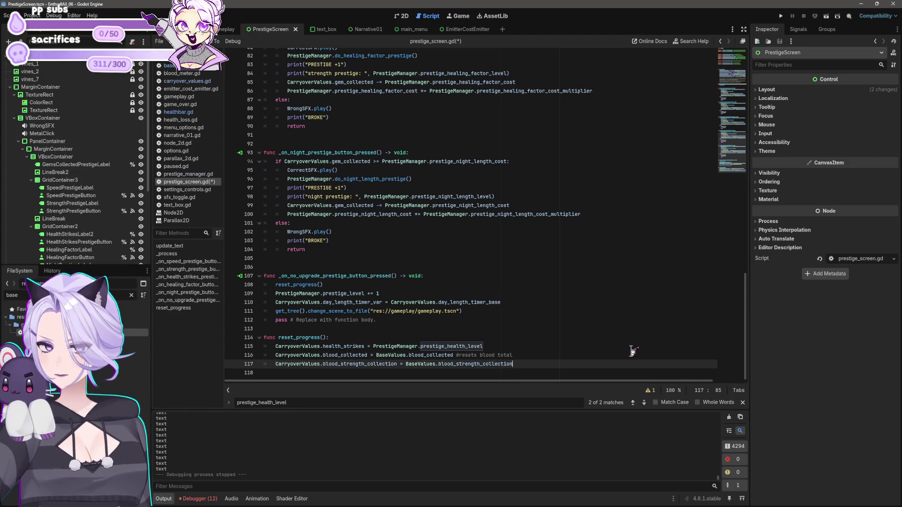
pyautogui.write('CarryoverValues.blood_strength_collection = BaseValues.blood_strength_collection')
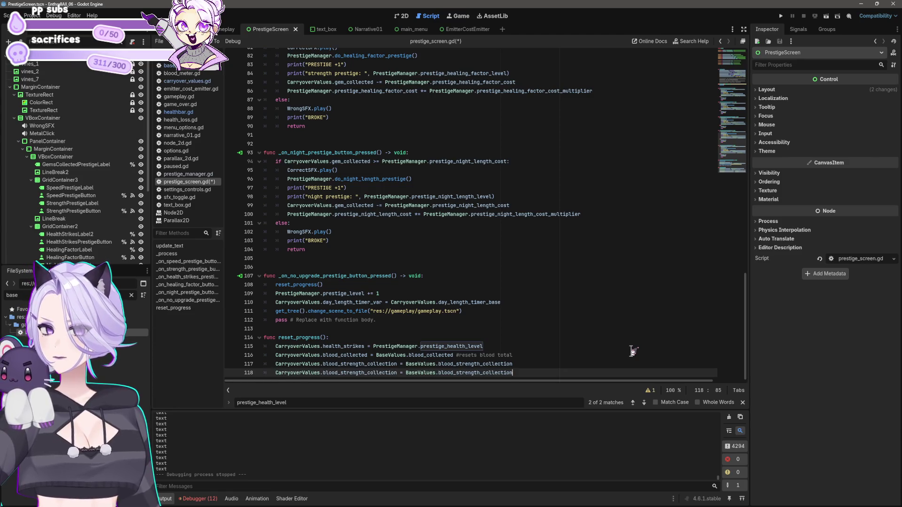
# Change strength to speed on both sides of line 118, save, and run the game
pyautogui.click(341, 372)
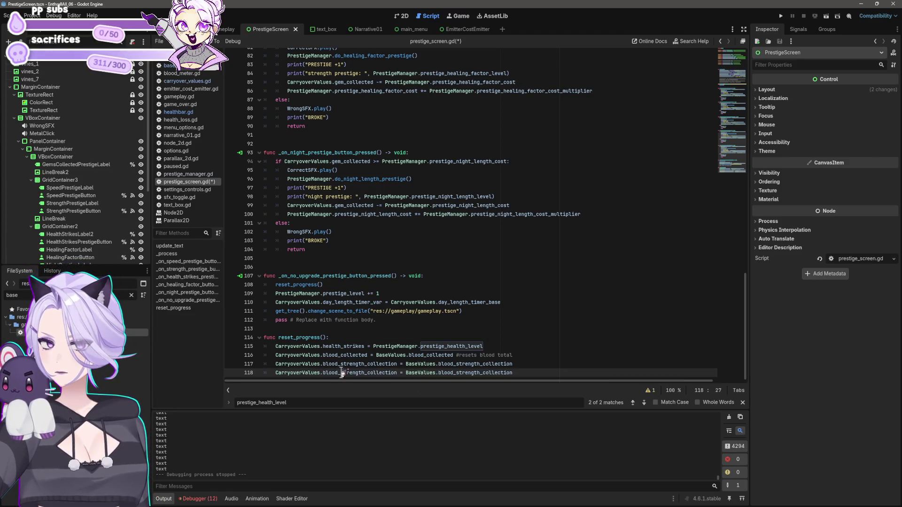
pyautogui.moveTo(365, 373); pyautogui.dragTo(341, 372)
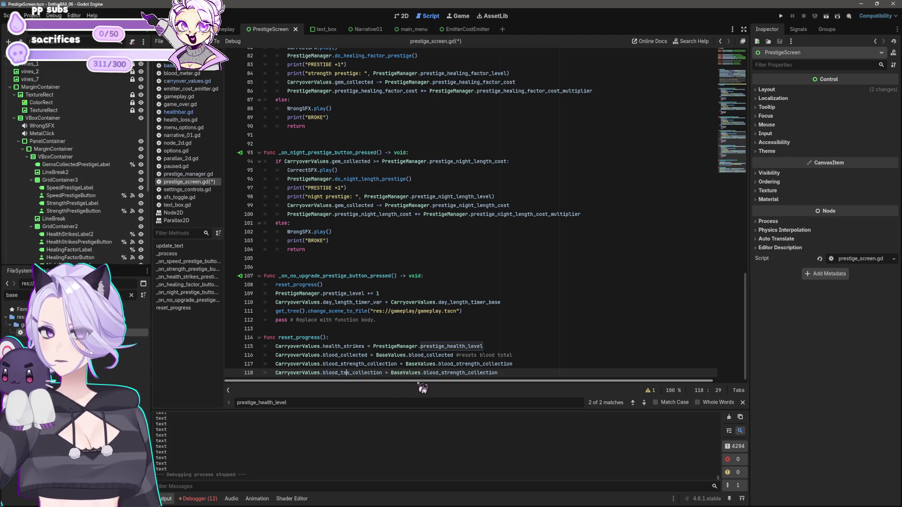
pyautogui.write('speed')
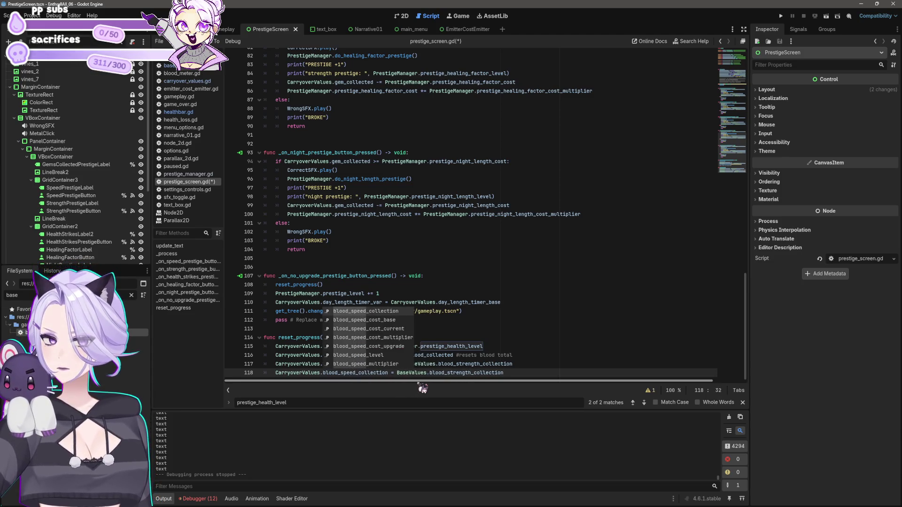
pyautogui.press('Return')
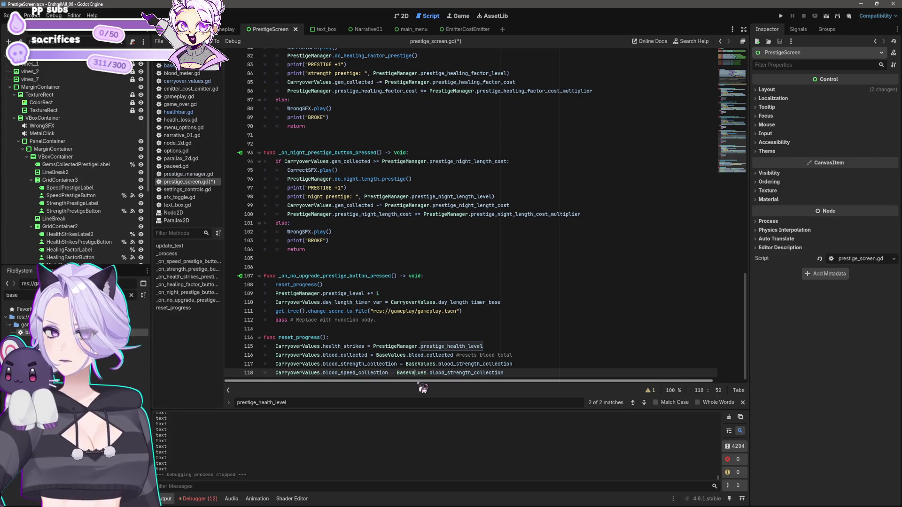
pyautogui.press('Delete')
pyautogui.press('Delete')
pyautogui.press('Delete')
pyautogui.write('_spe')
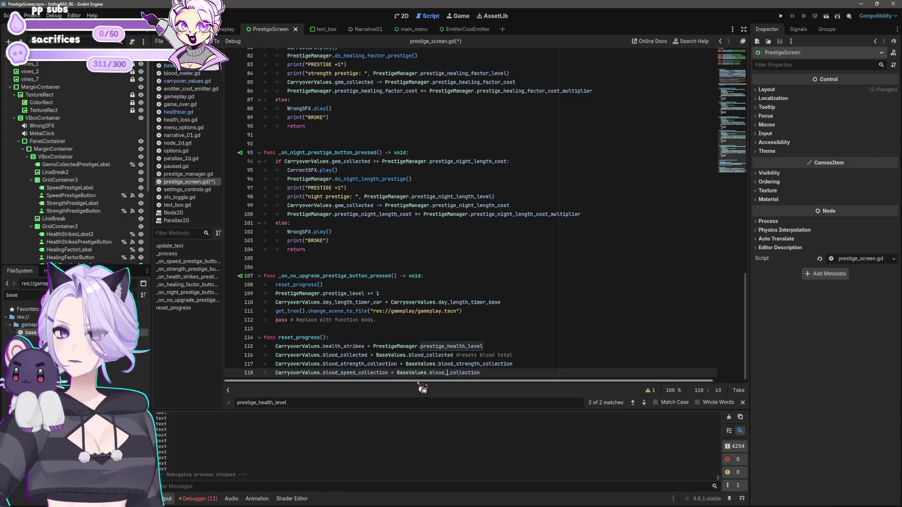
pyautogui.write('ed_')
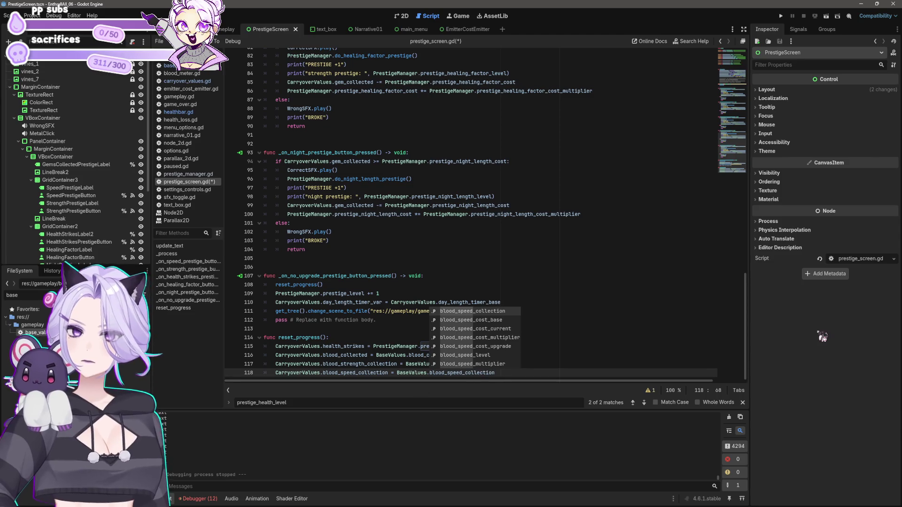
pyautogui.press('Escape')
pyautogui.press('End')
pyautogui.hotkey('ctrl', 's')
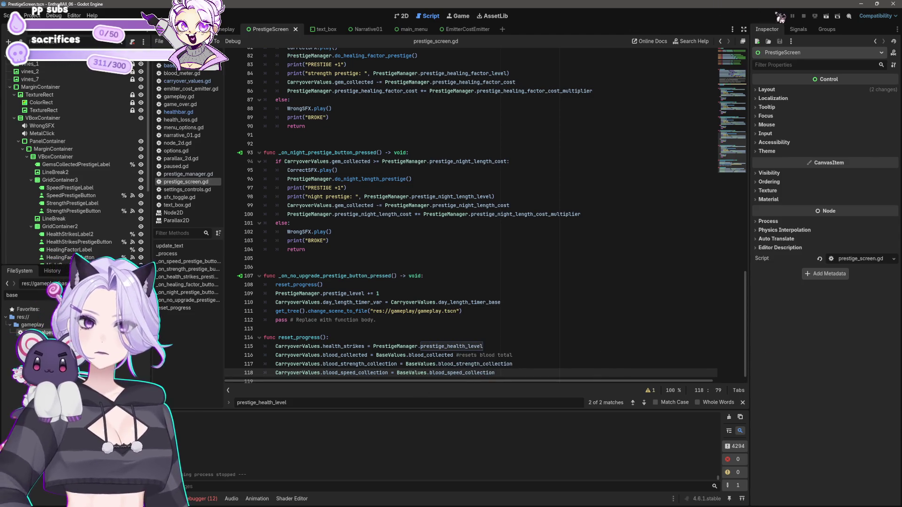
pyautogui.click(781, 17)
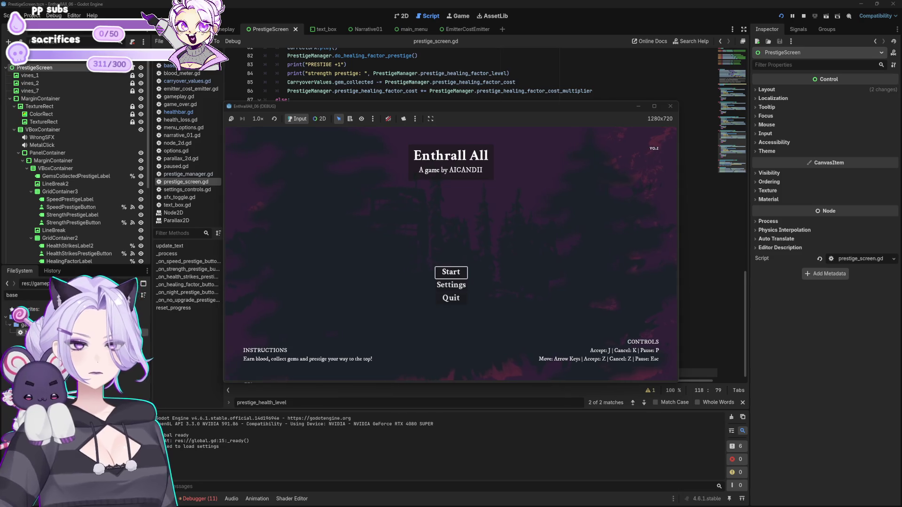
# Start a new game, click the blood button several times, and buy two Bats
pyautogui.click(460, 268)
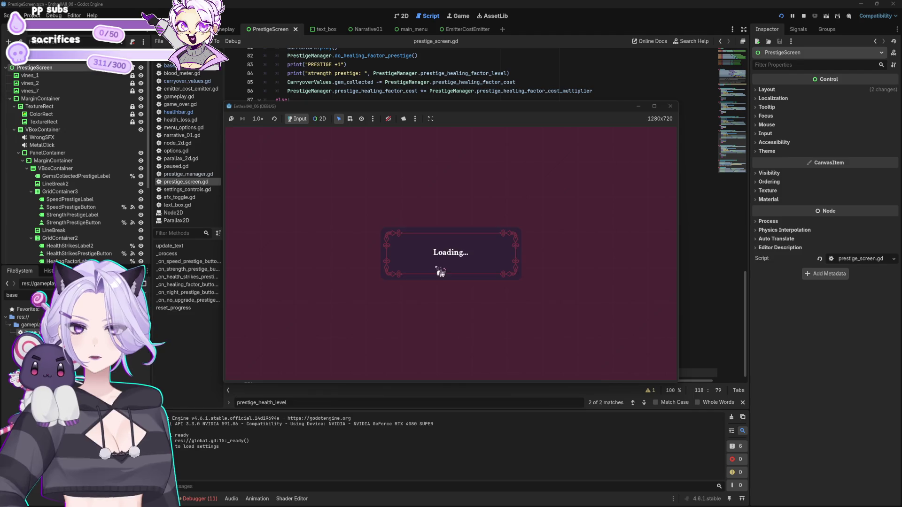
pyautogui.click(395, 266)
pyautogui.click(394, 265)
pyautogui.click(394, 266)
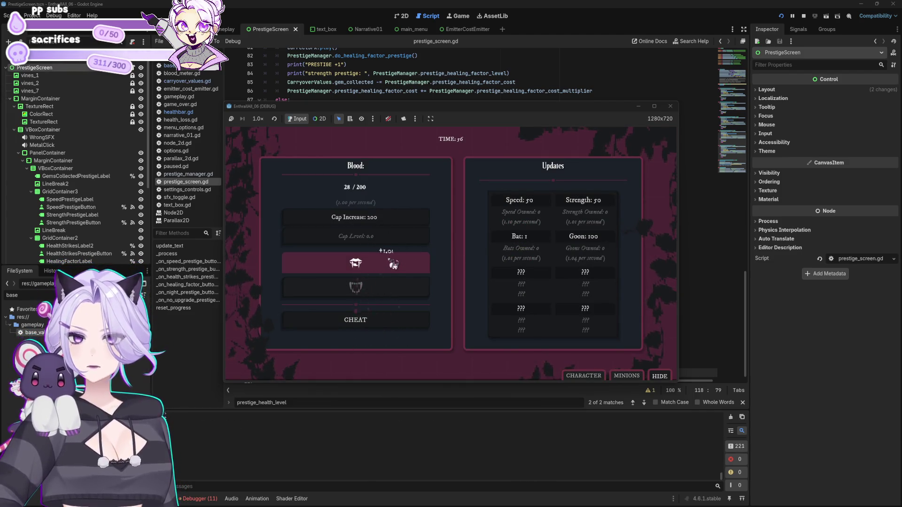
pyautogui.click(393, 265)
pyautogui.click(394, 266)
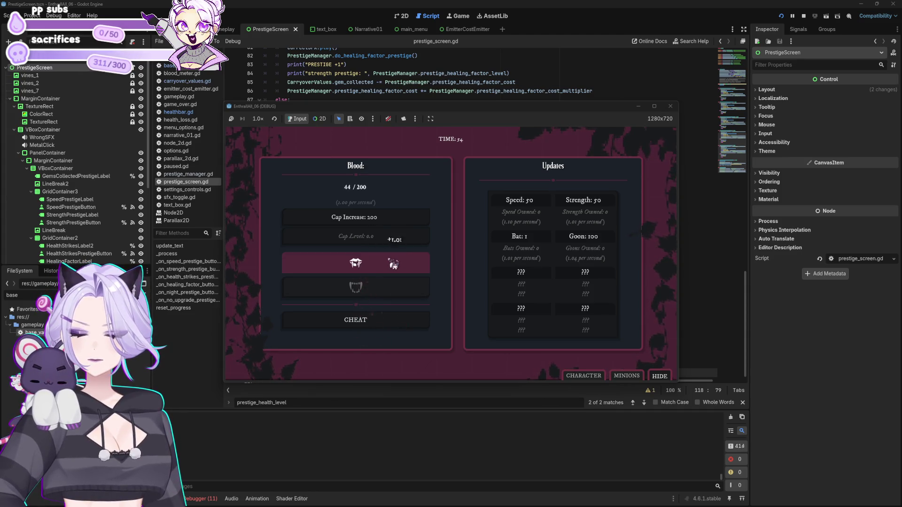
pyautogui.click(393, 265)
pyautogui.click(394, 264)
pyautogui.click(394, 264)
pyautogui.click(393, 264)
pyautogui.click(536, 246)
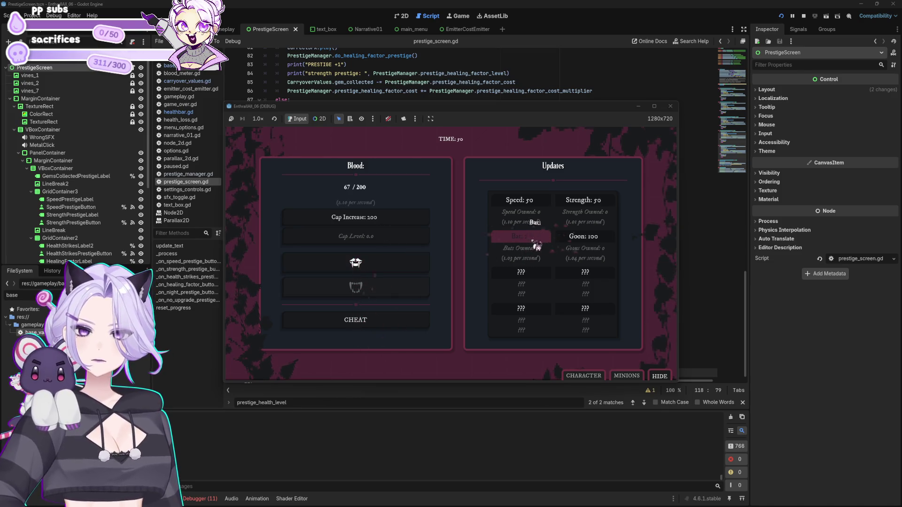
pyautogui.click(536, 245)
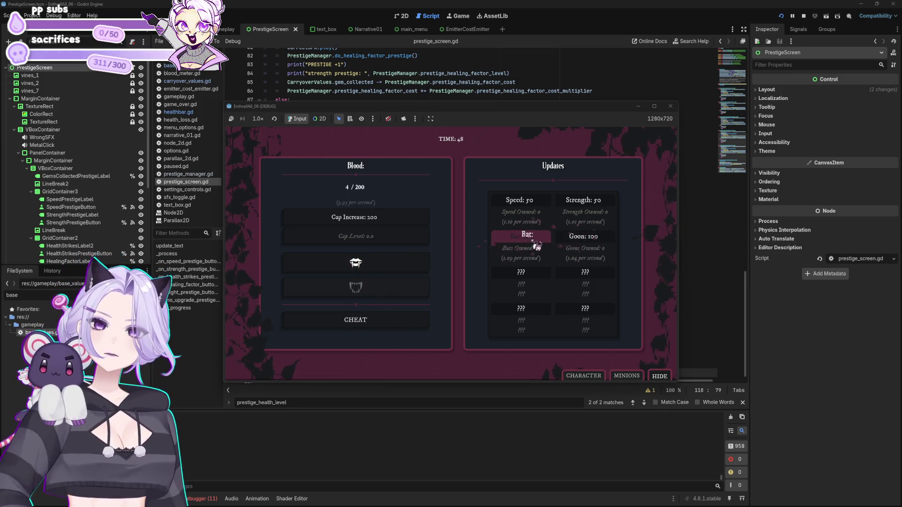
# Keep collecting blood manually and buy more Bats with it
pyautogui.click(365, 264)
pyautogui.click(365, 264)
pyautogui.click(365, 264)
pyautogui.click(365, 263)
pyautogui.click(365, 263)
pyautogui.click(365, 263)
pyautogui.click(365, 264)
pyautogui.click(365, 263)
pyautogui.click(365, 263)
pyautogui.click(365, 264)
pyautogui.click(365, 264)
pyautogui.click(365, 264)
pyautogui.click(365, 264)
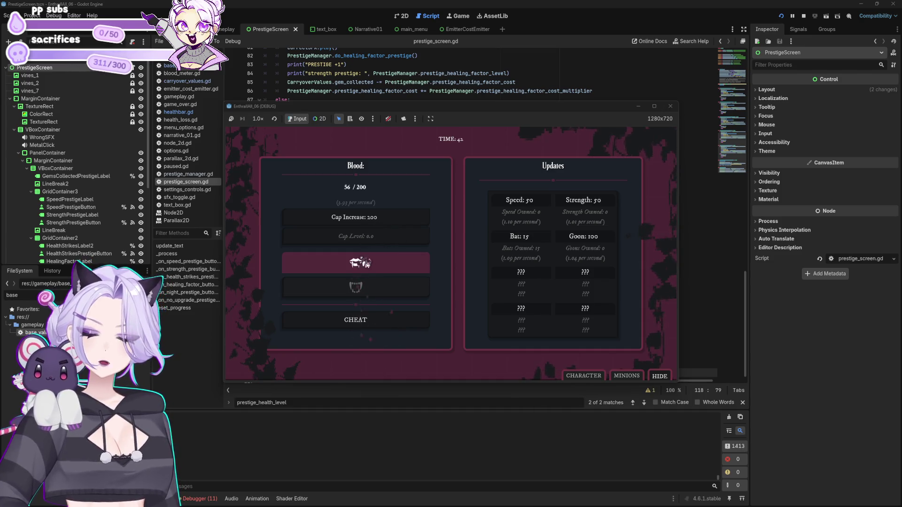
pyautogui.click(365, 263)
pyautogui.click(365, 264)
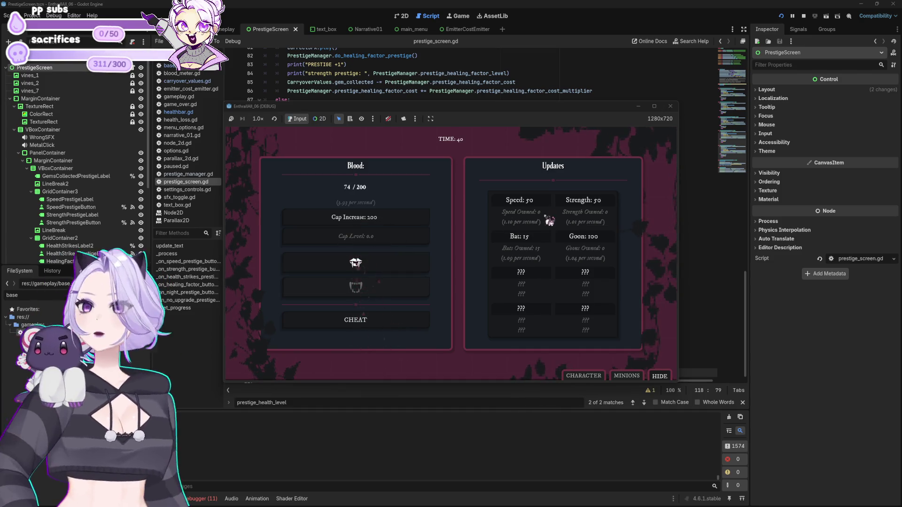
pyautogui.click(539, 241)
pyautogui.click(538, 241)
pyautogui.click(538, 241)
pyautogui.click(365, 262)
pyautogui.click(361, 262)
pyautogui.click(360, 262)
pyautogui.click(358, 262)
pyautogui.click(358, 261)
pyautogui.click(366, 263)
pyautogui.click(366, 263)
pyautogui.click(367, 262)
pyautogui.click(367, 263)
pyautogui.click(367, 262)
pyautogui.click(367, 262)
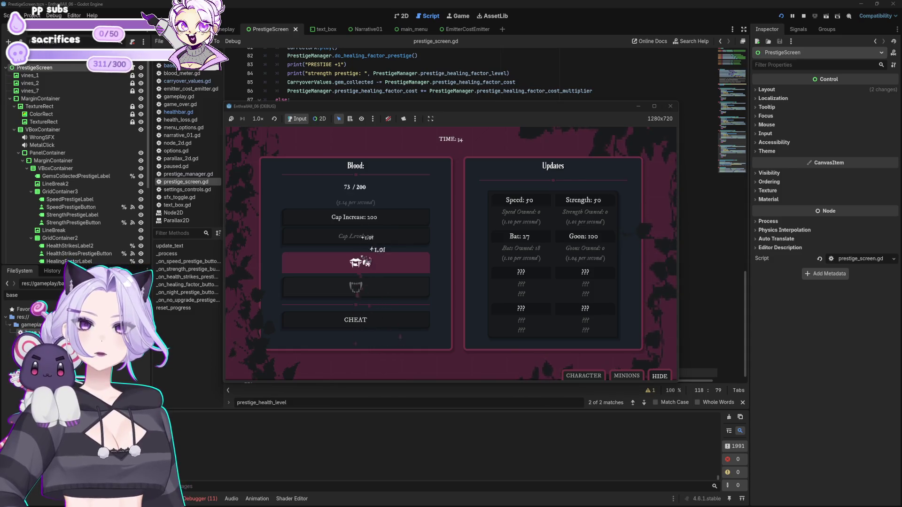
pyautogui.click(543, 237)
pyautogui.click(541, 237)
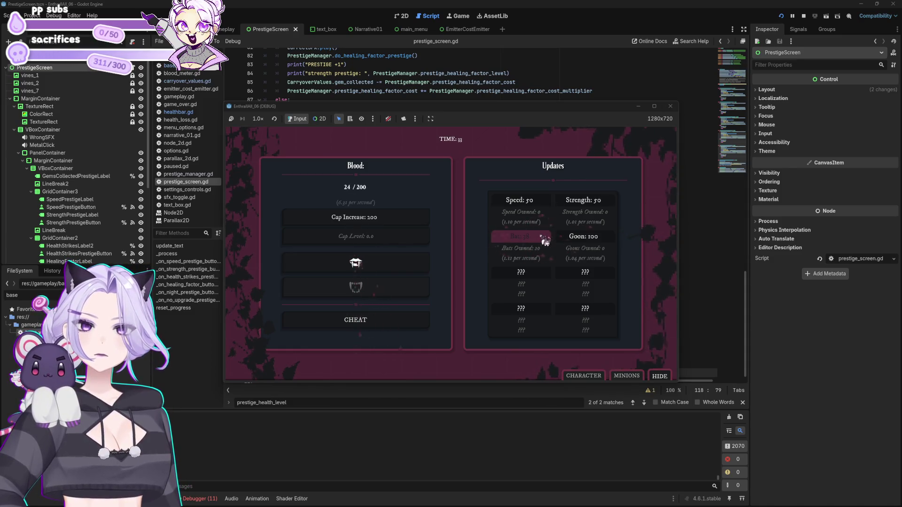
# Collect more blood and buy a Speed upgrade
pyautogui.click(406, 258)
pyautogui.click(399, 260)
pyautogui.click(390, 260)
pyautogui.click(381, 261)
pyautogui.click(335, 267)
pyautogui.click(335, 267)
pyautogui.click(335, 266)
pyautogui.click(336, 267)
pyautogui.click(336, 267)
pyautogui.click(337, 267)
pyautogui.click(337, 267)
pyautogui.click(336, 268)
pyautogui.click(336, 268)
pyautogui.click(337, 268)
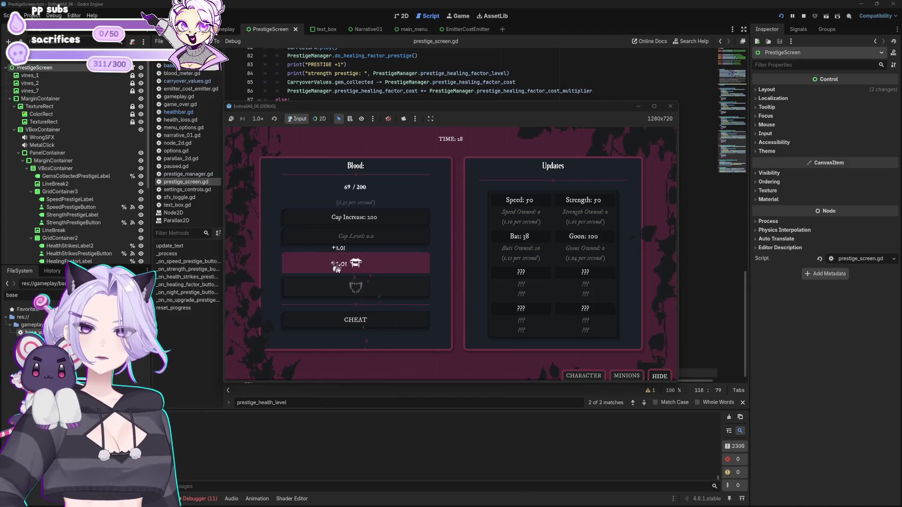
pyautogui.click(337, 267)
pyautogui.click(337, 271)
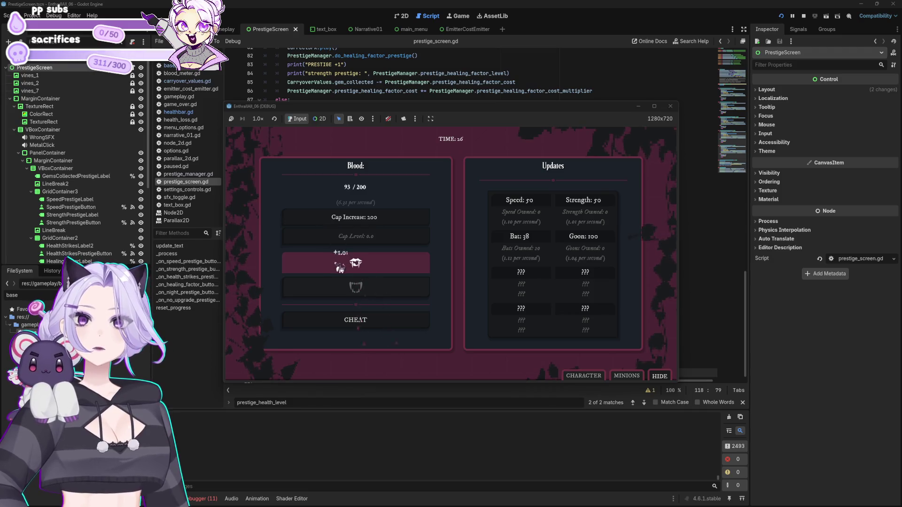
pyautogui.click(527, 214)
# Collect more blood and buy the blood Cap Increase
pyautogui.click(385, 274)
pyautogui.click(389, 272)
pyautogui.click(390, 273)
pyautogui.click(390, 271)
pyautogui.click(390, 271)
pyautogui.click(391, 270)
pyautogui.click(392, 270)
pyautogui.click(393, 270)
pyautogui.click(394, 270)
pyautogui.click(394, 271)
pyautogui.click(394, 272)
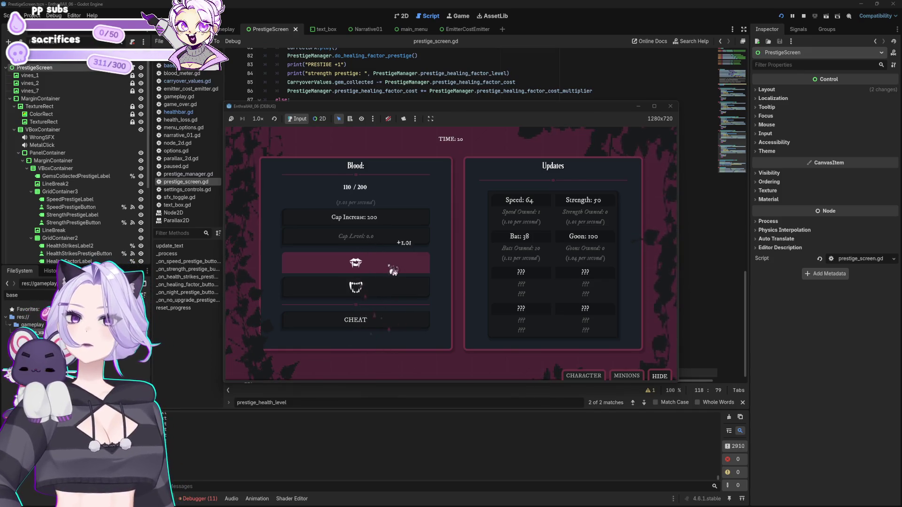
pyautogui.click(393, 271)
pyautogui.click(394, 272)
pyautogui.click(393, 272)
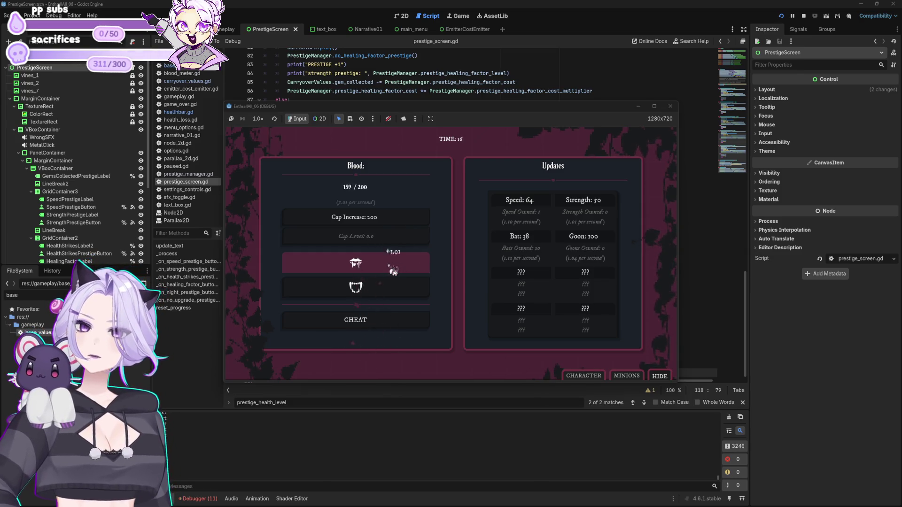
pyautogui.click(394, 272)
pyautogui.click(393, 272)
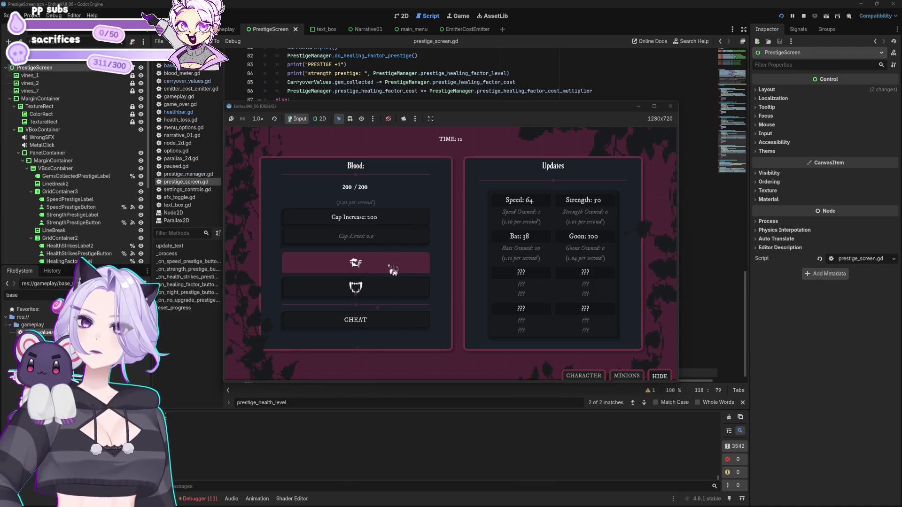
pyautogui.click(403, 222)
pyautogui.click(383, 262)
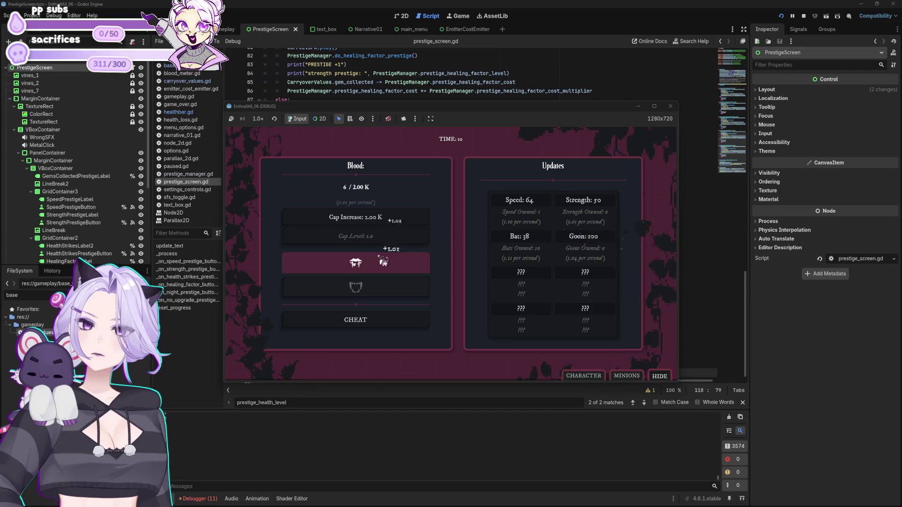
# Collect more blood, buy the Strength upgrade, and keep collecting until the timer ends
pyautogui.click(383, 262)
pyautogui.click(383, 262)
pyautogui.click(383, 262)
pyautogui.click(383, 261)
pyautogui.click(383, 262)
pyautogui.click(383, 262)
pyautogui.click(383, 262)
pyautogui.click(383, 262)
pyautogui.click(375, 261)
pyautogui.click(326, 267)
pyautogui.click(327, 266)
pyautogui.click(425, 273)
pyautogui.click(383, 261)
pyautogui.click(416, 272)
pyautogui.click(306, 263)
pyautogui.click(411, 271)
pyautogui.click(578, 201)
pyautogui.click(367, 262)
pyautogui.click(368, 268)
pyautogui.click(368, 268)
pyautogui.click(370, 267)
pyautogui.click(371, 267)
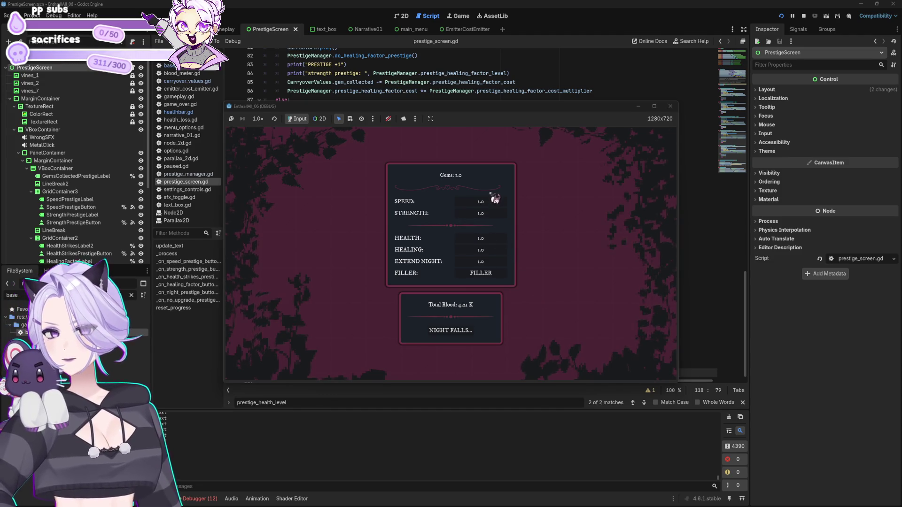
# Press NIGHT FALLS, collect blood in the new night, stop the game, and open base_values.gd
pyautogui.click(472, 333)
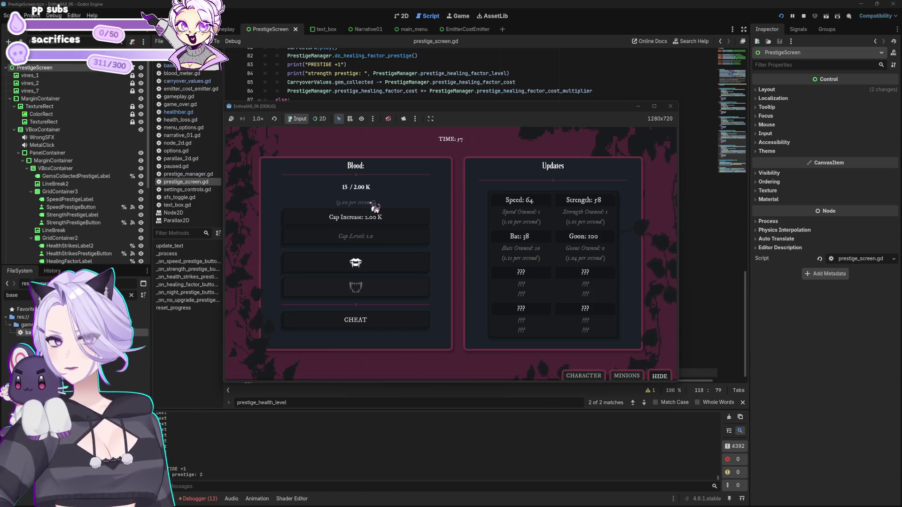
pyautogui.click(371, 265)
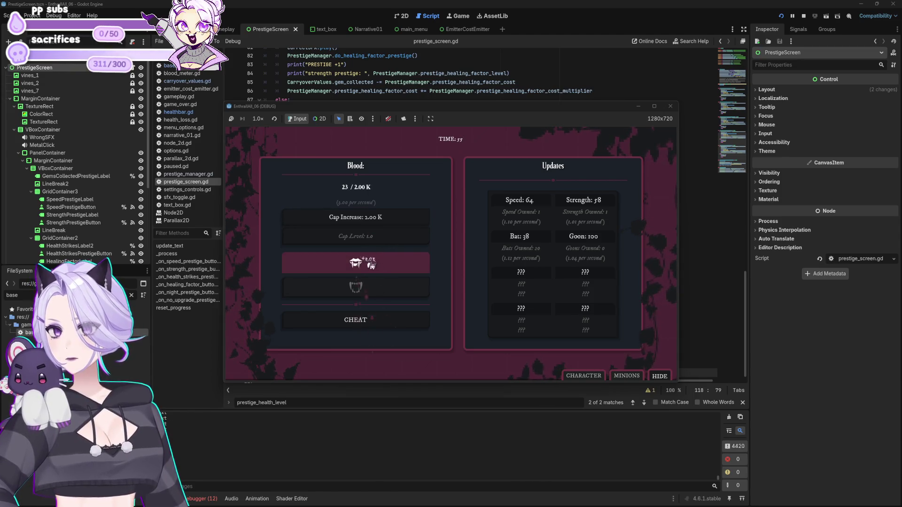
pyautogui.click(371, 264)
pyautogui.click(371, 265)
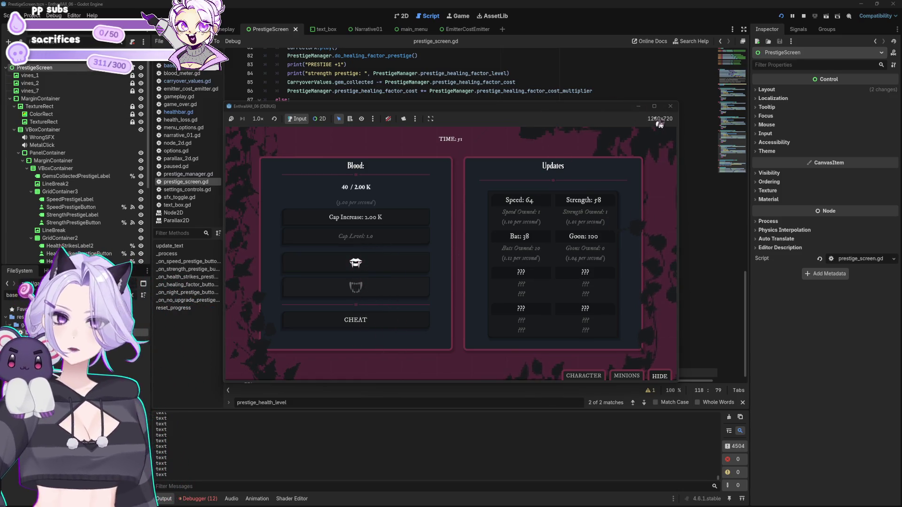
pyautogui.click(670, 106)
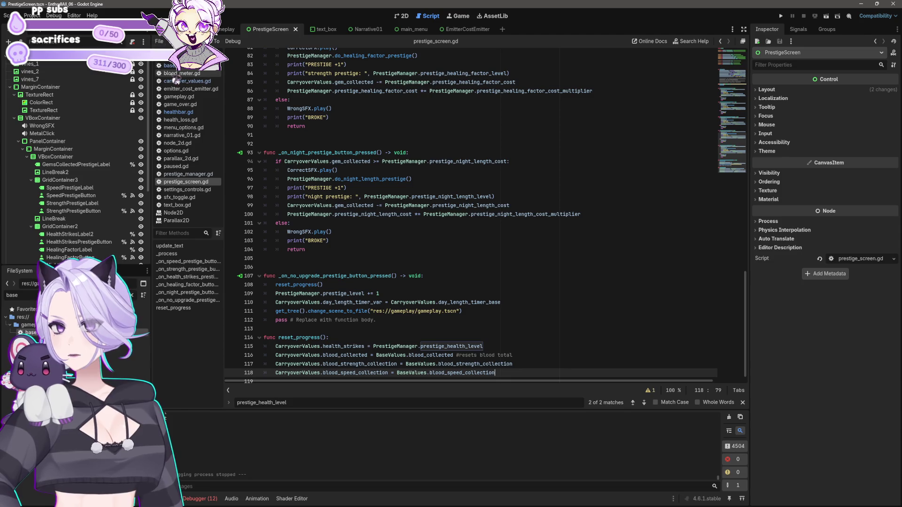
pyautogui.click(168, 65)
# Copy the variable declarations on lines 3–73 of base_values.gd
pyautogui.scroll(10, 401, 203)
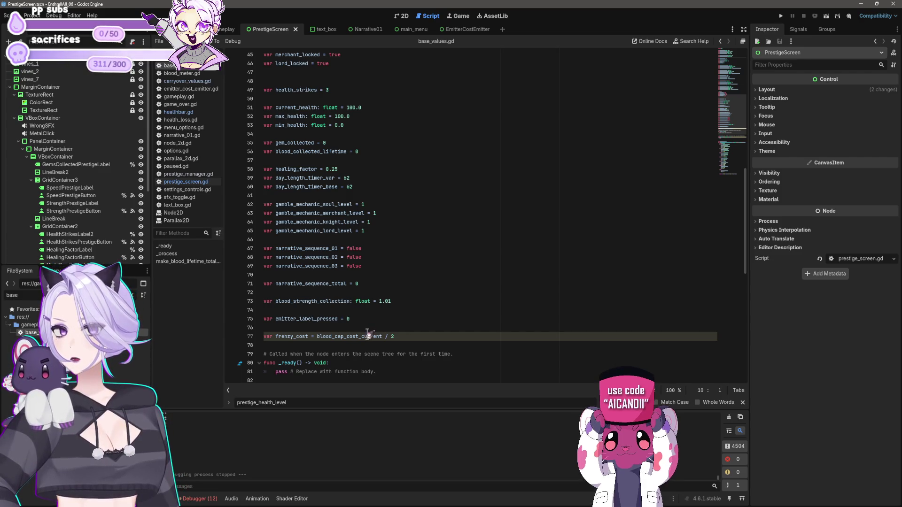
pyautogui.click(407, 339)
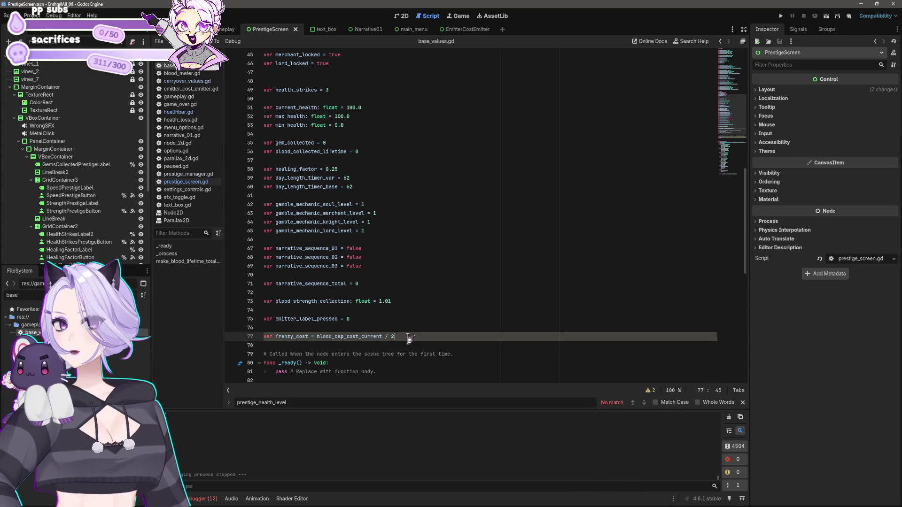
pyautogui.click(405, 303)
pyautogui.moveTo(405, 302)
pyautogui.mouseDown()
pyautogui.moveTo(228, 275)
pyautogui.moveTo(229, 3)
pyautogui.moveTo(220, 74)
pyautogui.mouseUp()
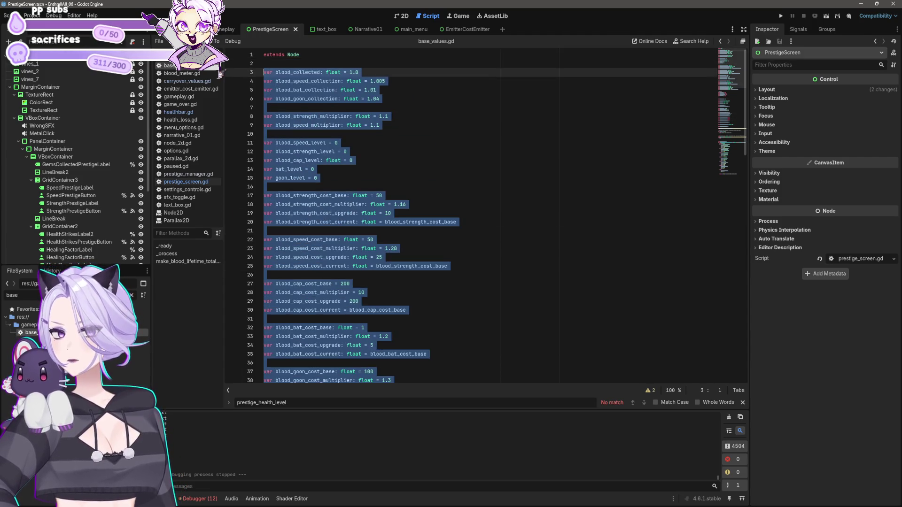
pyautogui.click(482, 222)
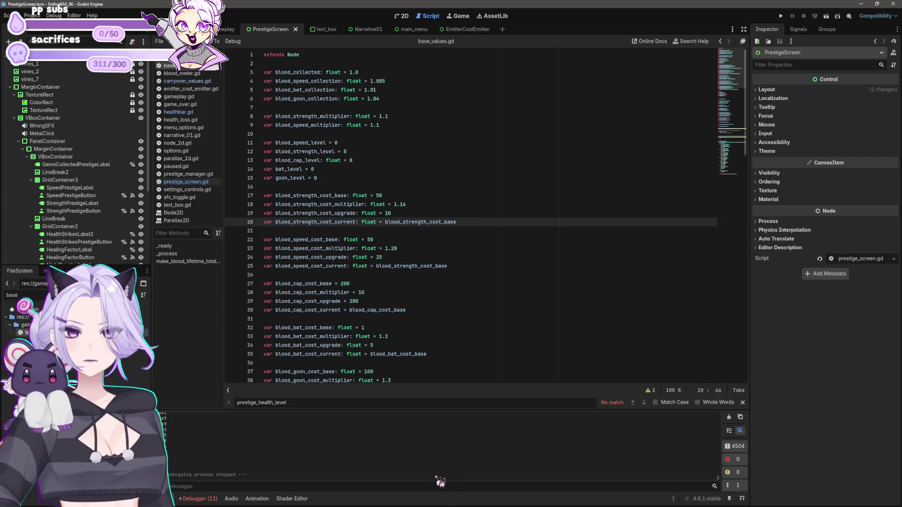
# Back in prestige_screen.gd, add a new line after line 118 in reset_progress
pyautogui.click(186, 181)
pyautogui.click(641, 361)
pyautogui.press('Return')
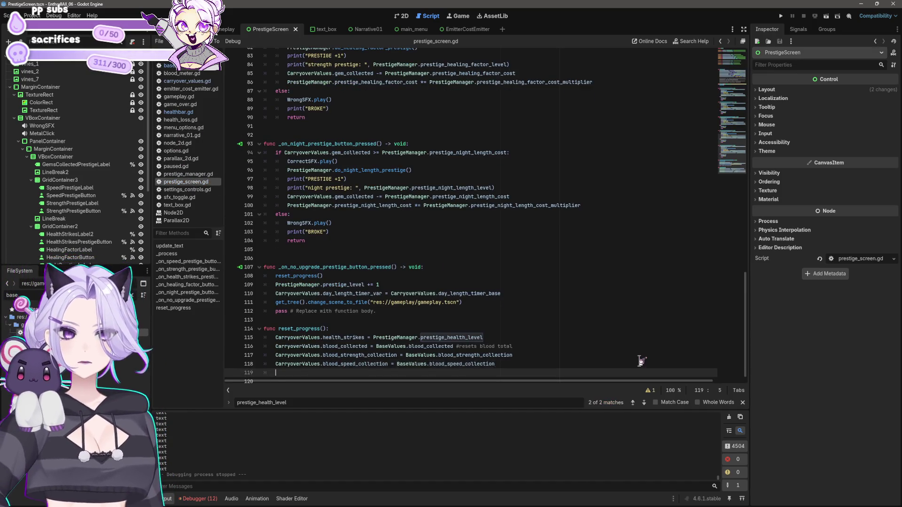
# Paste the declarations at line 119 and delete the narrative_sequence lines
pyautogui.hotkey('ctrl', 'v')
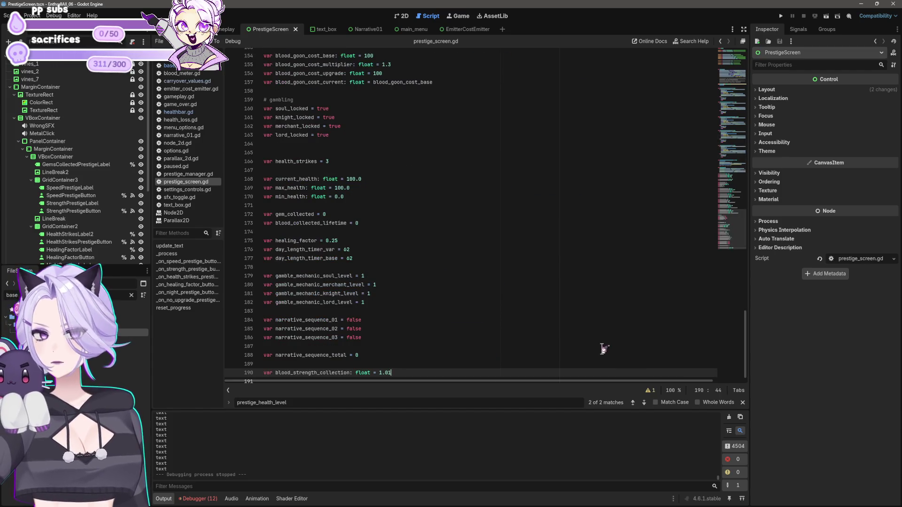
pyautogui.press('Up')
pyautogui.press('Up')
pyautogui.hotkey('shift', 'Home')
pyautogui.hotkey('shift', 'Up')
pyautogui.hotkey('shift', 'Up')
pyautogui.hotkey('shift', 'Up')
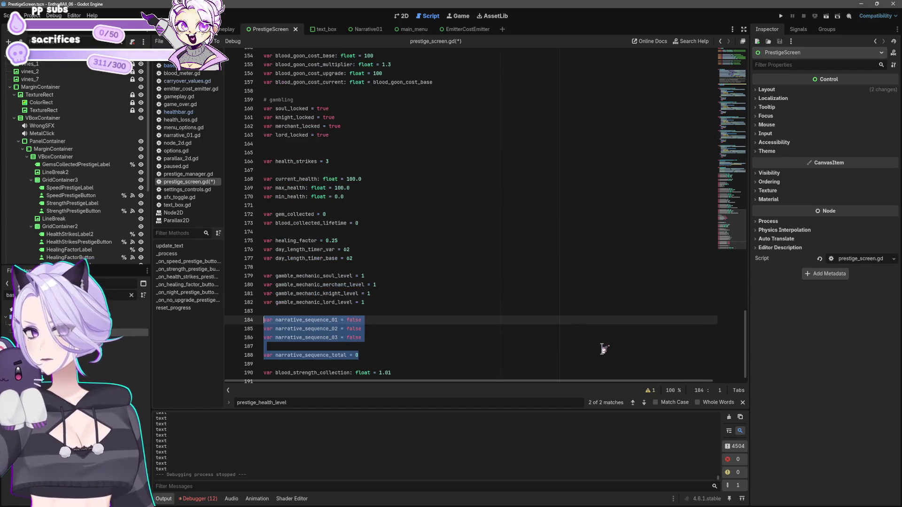
pyautogui.press('BackSpace')
pyautogui.press('BackSpace')
pyautogui.press('Delete')
# Delete the four gamble_mechanic level lines, then select the day_length_timer_base line
pyautogui.hotkey('shift', 'Up')
pyautogui.hotkey('shift', 'Up')
pyautogui.hotkey('shift', 'Up')
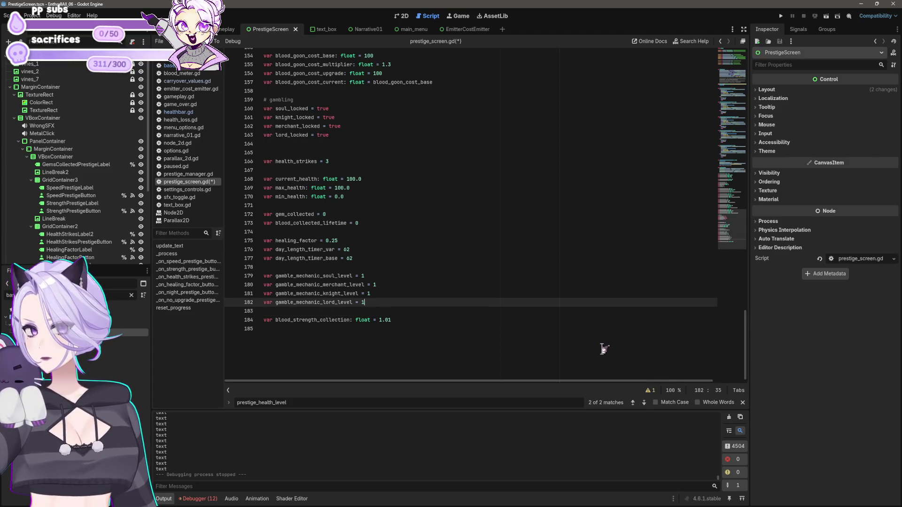
pyautogui.press('Up')
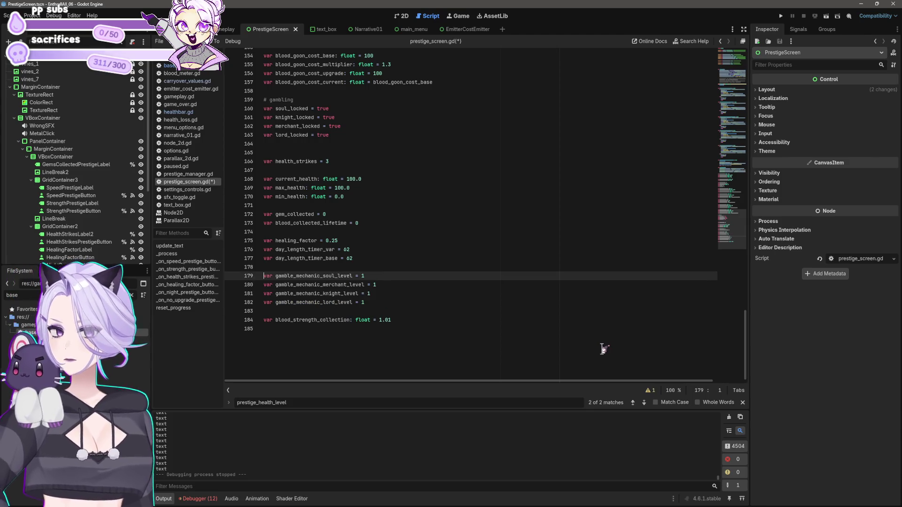
pyautogui.hotkey('shift', 'Down')
pyautogui.hotkey('shift', 'Down')
pyautogui.hotkey('shift', 'Down')
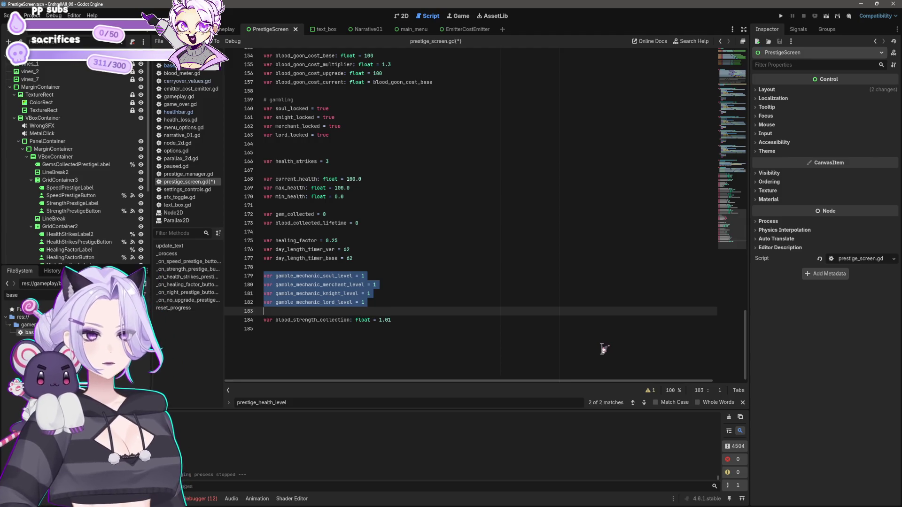
pyautogui.press('BackSpace')
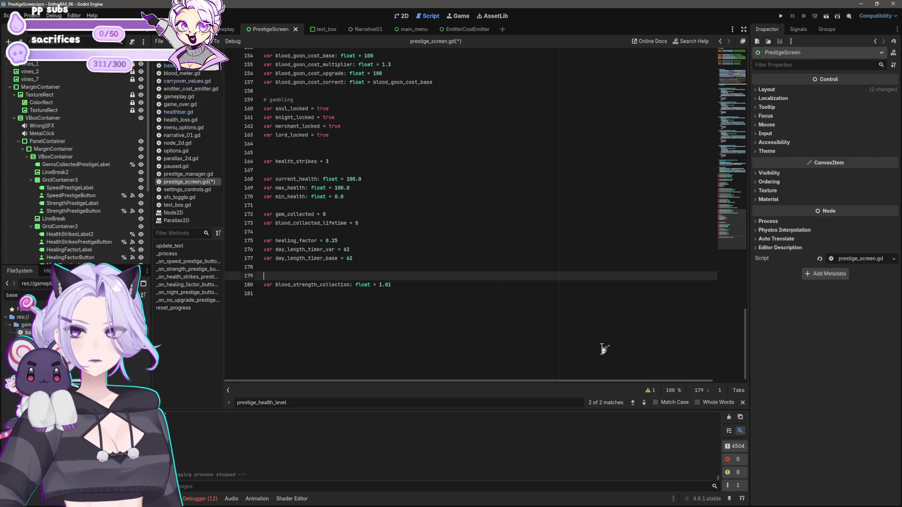
pyautogui.press('BackSpace')
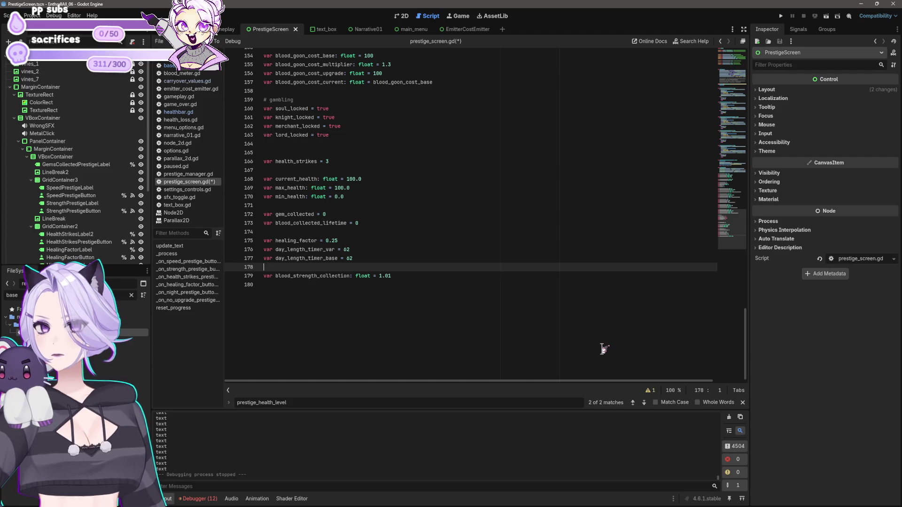
pyautogui.press('Up')
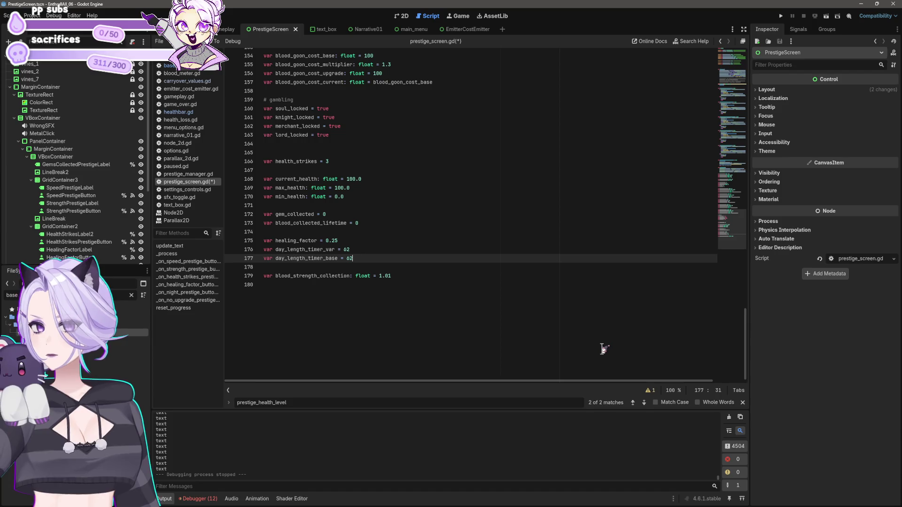
pyautogui.hotkey('shift', 'Home')
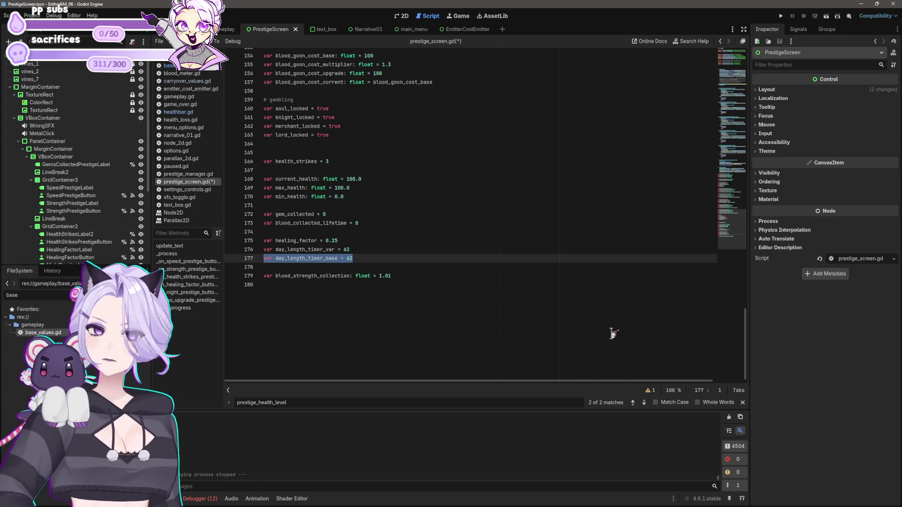
# Follow do_night_length_prestige from line 96 into prestige_manager.gd and inspect the +30 day_length_timer_base on line 59
pyautogui.scroll(10, 606, 339)
pyautogui.scroll(12, 608, 320)
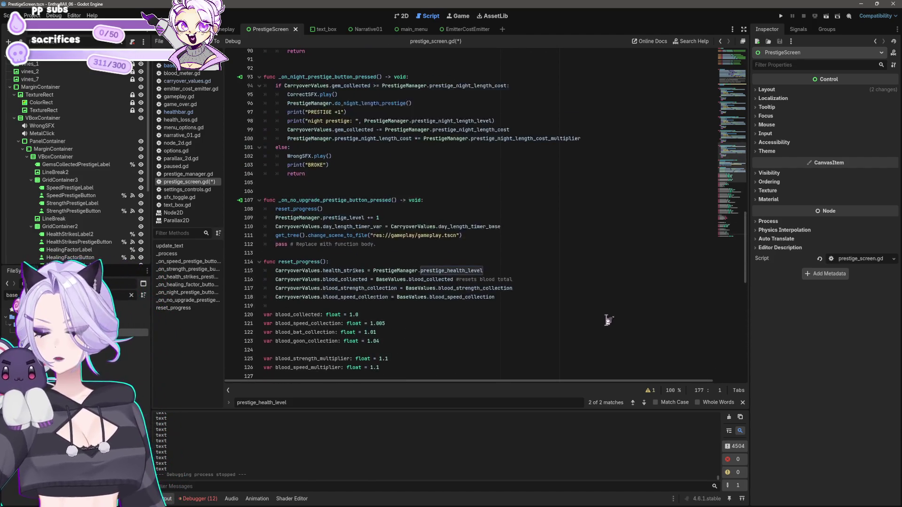
pyautogui.scroll(7, 446, 291)
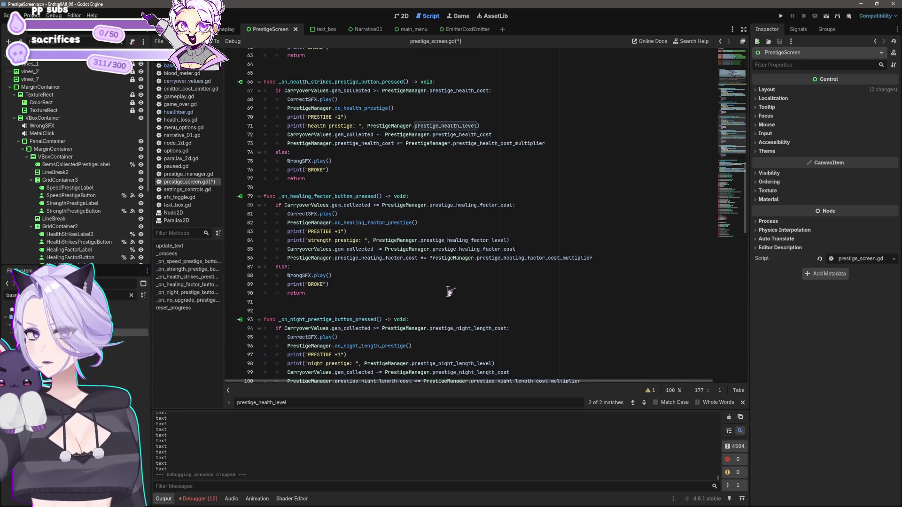
pyautogui.scroll(-7, 436, 286)
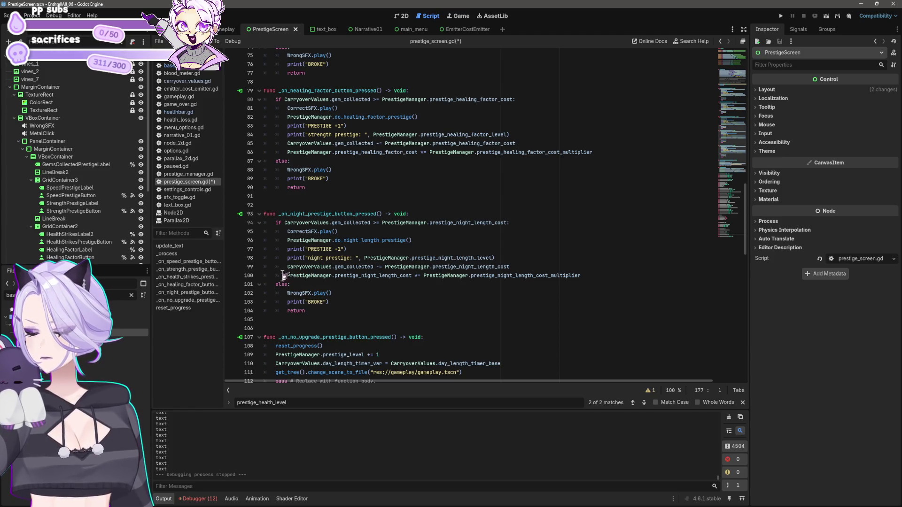
pyautogui.click(350, 241)
pyautogui.click(179, 174)
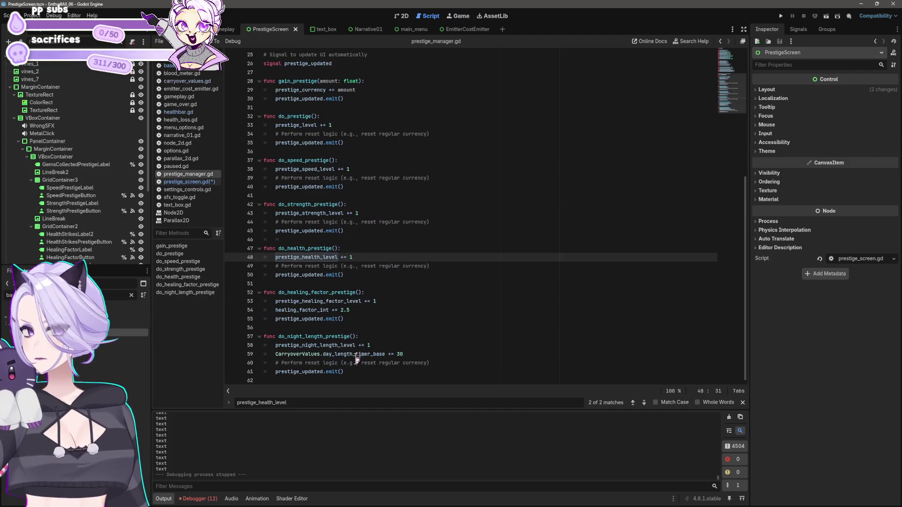
pyautogui.click(386, 354)
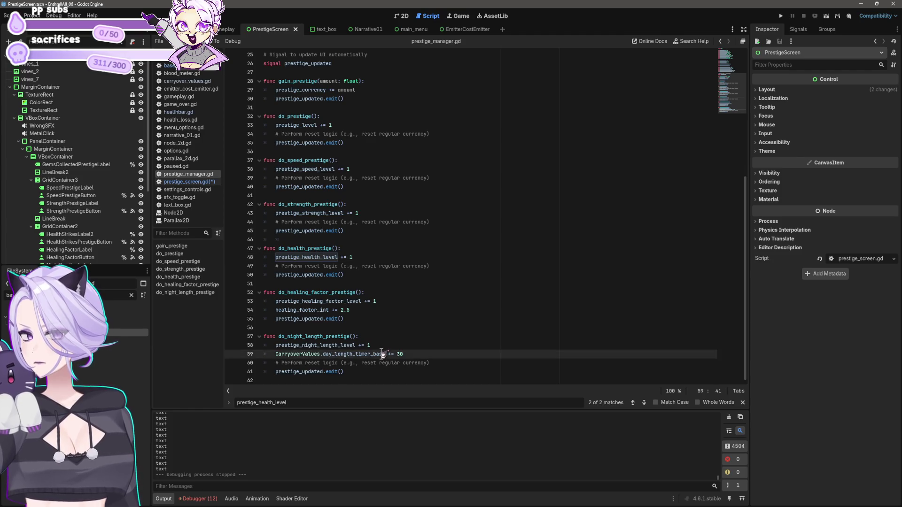
pyautogui.click(461, 352)
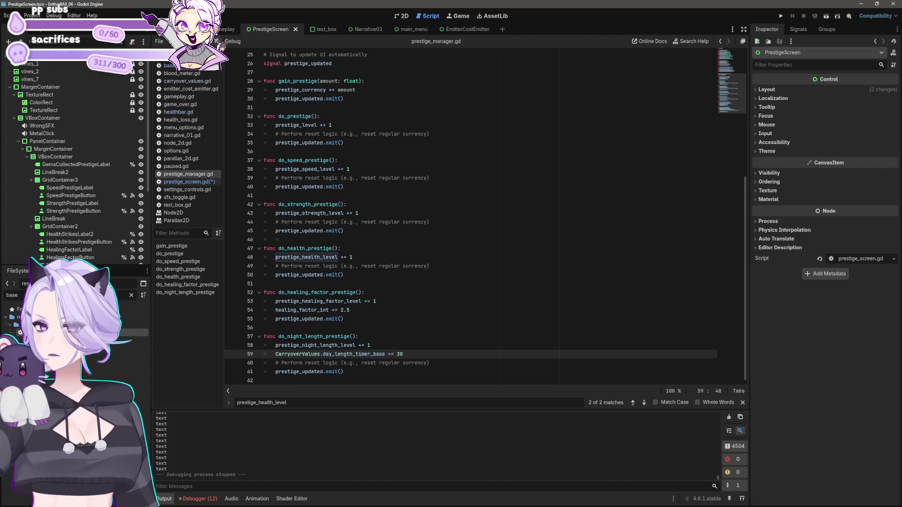
pyautogui.click(188, 183)
# Delete the day_length_timer_var and day_length_timer_base declarations on lines 176–177
pyautogui.scroll(-20, 427, 270)
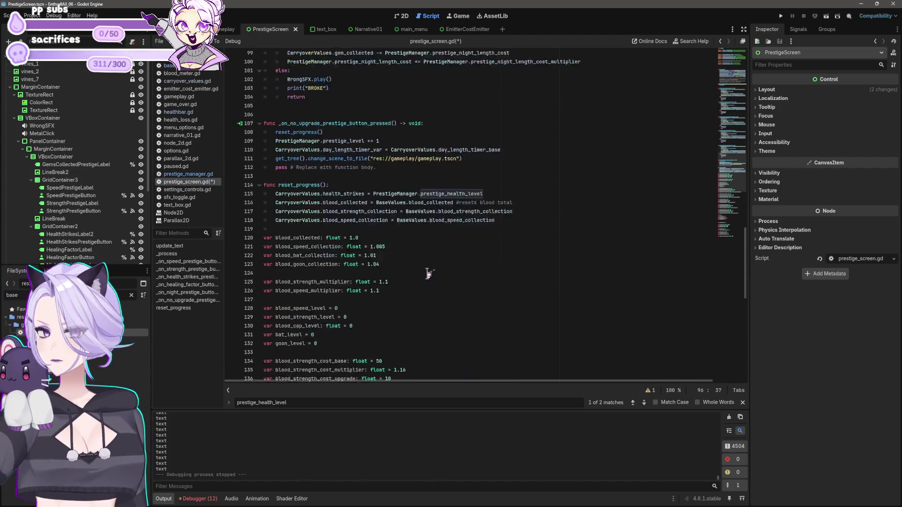
pyautogui.scroll(12, 414, 296)
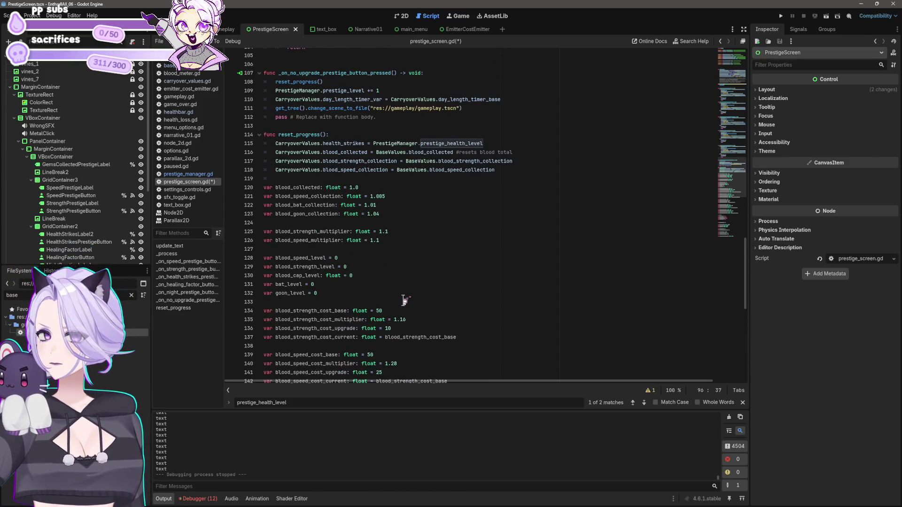
pyautogui.scroll(-11, 404, 301)
pyautogui.moveTo(371, 347); pyautogui.dragTo(248, 338)
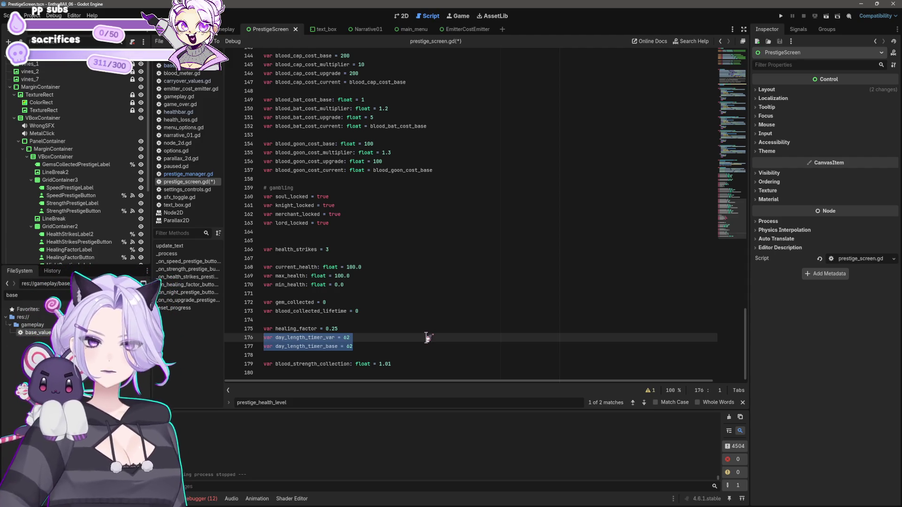
pyautogui.press('BackSpace')
pyautogui.press('BackSpace')
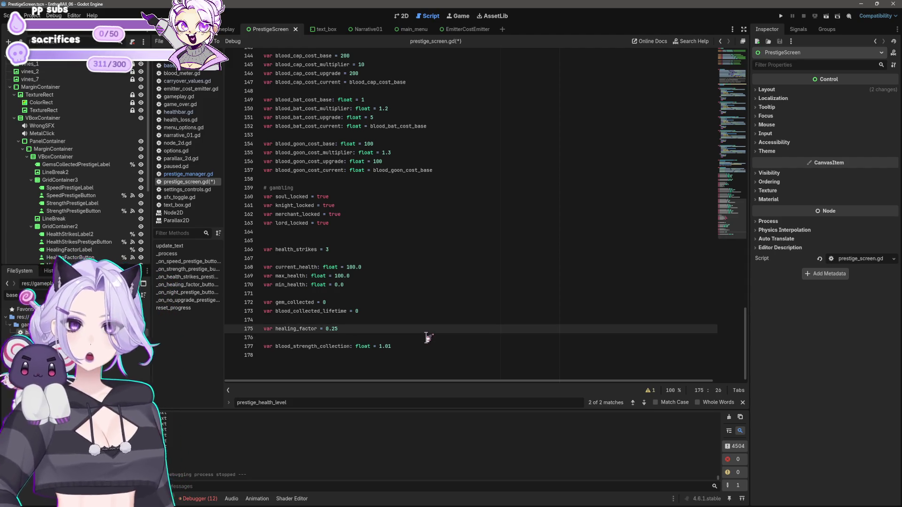
# Select the blood_strength_collection declaration, then put the caret after the lord_locked declaration
pyautogui.hotkey('shift', 'Home')
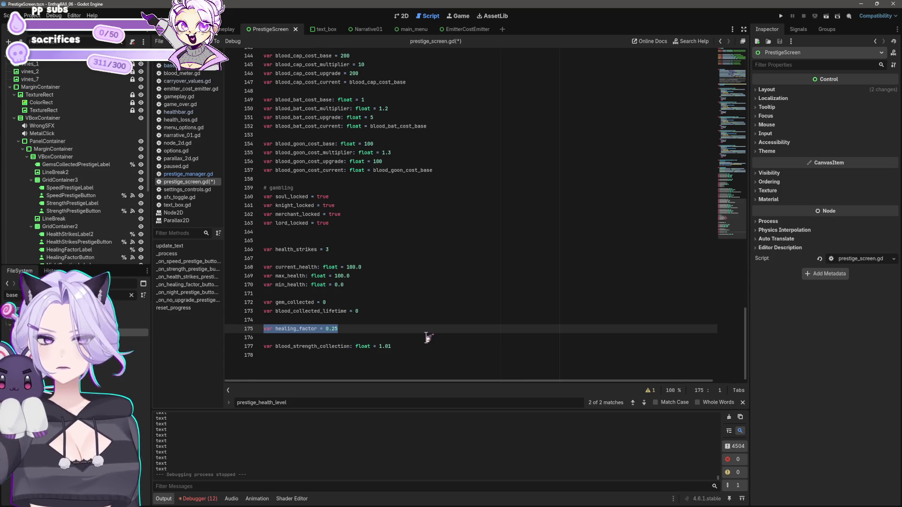
pyautogui.press('Down')
pyautogui.press('Down')
pyautogui.hotkey('shift', 'End')
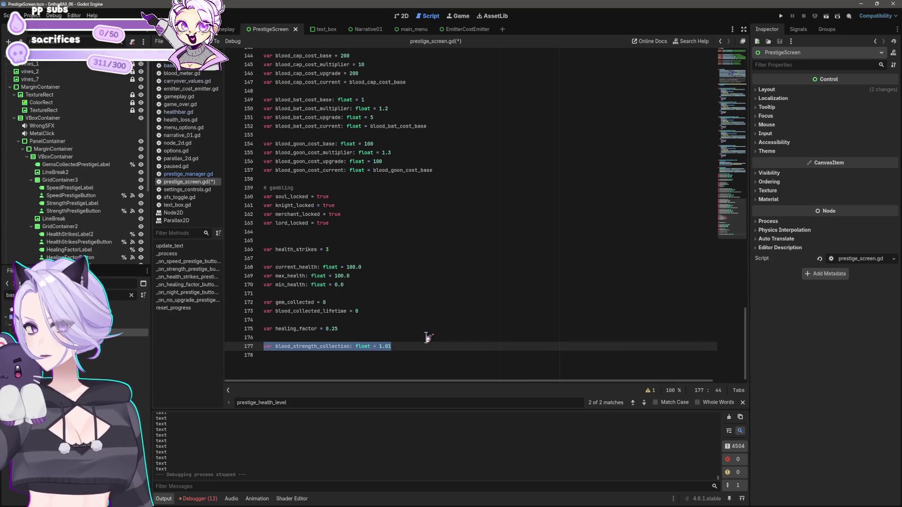
pyautogui.scroll(4, 423, 328)
pyautogui.click(350, 320)
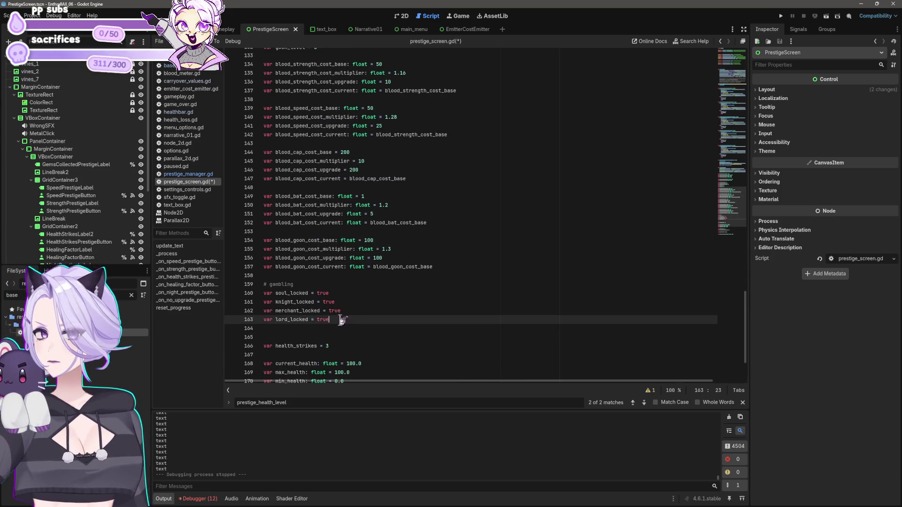
# Move the four gambling lock declarations into reset_progress under a '# gambling dudes' comment
pyautogui.keyDown('shift'); pyautogui.click(265, 293); pyautogui.keyUp('shift')
pyautogui.press('BackSpace')
pyautogui.scroll(10, 407, 282)
pyautogui.click(481, 225)
pyautogui.press('Return')
pyautogui.press('Return')
pyautogui.press('Up')
pyautogui.press('Up')
pyautogui.write('# gambling dudes')
pyautogui.press('Return')
pyautogui.write('var soul_locked = true var knight_locked = true var merchant_locked = true var lord_locked = true')
pyautogui.press('Up')
pyautogui.press('Up')
pyautogui.press('Up')
pyautogui.press('Home')
# Rewrite the soul line as CarryoverValues.soul_locked = BaseValues.soul_locked
pyautogui.press('Delete')
pyautogui.press('Delete')
pyautogui.press('Delete')
pyautogui.write('Car')
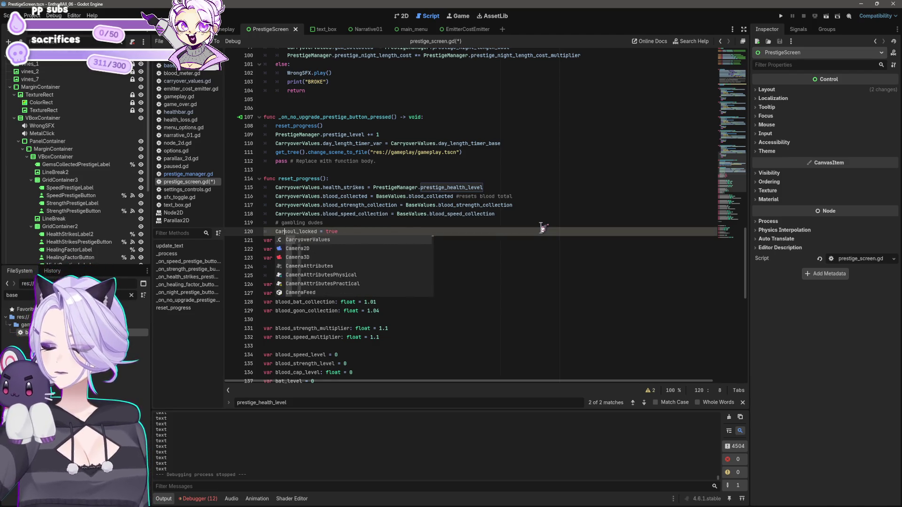
pyautogui.press('Return')
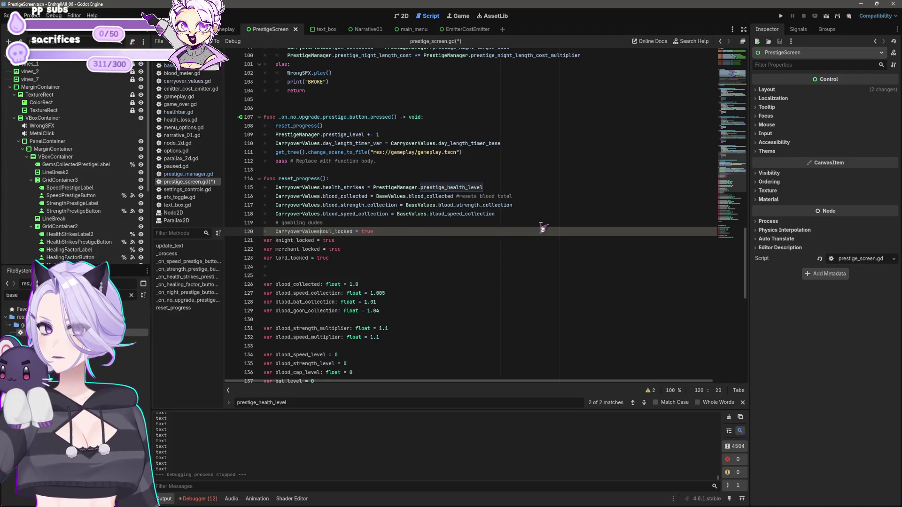
pyautogui.write('.')
pyautogui.press('End')
pyautogui.press('BackSpace')
pyautogui.press('BackSpace')
pyautogui.press('BackSpace')
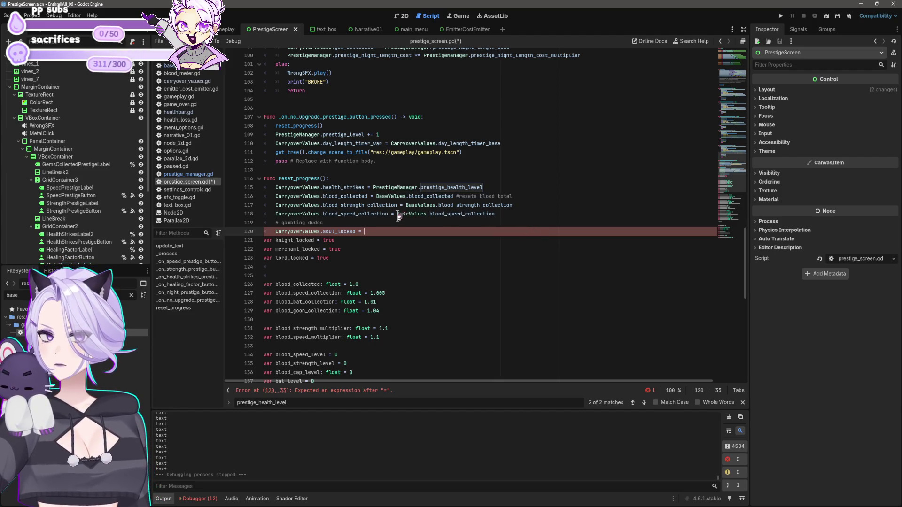
pyautogui.write('BaseValue')
pyautogui.press('Return')
pyautogui.write('.')
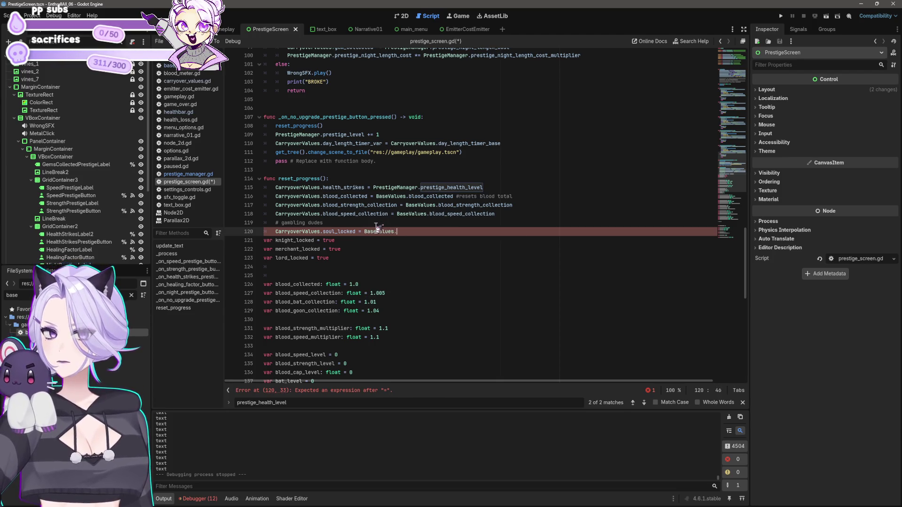
pyautogui.write('soul_locked')
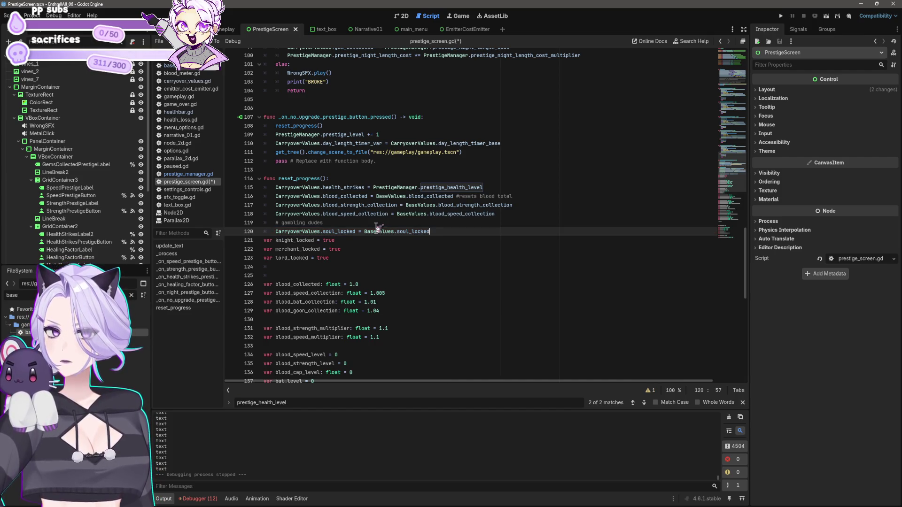
pyautogui.press('Return')
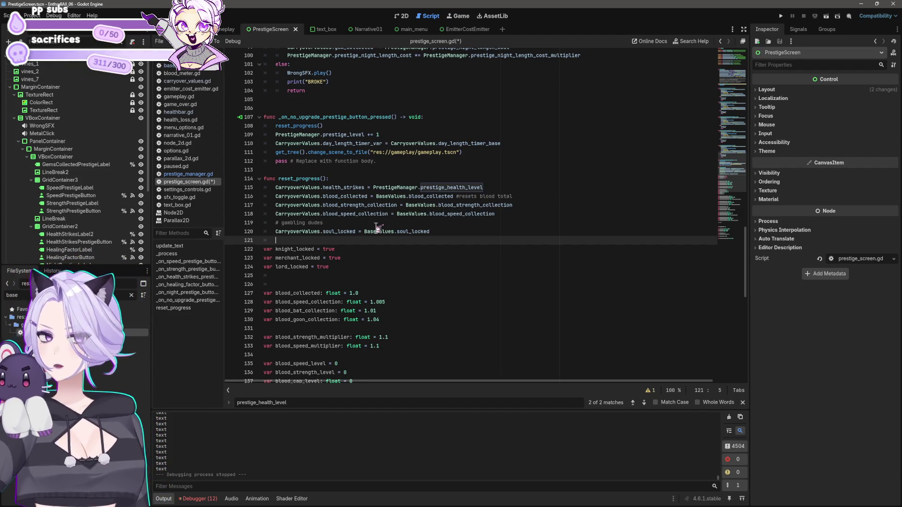
# Duplicate that assignment as CarryoverValues.knight_locked = BaseValues.knight_locked
pyautogui.press('Up')
pyautogui.hotkey('shift', 'End')
pyautogui.hotkey('ctrl', 'c')
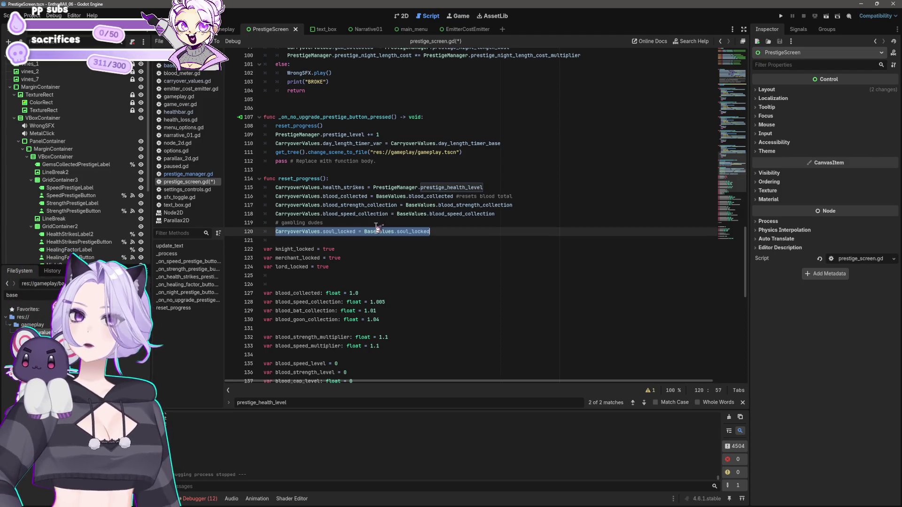
pyautogui.press('Down')
pyautogui.hotkey('ctrl', 'v')
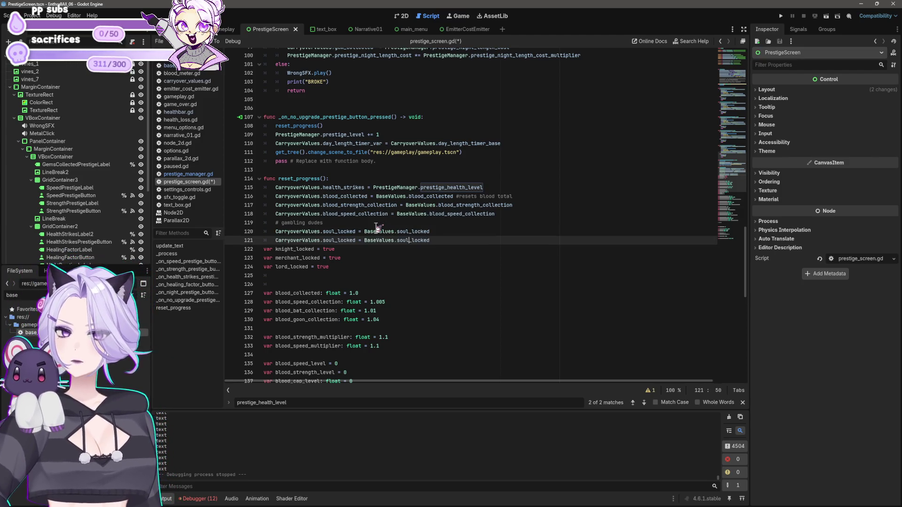
pyautogui.press('BackSpace')
pyautogui.press('BackSpace')
pyautogui.press('BackSpace')
pyautogui.write('knight')
pyautogui.press('Left')
pyautogui.press('Left')
pyautogui.press('Left')
pyautogui.press('BackSpace')
pyautogui.press('BackSpace')
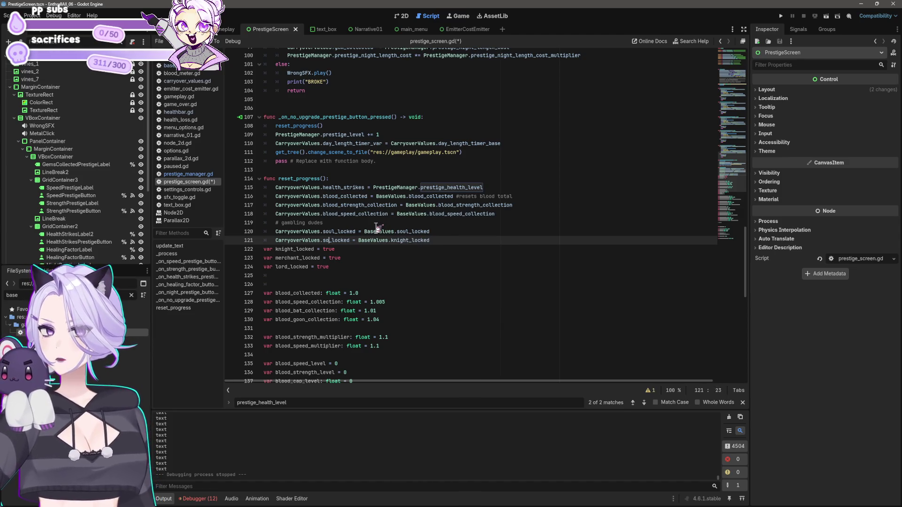
pyautogui.press('BackSpace')
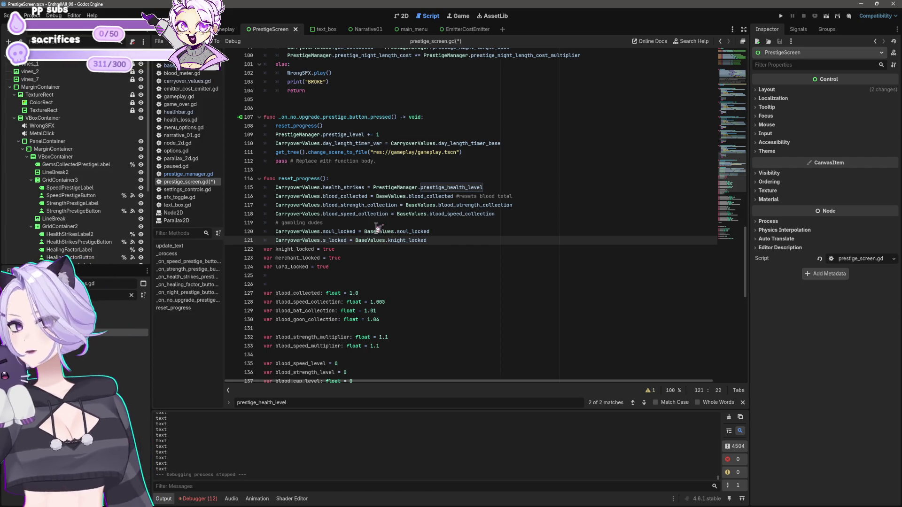
pyautogui.press('BackSpace')
pyautogui.write('knight')
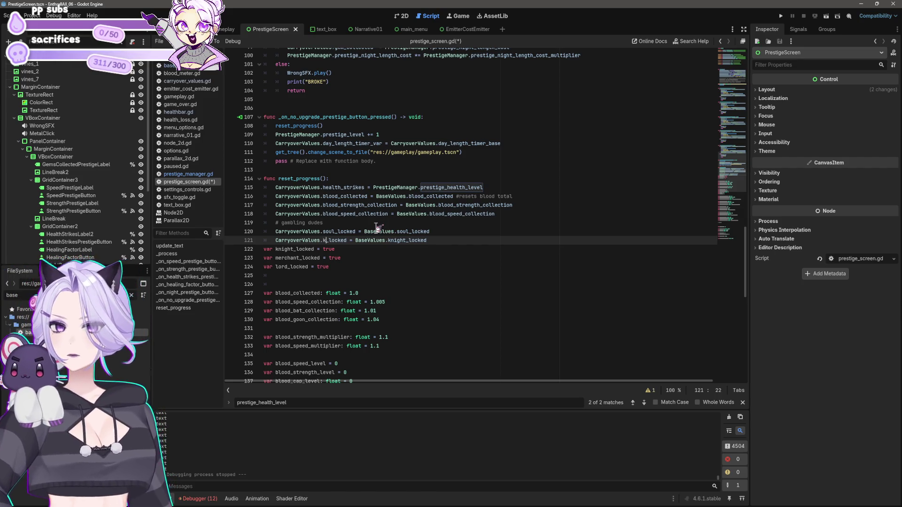
# Remove the old knight_locked declaration and leftover blank lines
pyautogui.click(452, 243)
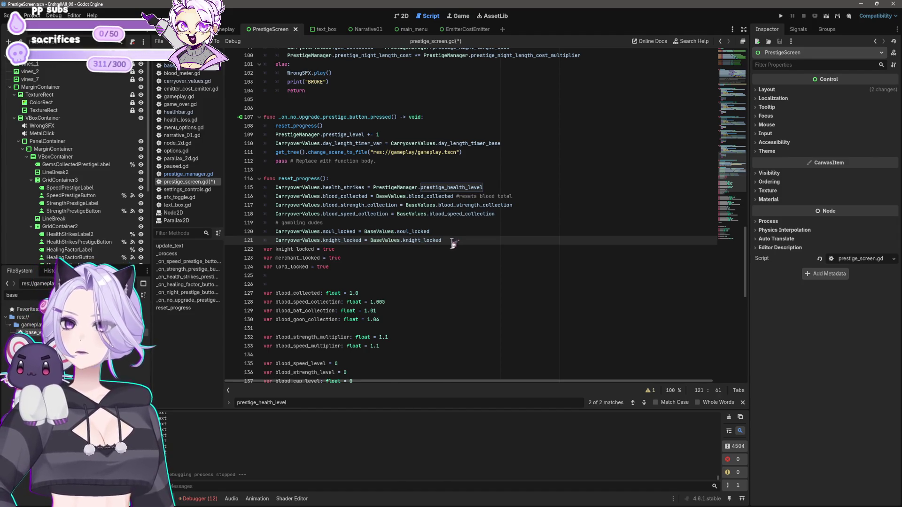
pyautogui.press('Return')
pyautogui.press('BackSpace')
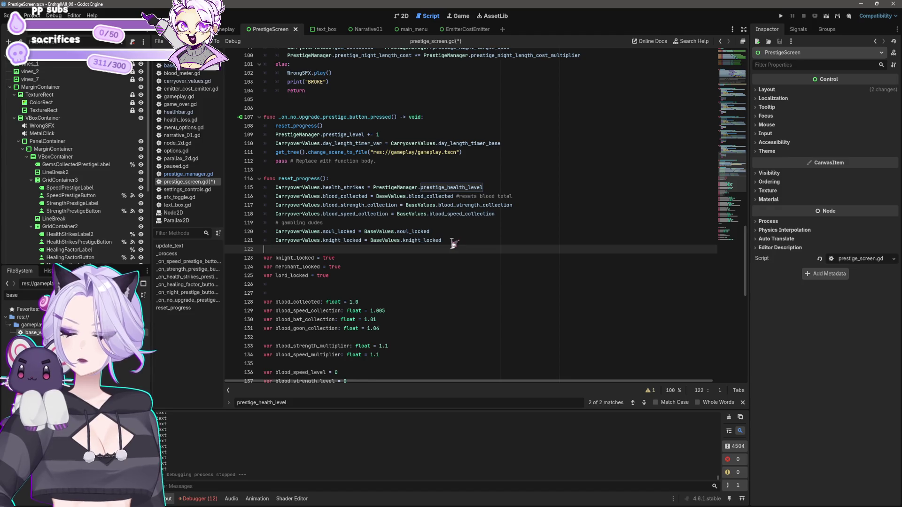
pyautogui.press('Delete')
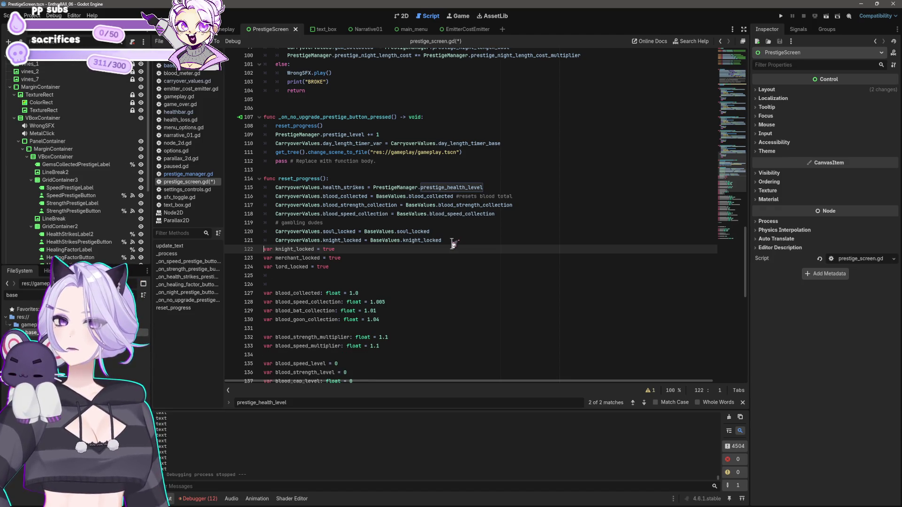
pyautogui.press('Up')
pyautogui.press('End')
pyautogui.press('Return')
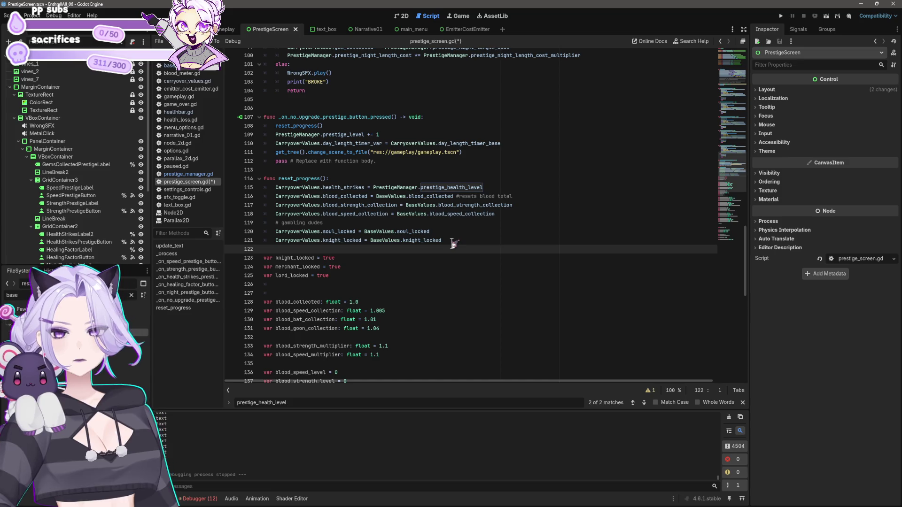
pyautogui.hotkey('shift', 'Down')
pyautogui.hotkey('shift', 'End')
pyautogui.press('Delete')
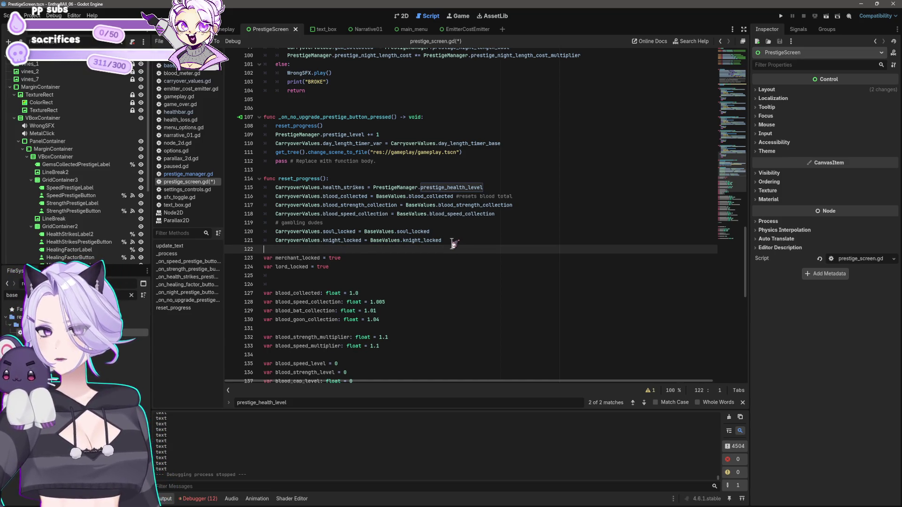
pyautogui.press('BackSpace')
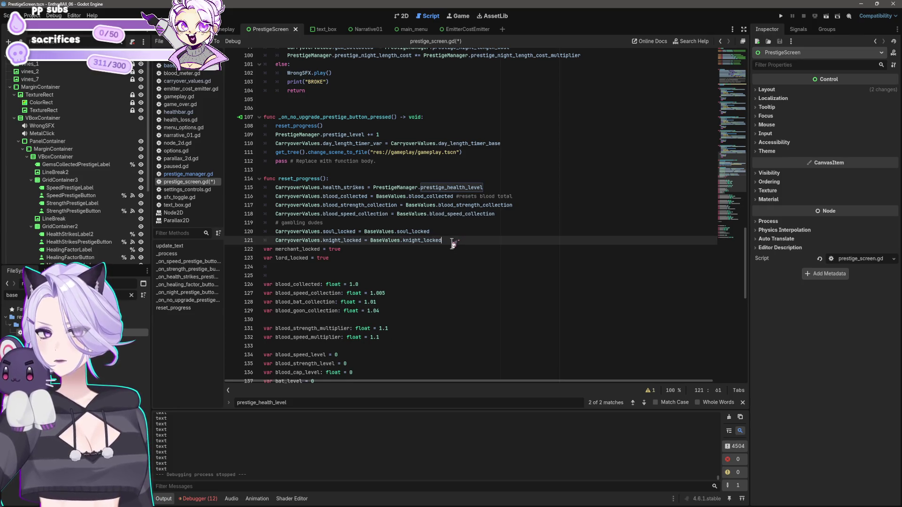
# Rewrite the merchant line as CarryoverValues.merchant_locked = BaseValues.merchant_locked
pyautogui.press('Right')
pyautogui.press('Delete')
pyautogui.press('Delete')
pyautogui.press('Delete')
pyautogui.press('Tab')
pyautogui.write('CarryoverValu')
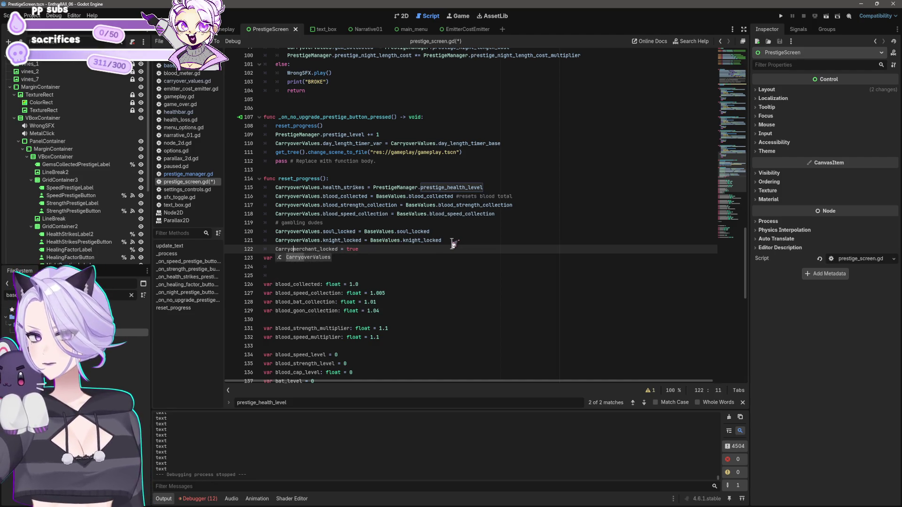
pyautogui.press('Return')
pyautogui.write('.')
pyautogui.press('End')
pyautogui.press('BackSpace')
pyautogui.press('BackSpace')
pyautogui.press('BackSpace')
pyautogui.write('Bae')
pyautogui.press('BackSpace')
pyautogui.write('seVal')
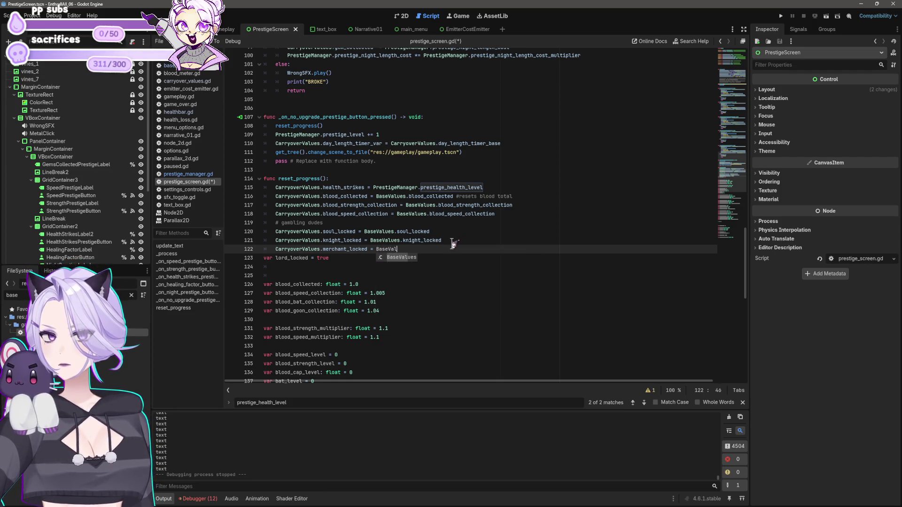
pyautogui.write('ues.mercha')
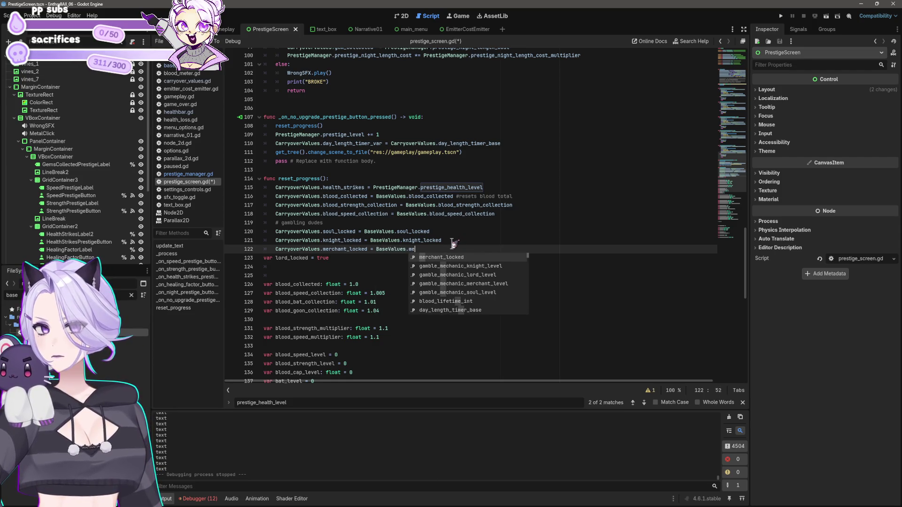
pyautogui.write('nt_locke')
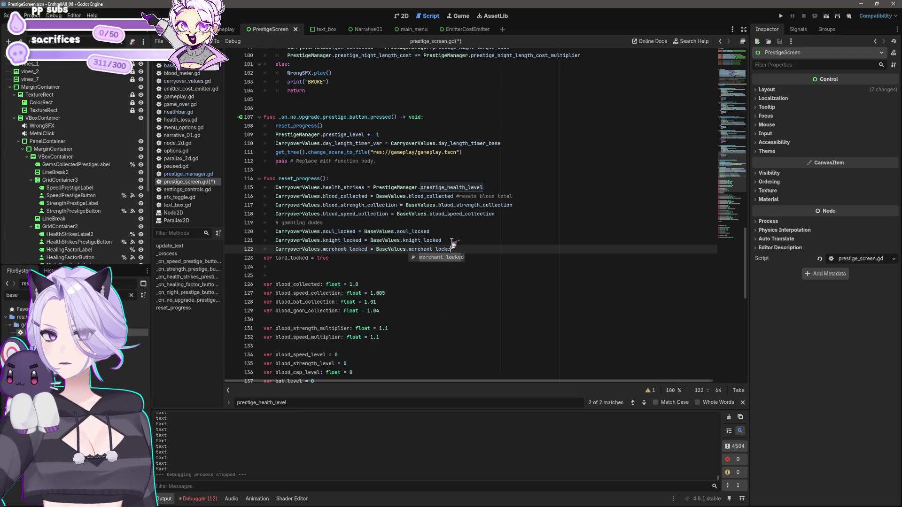
pyautogui.press('Return')
# Rewrite the lord line as CarryoverValues.lord_locked = BaseValues.lord_locked
pyautogui.press('Right')
pyautogui.press('Tab')
pyautogui.write('Carryo')
pyautogui.write('verValues.')
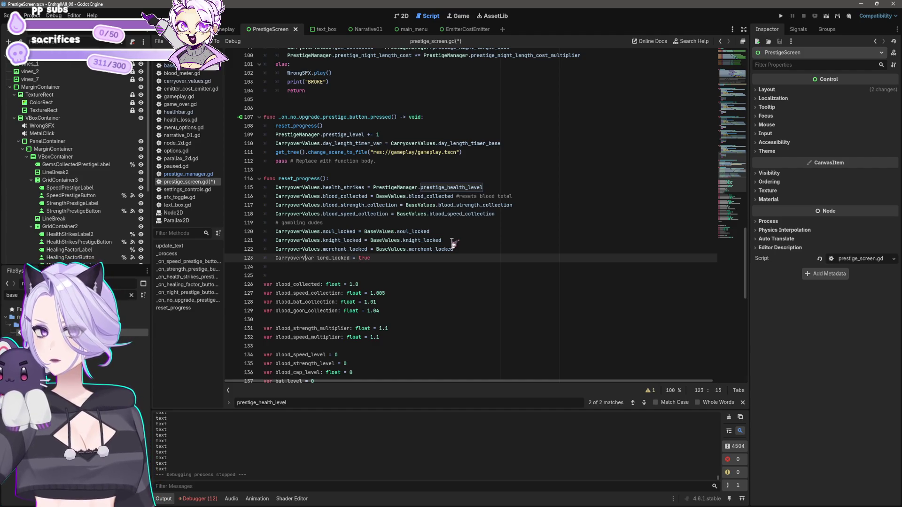
pyautogui.press('Delete')
pyautogui.press('Delete')
pyautogui.press('Delete')
pyautogui.press('End')
pyautogui.press('BackSpace')
pyautogui.press('BackSpace')
pyautogui.press('BackSpace')
pyautogui.write('C')
pyautogui.write('BaseValues.l')
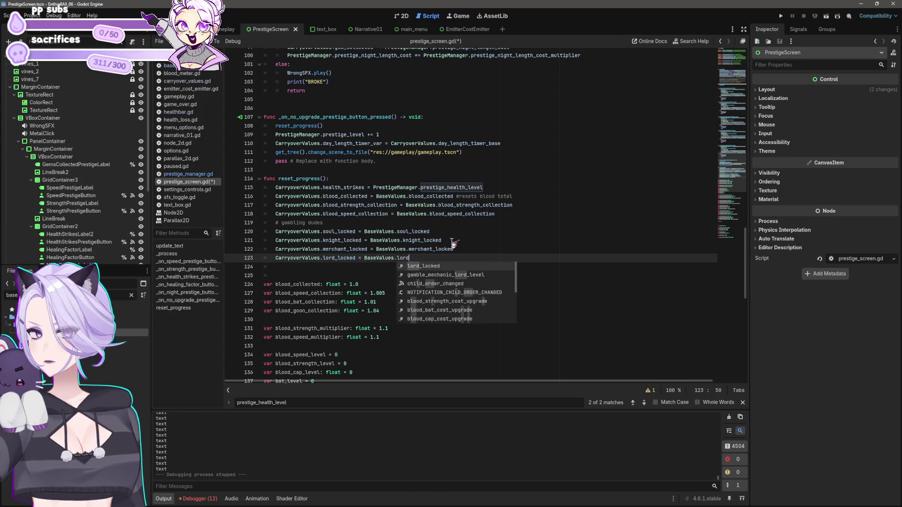
pyautogui.write('or')
pyautogui.press('Return')
pyautogui.press('Return')
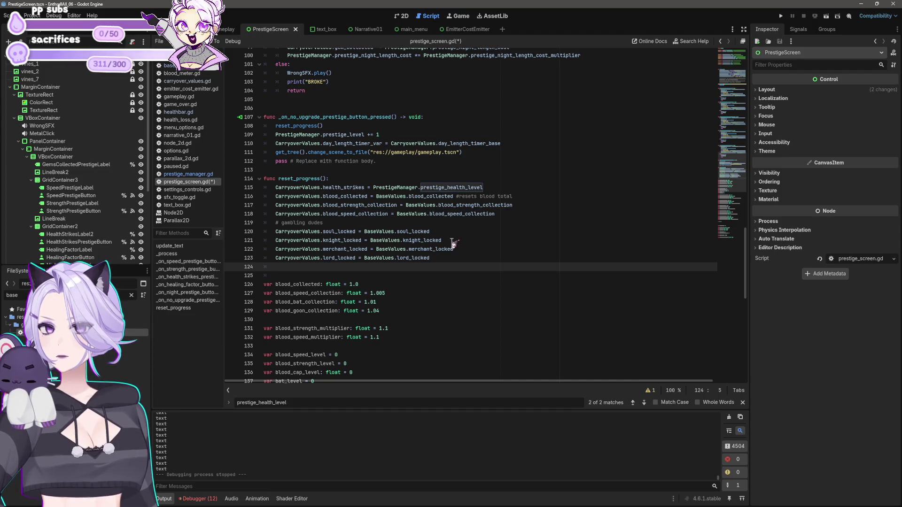
# Paste the bat variable declarations into reset_progress below the gambling locks
pyautogui.press('Down')
pyautogui.press('Down')
pyautogui.press('End')
pyautogui.press('Down')
pyautogui.press('End')
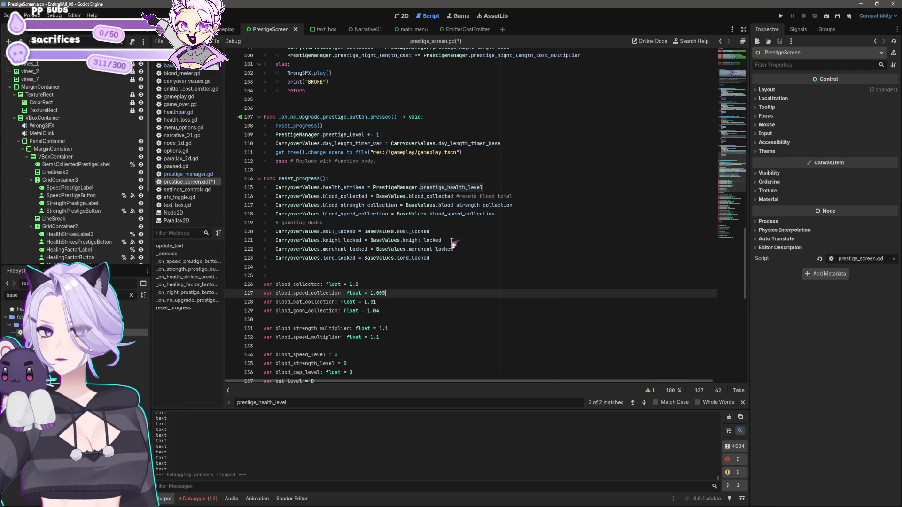
pyautogui.press('Up')
pyautogui.press('Up')
pyautogui.press('Up')
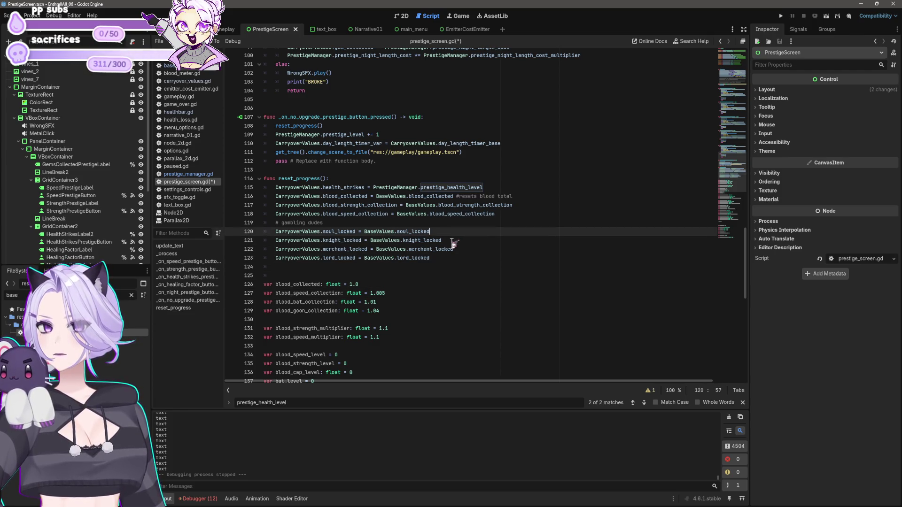
pyautogui.press('Down')
pyautogui.press('Down')
pyautogui.press('Down')
pyautogui.hotkey('ctrl', 'v')
# Prefix the pasted bat lines with CarryoverValues. in place of var
pyautogui.write('CarryoverValues.')
pyautogui.press('Down')
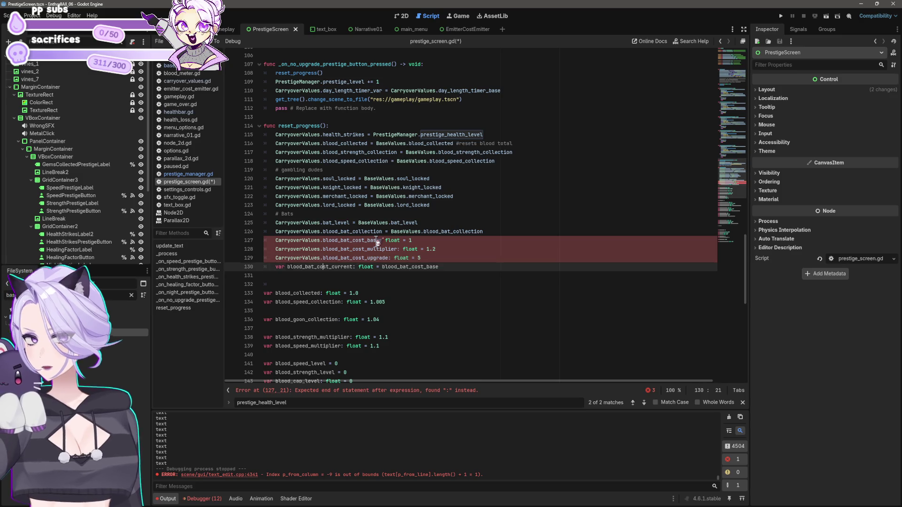
pyautogui.press('Delete')
pyautogui.press('Delete')
pyautogui.press('Delete')
pyautogui.write('CarryoverValues.')
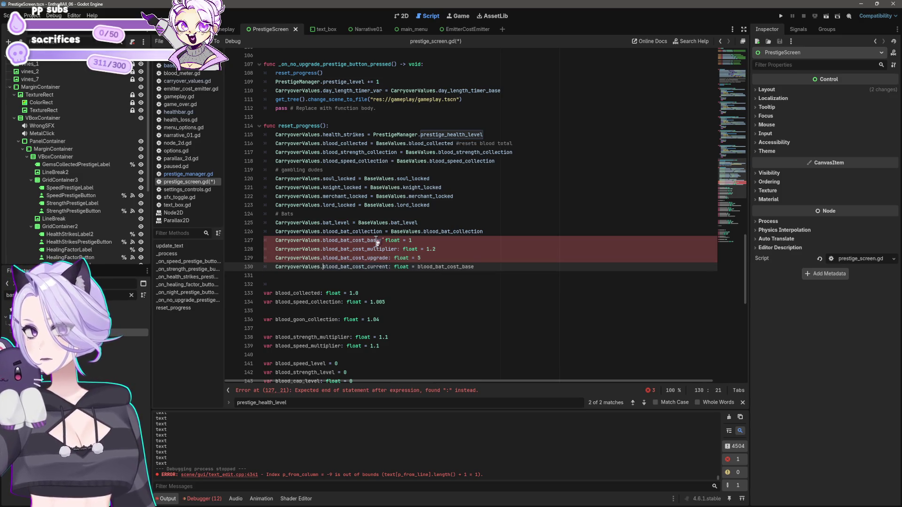
# Make blood_bat_cost_current assign from BaseValues.blood_bat_cost_current instead of its default value
pyautogui.click(395, 267)
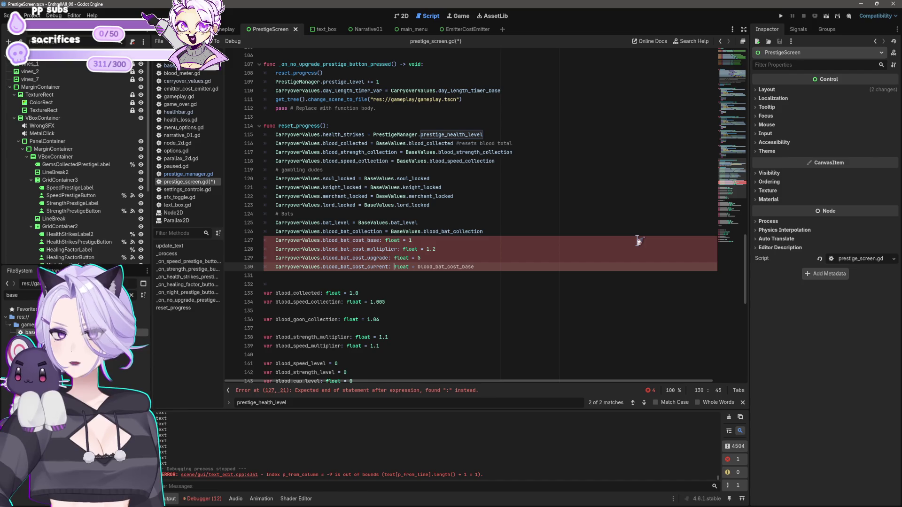
pyautogui.hotkey('shift', 'End')
pyautogui.press('BackSpace')
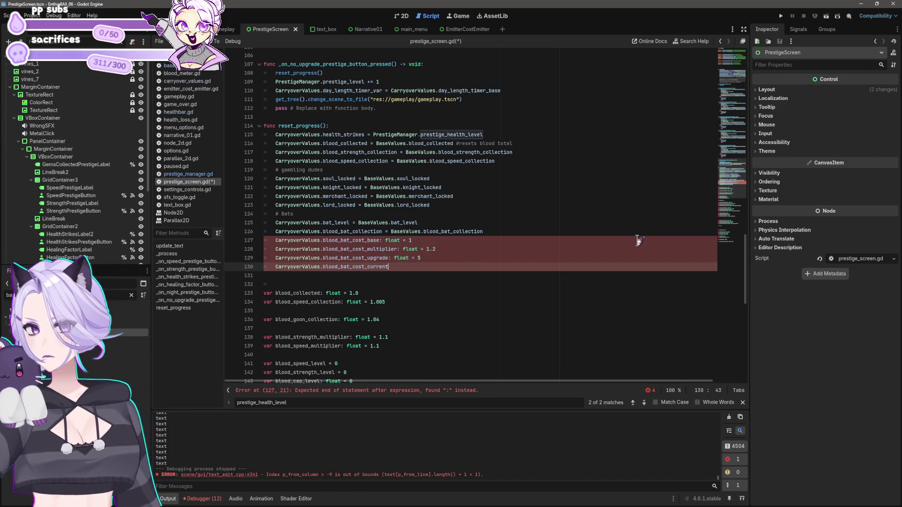
pyautogui.write('CarryoverValues.')
pyautogui.press('BackSpace')
pyautogui.press('BackSpace')
pyautogui.press('BackSpace')
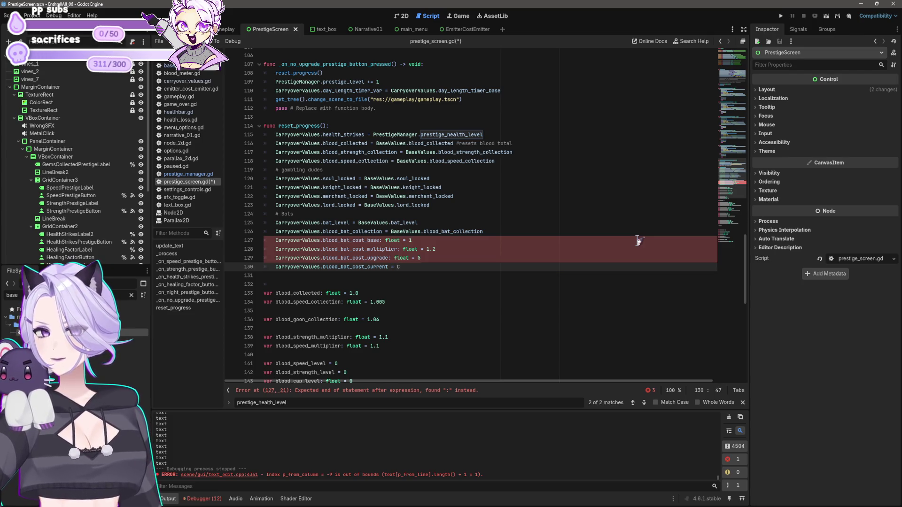
pyautogui.press('BackSpace')
pyautogui.write('BaseValues.blood_bat_c')
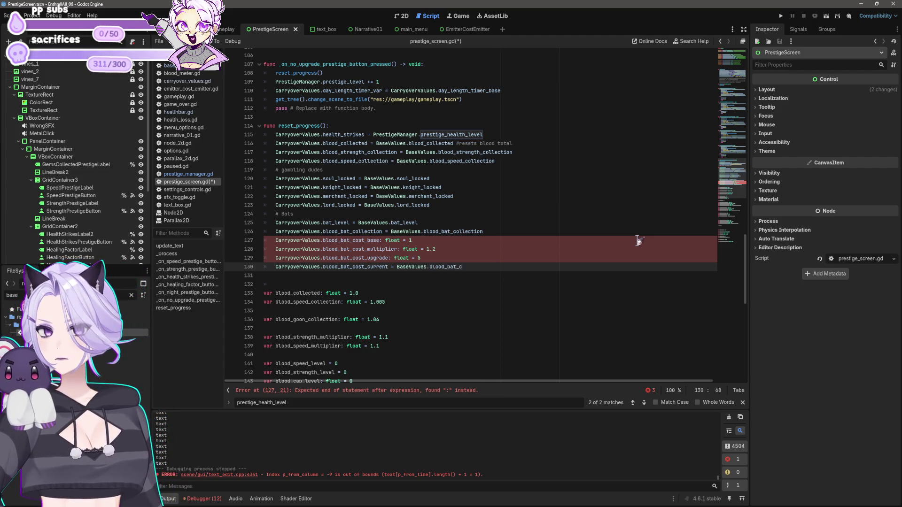
pyautogui.press('BackSpace')
pyautogui.press('BackSpace')
pyautogui.press('BackSpace')
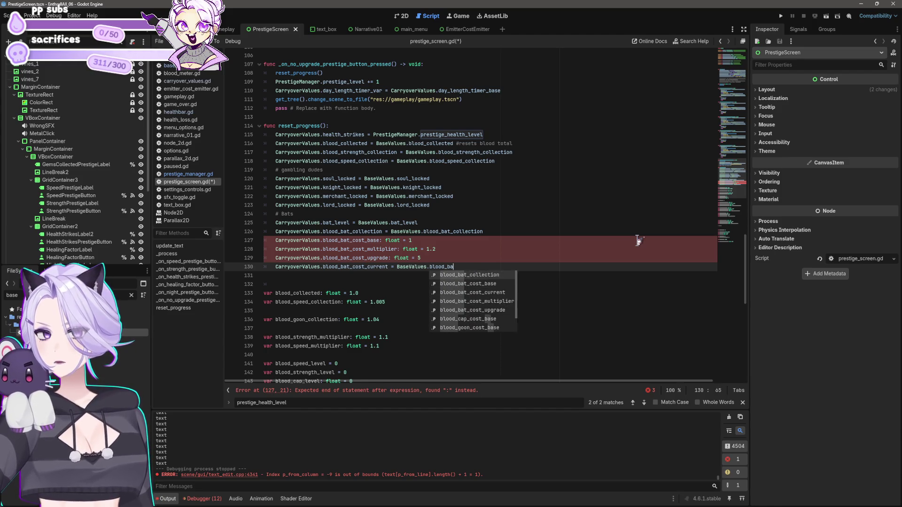
pyautogui.write('bat_cost_curr')
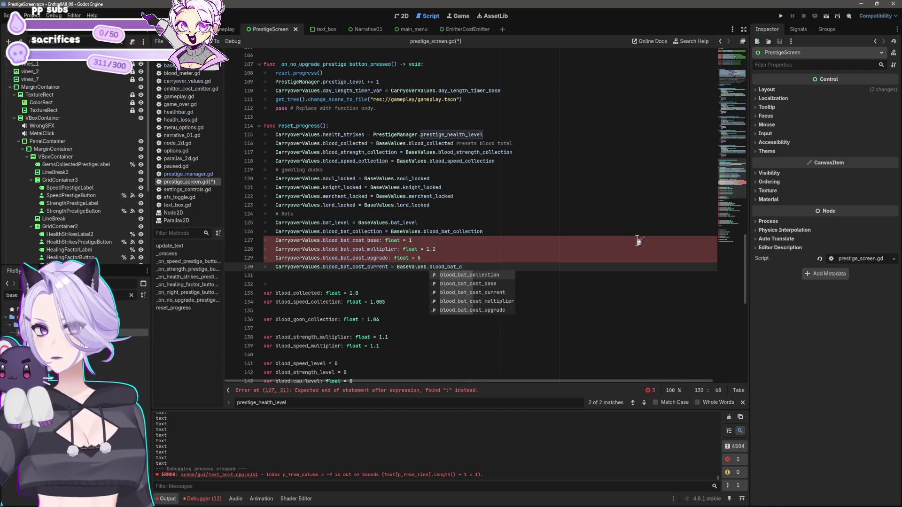
pyautogui.press('Return')
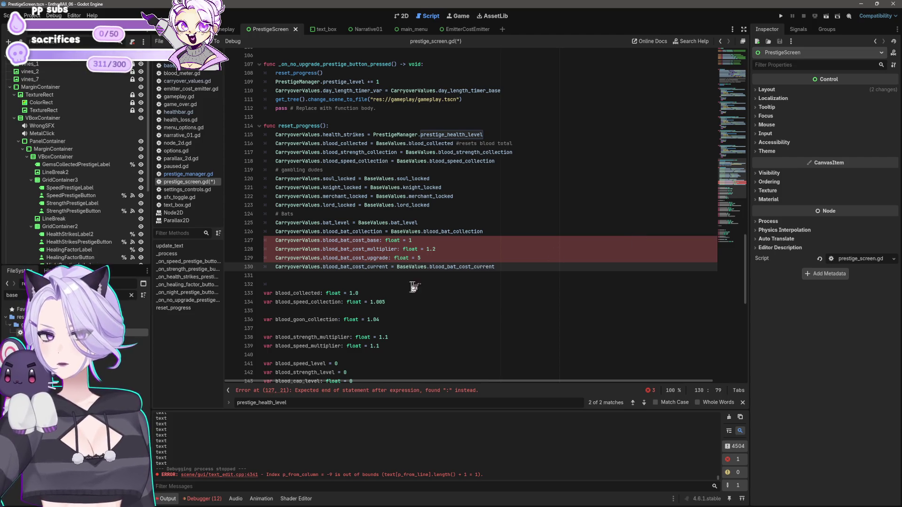
# Replace the float = 5 default on blood_bat_cost_upgrade with a BaseValues.blood_bat_cost_upgrade assignment
pyautogui.click(388, 258)
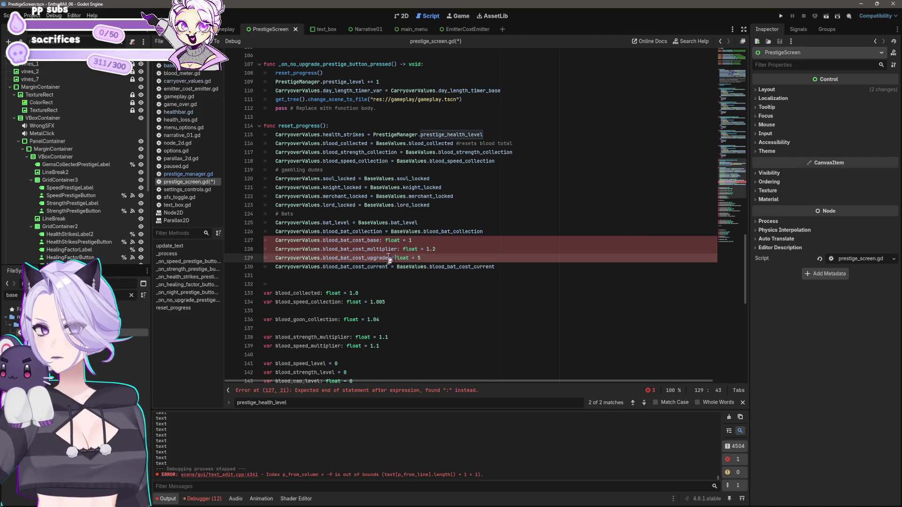
pyautogui.keyDown('shift'); pyautogui.click(322, 258); pyautogui.keyUp('shift')
pyautogui.keyDown('shift'); pyautogui.click(319, 258); pyautogui.keyUp('shift')
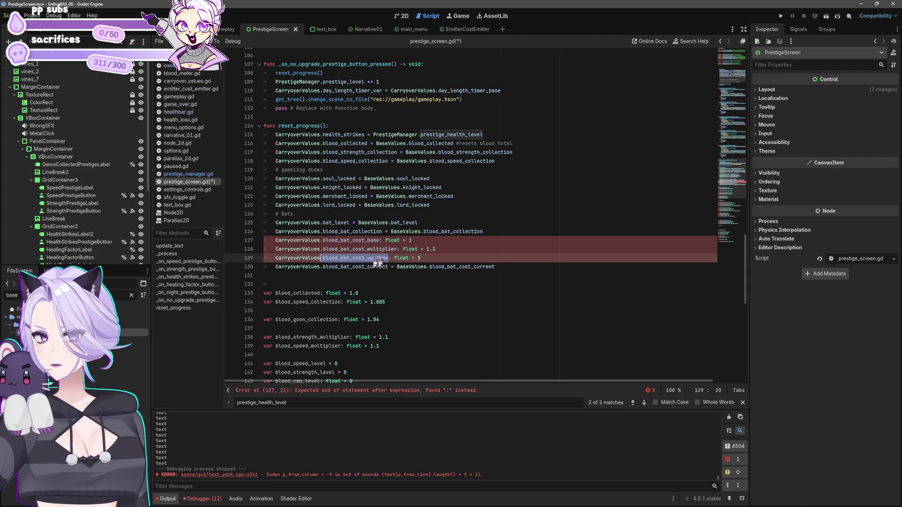
pyautogui.moveTo(395, 258); pyautogui.dragTo(514, 252)
pyautogui.press('BackSpace')
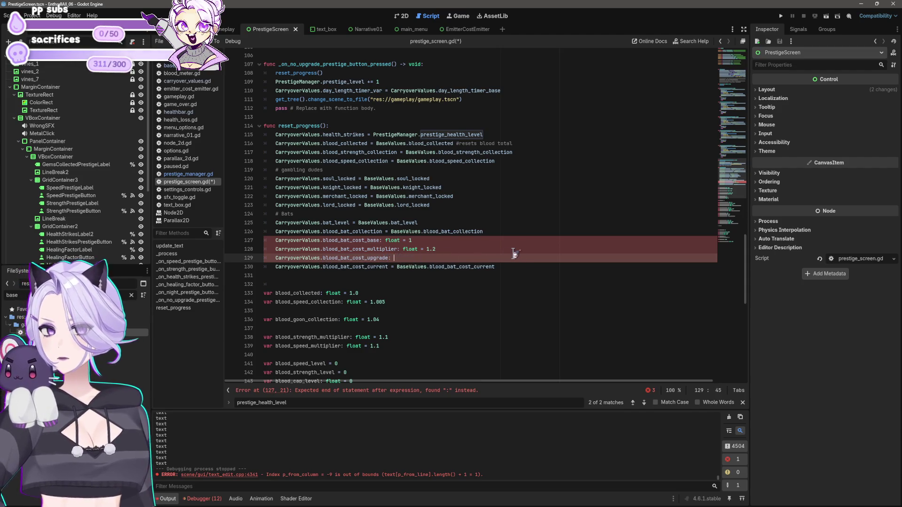
pyautogui.write('= .blood_bat_cost_upgrade')
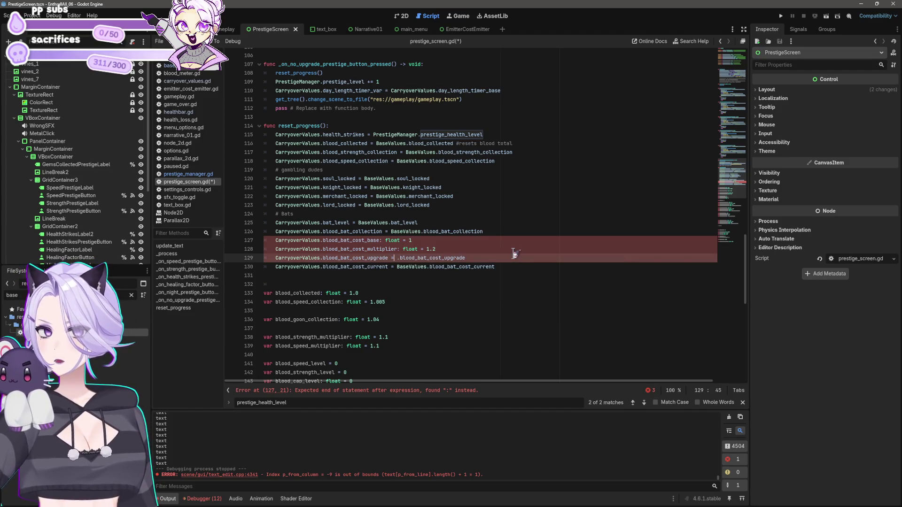
pyautogui.write('BaseValues')
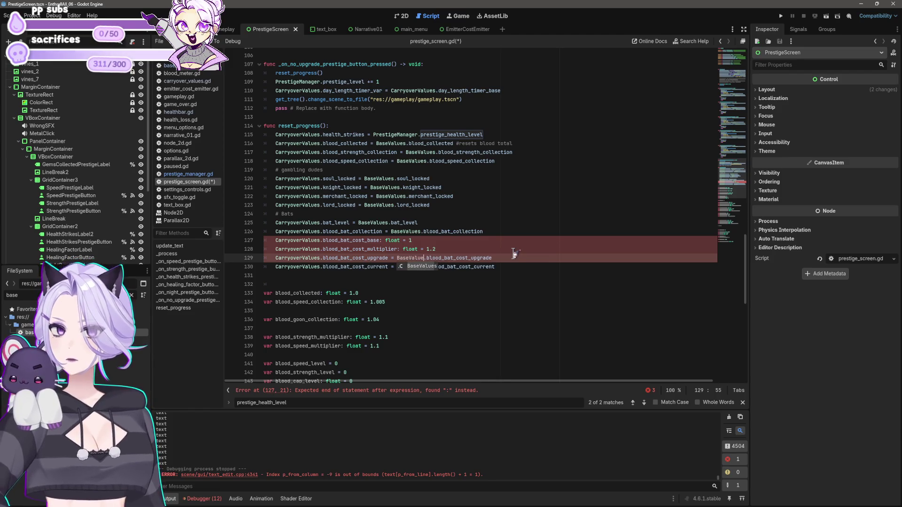
pyautogui.click(517, 258)
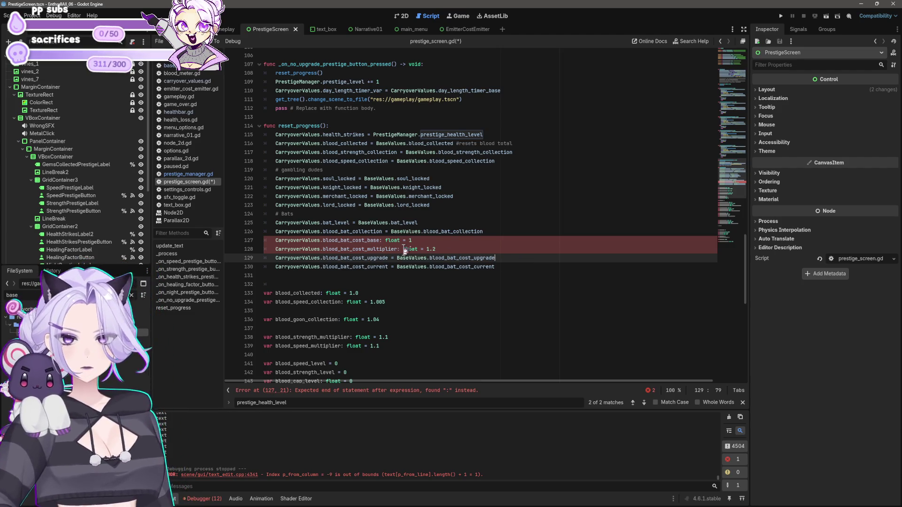
pyautogui.moveTo(399, 249); pyautogui.dragTo(324, 253)
# Replace the float = 1.2 default with = BaseValues.blood_bat_cost_multiplier
pyautogui.moveTo(398, 249); pyautogui.dragTo(479, 245)
pyautogui.write('= Base')
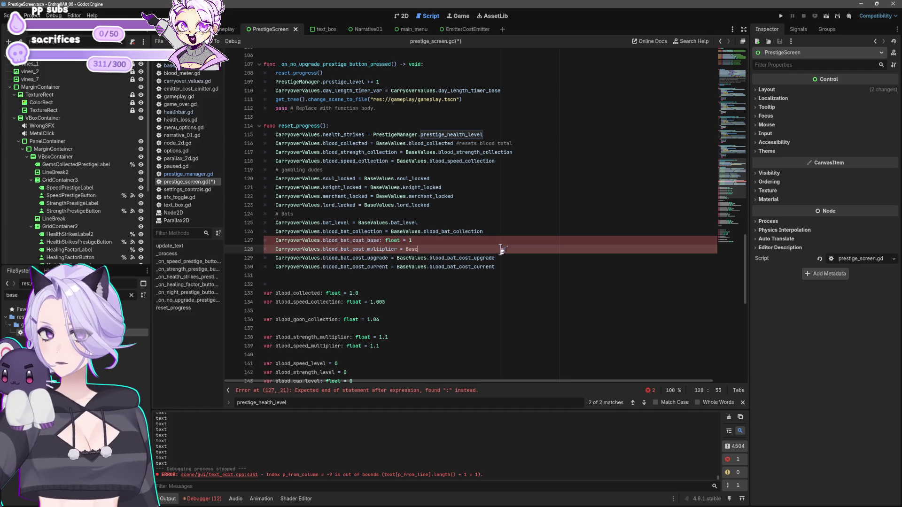
pyautogui.write('Values.blood_bat_cost_multiplier')
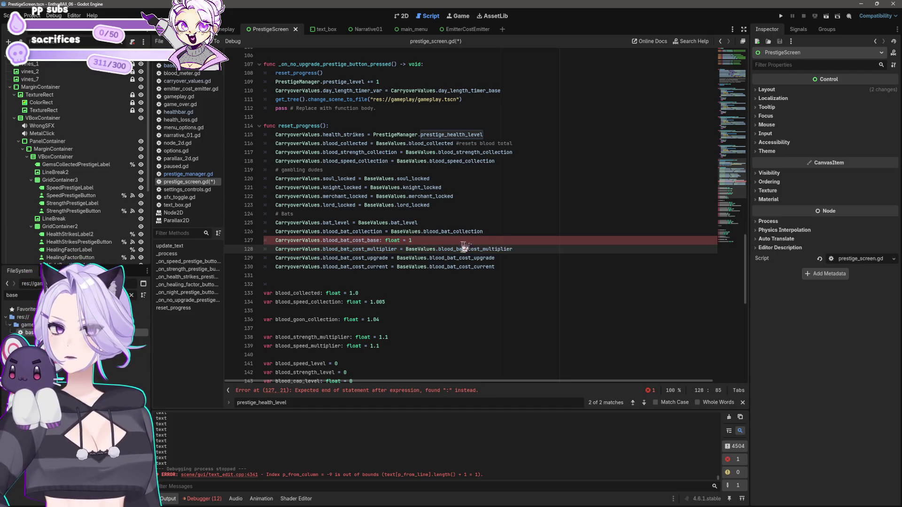
pyautogui.click(381, 240)
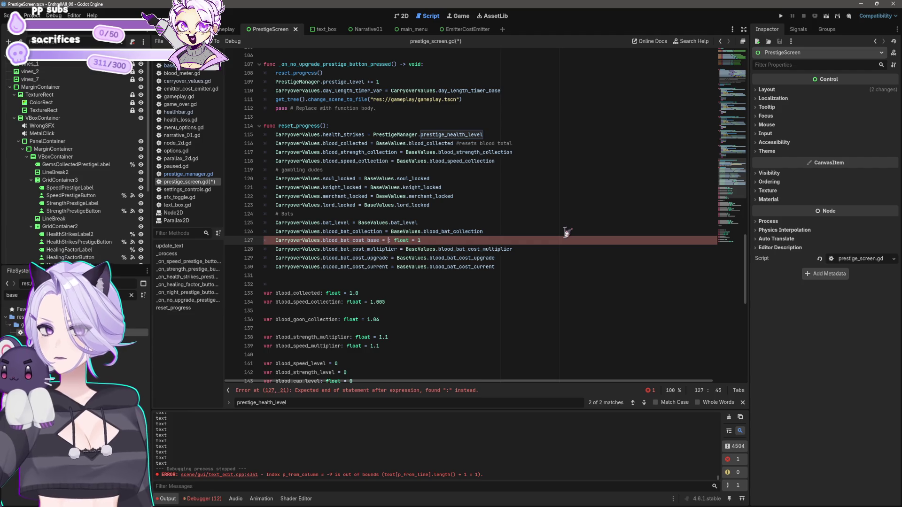
pyautogui.write('.blood_bat_cost_multiplier')
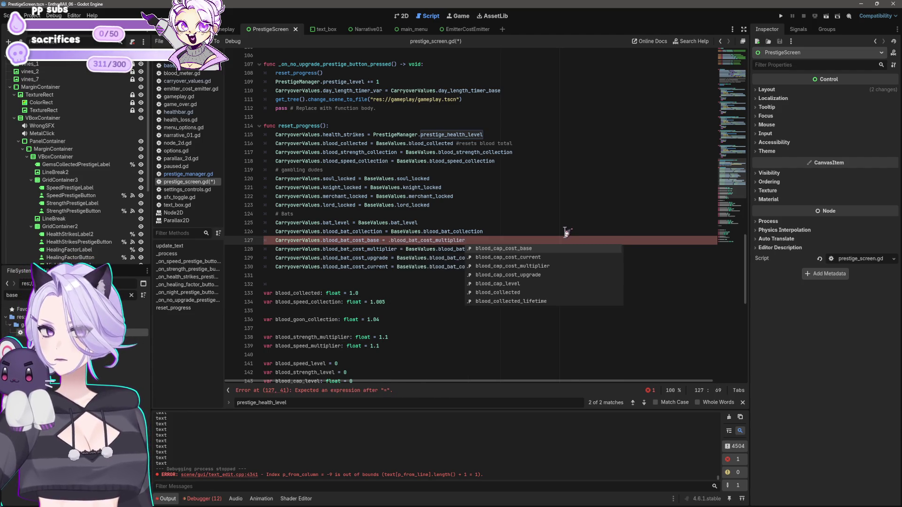
pyautogui.hotkey('ctrl', 'z')
# Make blood_bat_cost_base assign from BaseValues.blood_bat_cost_base, then select the whole Bats block
pyautogui.write('BaseValues')
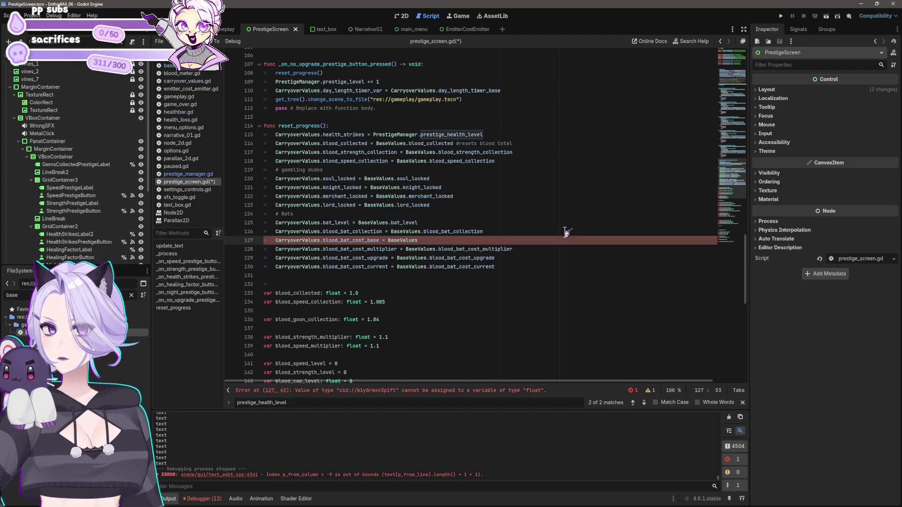
pyautogui.write('.blood_bat_')
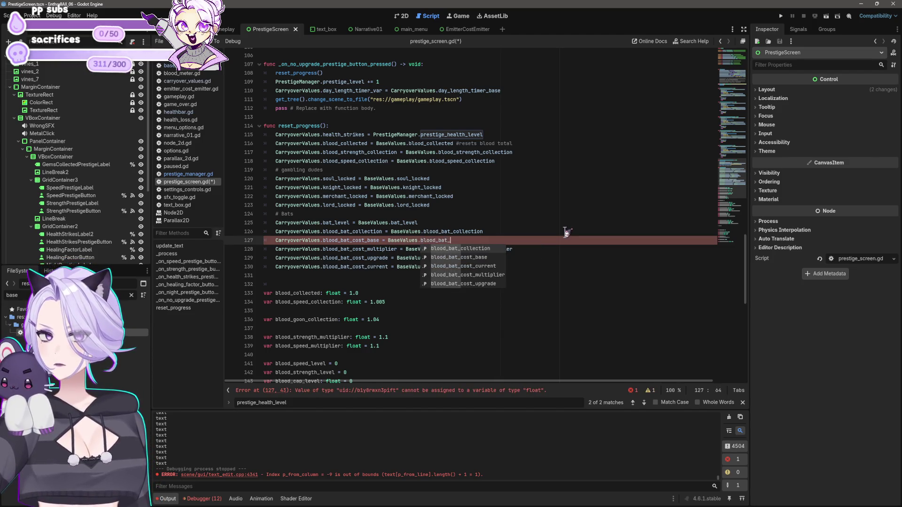
pyautogui.write('cost_b')
pyautogui.press('Return')
pyautogui.press('Down')
pyautogui.press('Down')
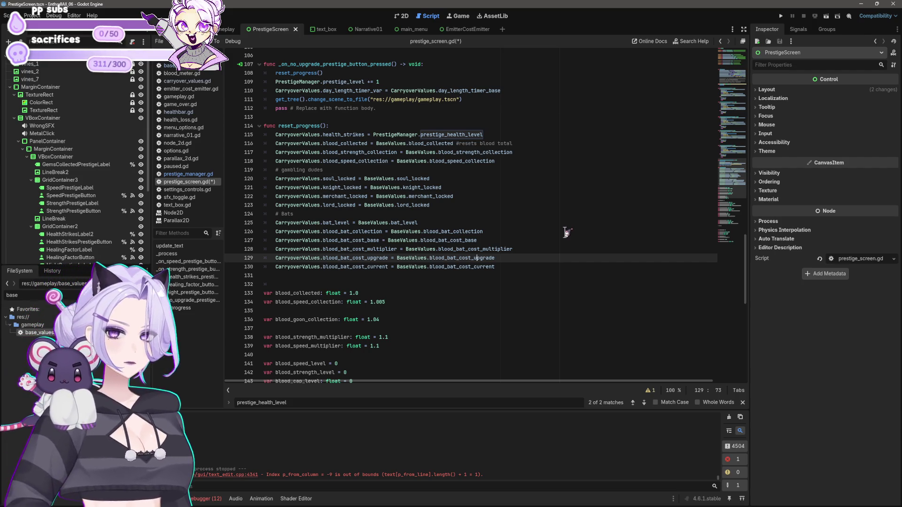
pyautogui.scroll(-4, 477, 232)
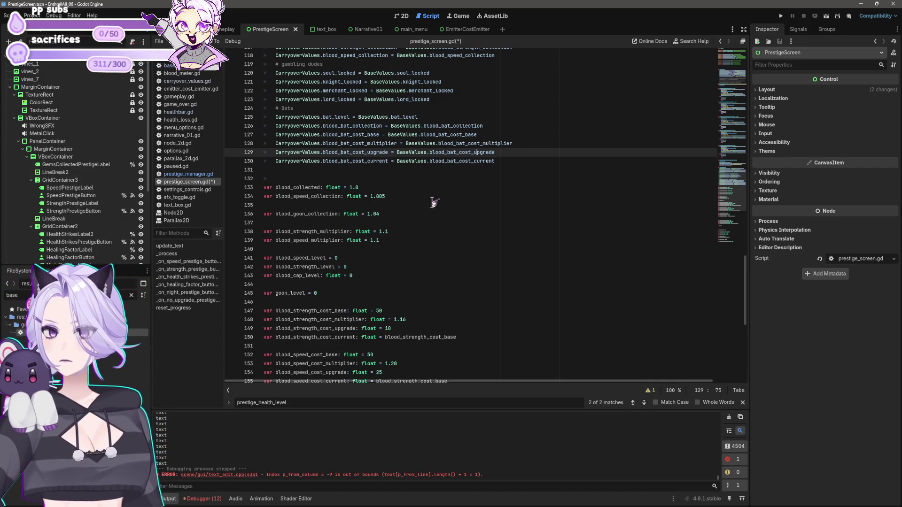
pyautogui.moveTo(496, 161)
pyautogui.mouseDown()
pyautogui.moveTo(226, 155)
pyautogui.moveTo(198, 126)
pyautogui.mouseUp()
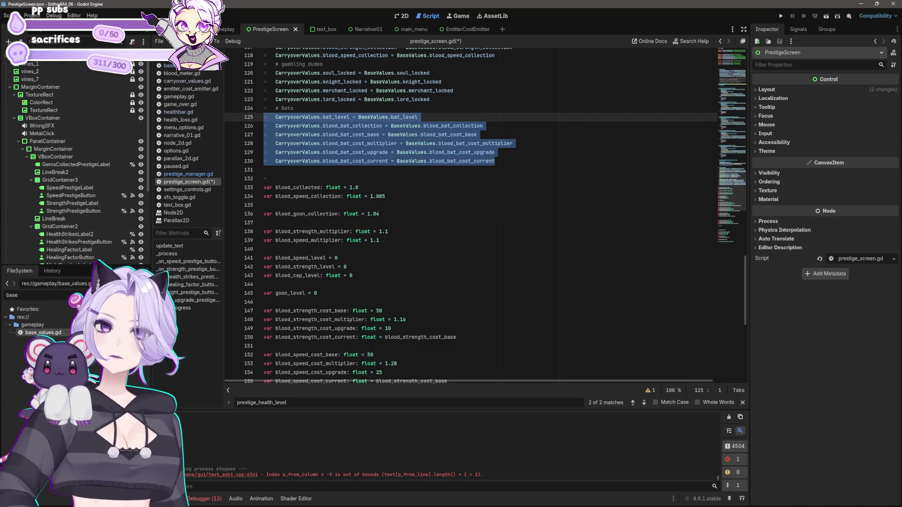
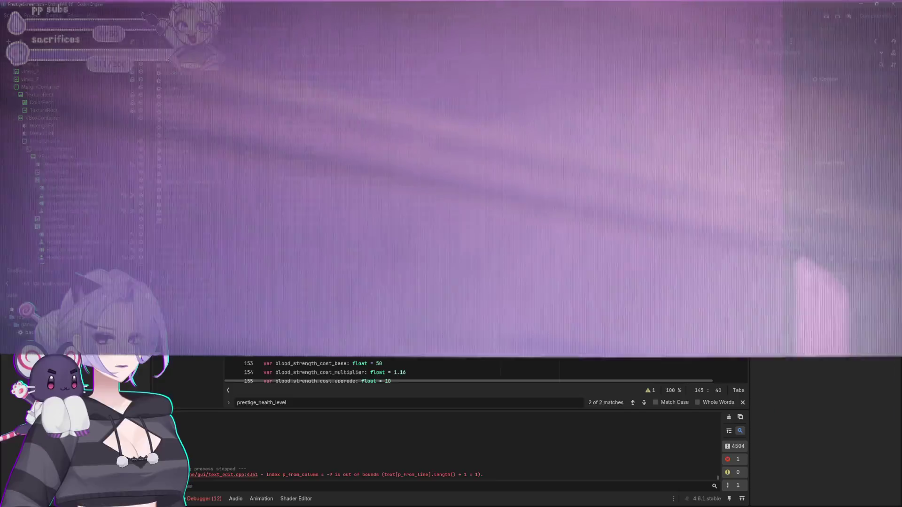
# Delete the stray blood_goon_collection declaration line
pyautogui.press('Up')
pyautogui.press('Up')
pyautogui.press('Up')
pyautogui.scroll(2, 374, 247)
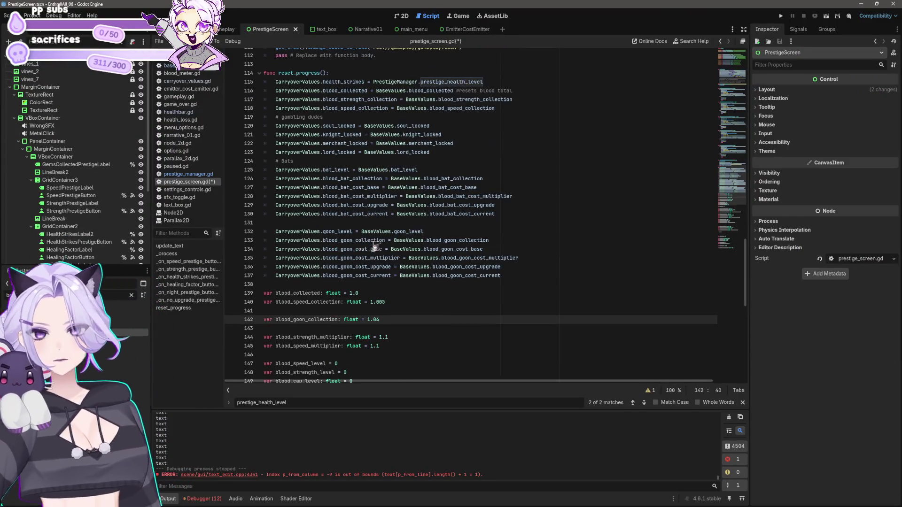
pyautogui.click(437, 231)
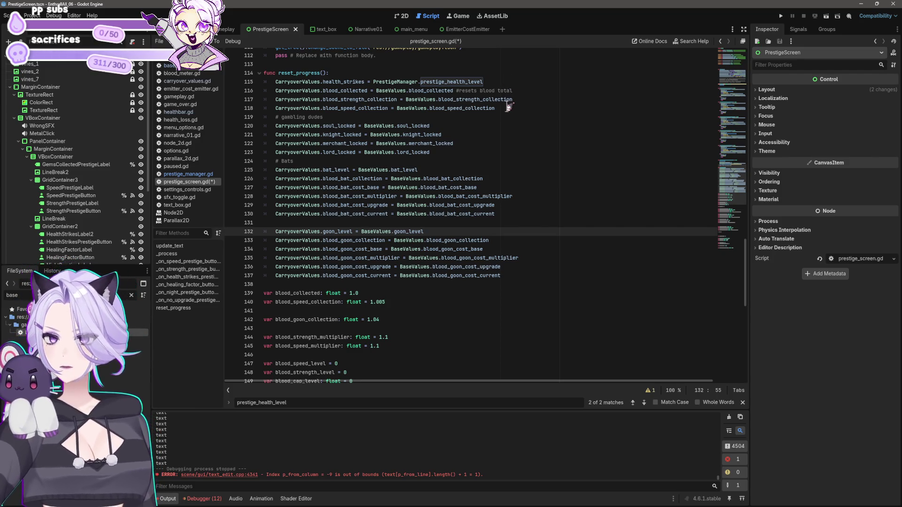
pyautogui.click(423, 321)
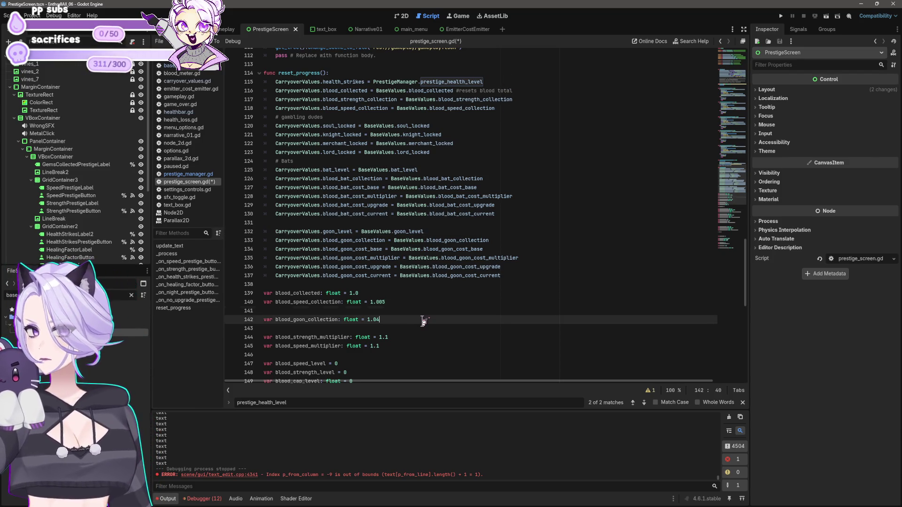
pyautogui.hotkey('shift', 'Home')
pyautogui.press('BackSpace')
pyautogui.press('Delete')
pyautogui.press('Down')
# Make blood_speed_cost_current use blood_speed_cost_base instead of the strength base
pyautogui.scroll(-3, 422, 320)
pyautogui.scroll(-2, 423, 321)
pyautogui.scroll(-2, 384, 295)
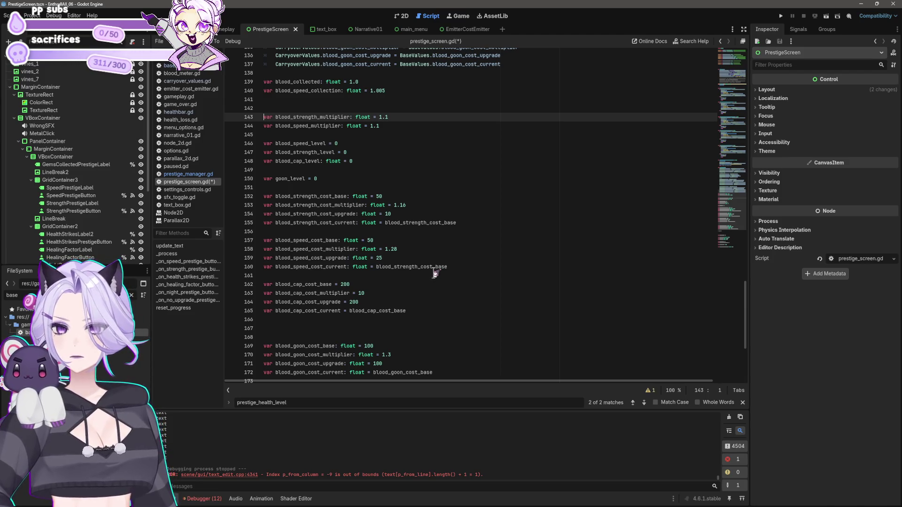
pyautogui.moveTo(396, 267); pyautogui.dragTo(417, 268)
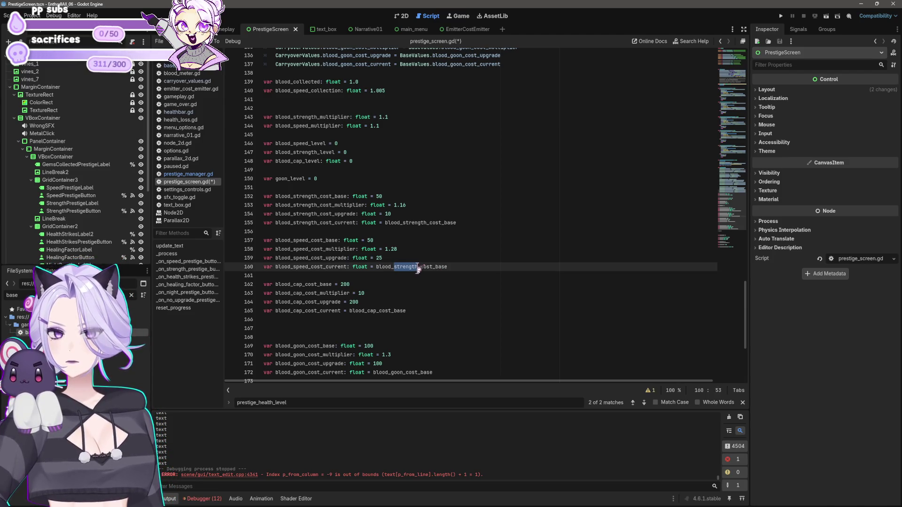
pyautogui.write('speed')
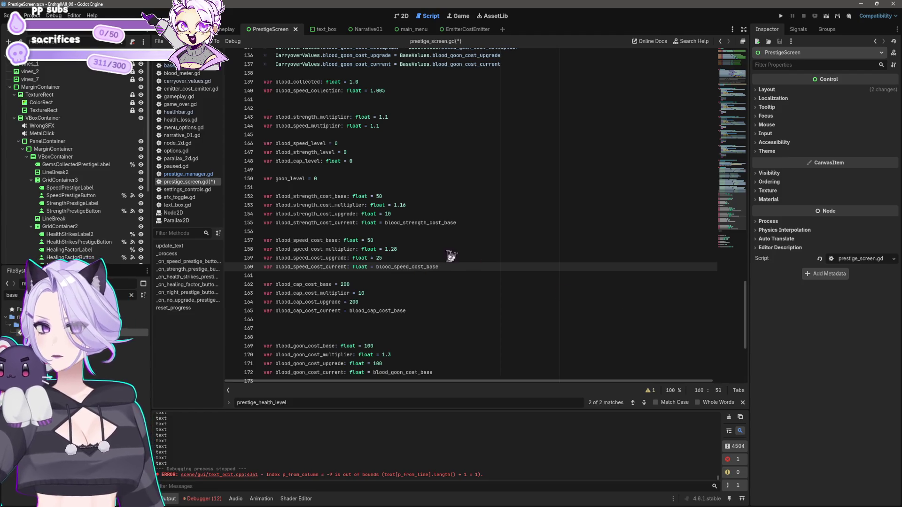
# Select and delete the blood_goon_cost variable declarations
pyautogui.click(428, 303)
pyautogui.click(426, 310)
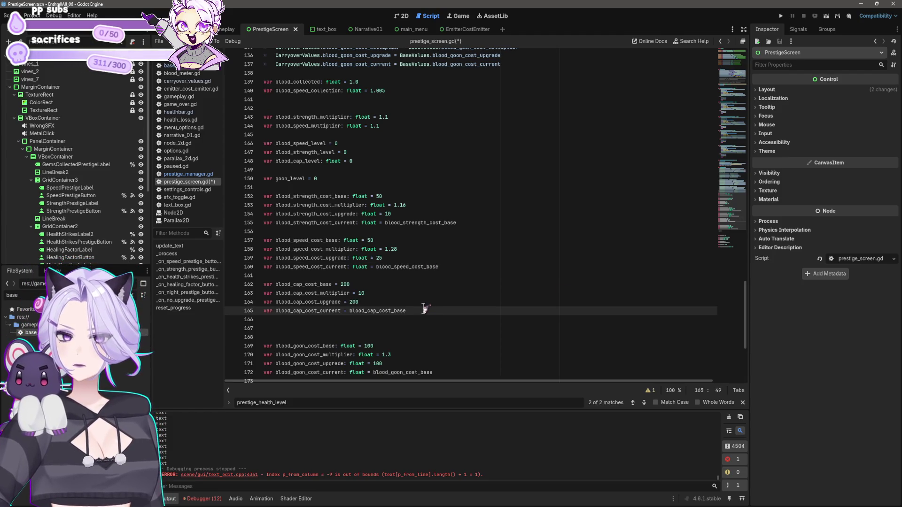
pyautogui.scroll(-4, 426, 310)
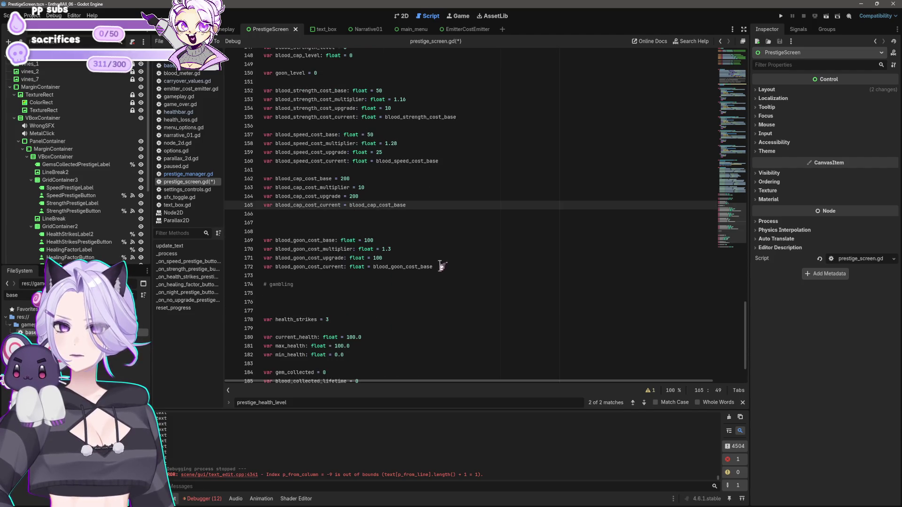
pyautogui.moveTo(433, 266); pyautogui.dragTo(237, 240)
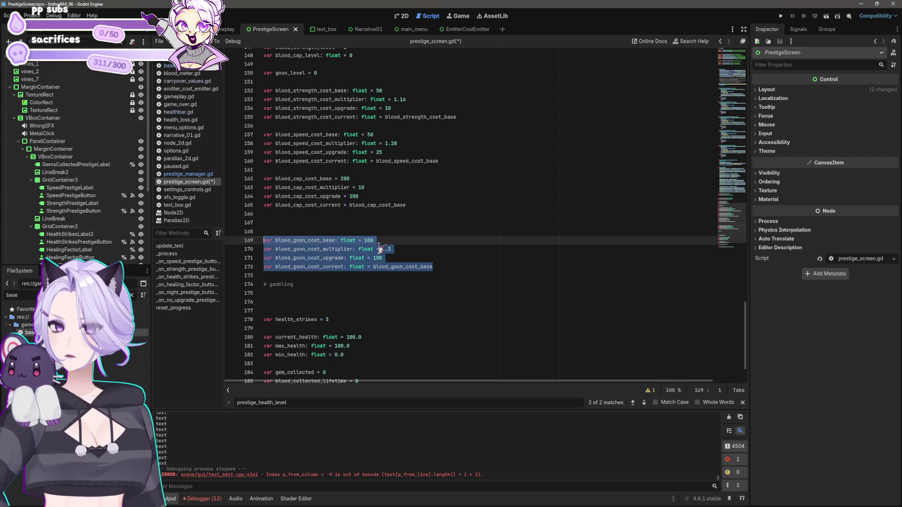
pyautogui.press('BackSpace')
pyautogui.press('BackSpace')
pyautogui.press('BackSpace')
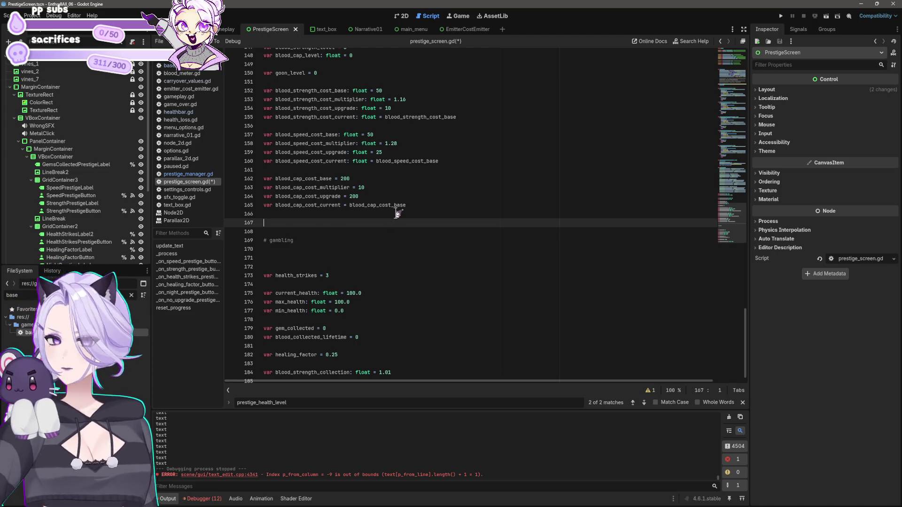
# Remove the remaining blood_goon_cost lines and the 'var goon_level = 0' declaration
pyautogui.scroll(7, 408, 214)
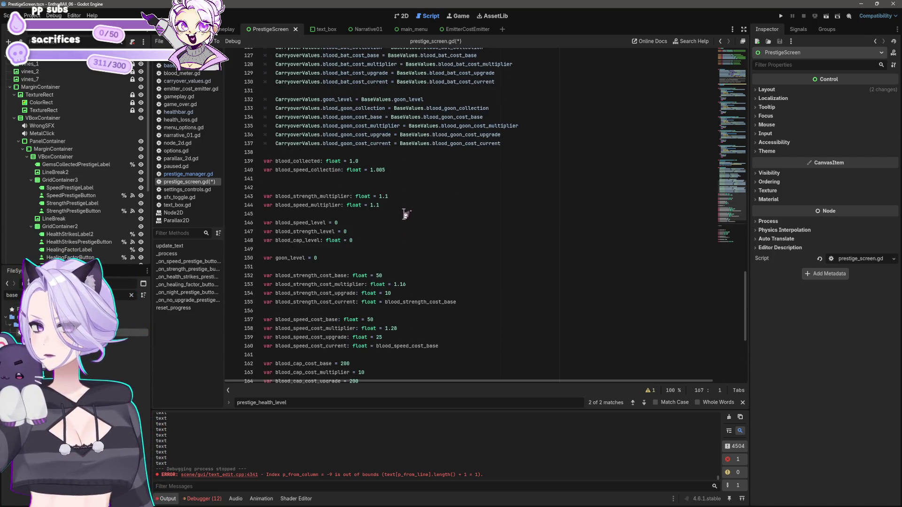
pyautogui.scroll(-3, 405, 214)
pyautogui.moveTo(406, 311)
pyautogui.mouseDown()
pyautogui.moveTo(244, 294)
pyautogui.moveTo(243, 285)
pyautogui.mouseUp()
pyautogui.scroll(3, 417, 246)
pyautogui.click(317, 258)
pyautogui.hotkey('shift', 'Home')
pyautogui.press('BackSpace')
pyautogui.press('BackSpace')
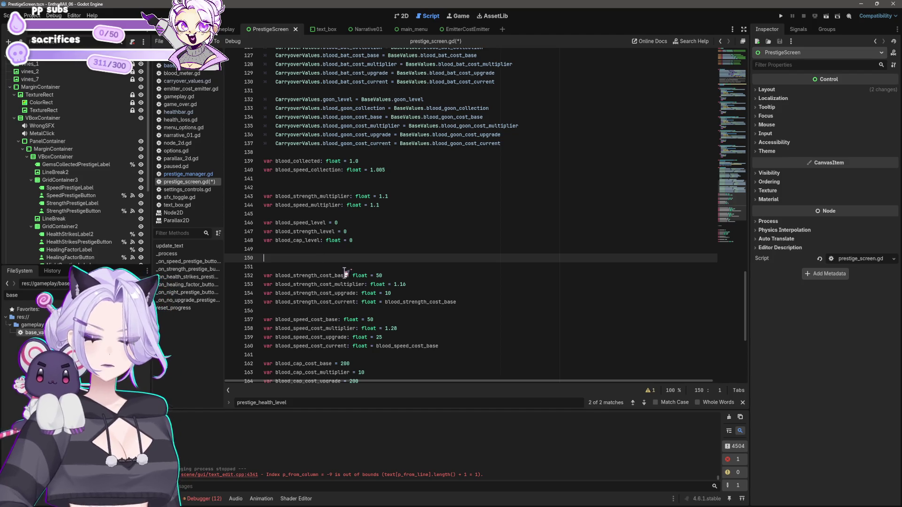
# Review the cap cost declarations and select the goon CarryoverValues cost lines
pyautogui.scroll(-3, 416, 141)
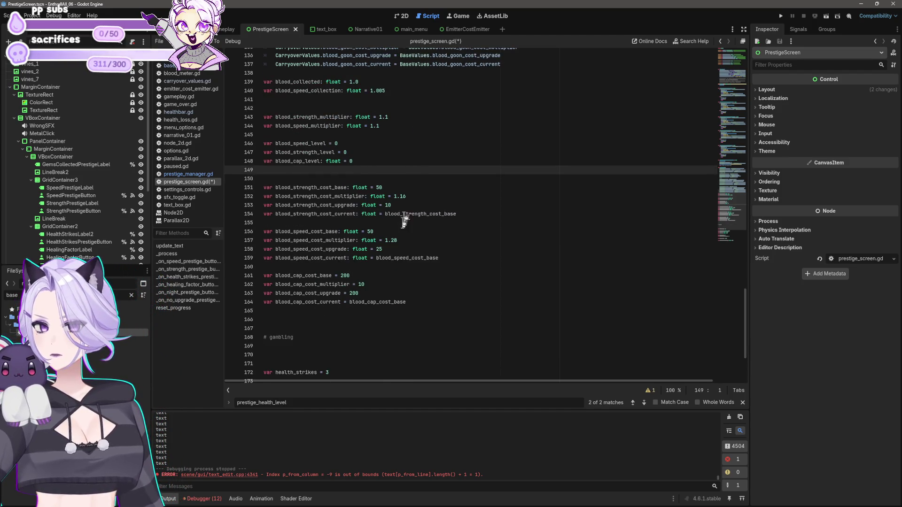
pyautogui.click(335, 293)
pyautogui.click(335, 302)
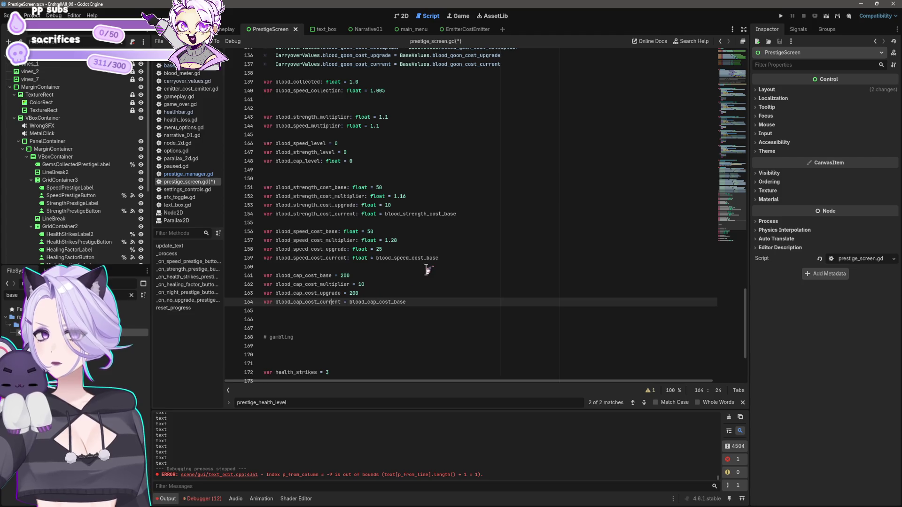
pyautogui.scroll(6, 428, 275)
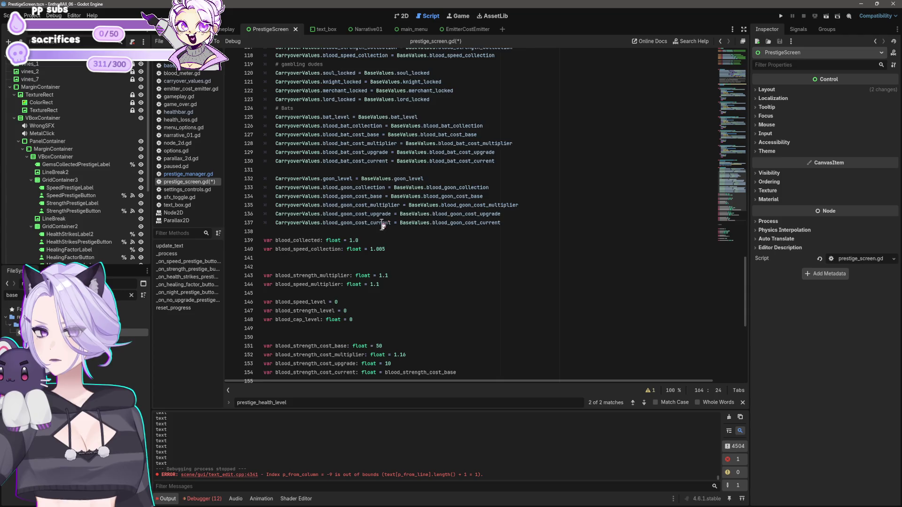
pyautogui.scroll(-1, 381, 226)
pyautogui.scroll(-1, 353, 241)
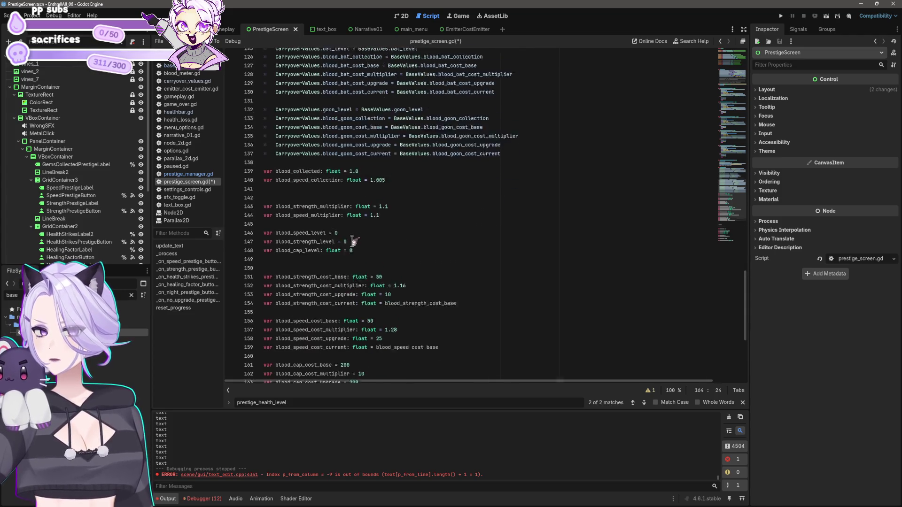
pyautogui.scroll(1, 354, 241)
pyautogui.moveTo(511, 171); pyautogui.dragTo(243, 144)
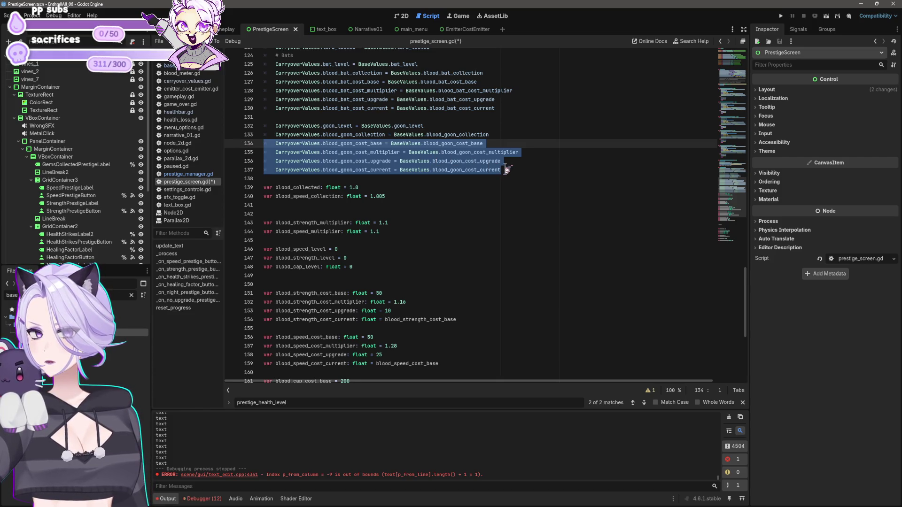
pyautogui.scroll(-2, 506, 169)
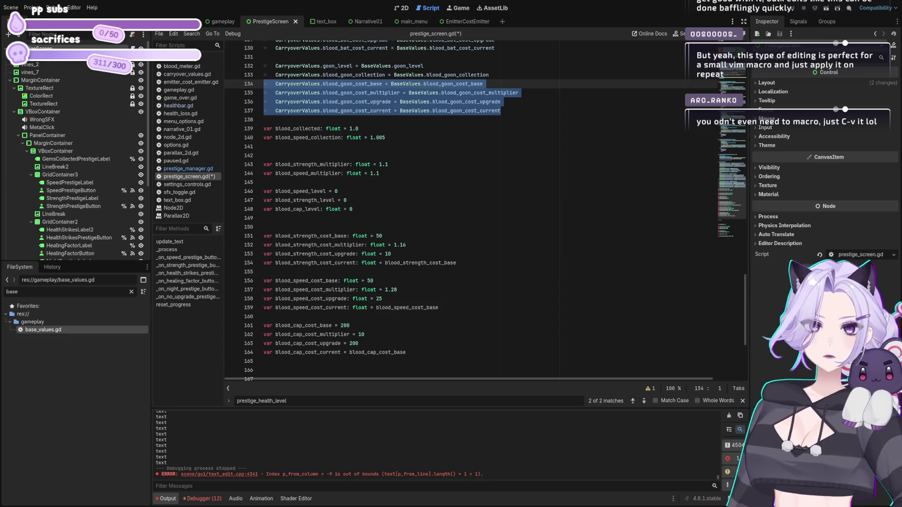
# Add a '# cost' comment under the goon carryover block and paste the cap cost carryover lines
pyautogui.click(488, 121)
pyautogui.press('Return')
pyautogui.press('Return')
pyautogui.press('Up')
pyautogui.press('Up')
pyautogui.press('Tab')
pyautogui.press('Return')
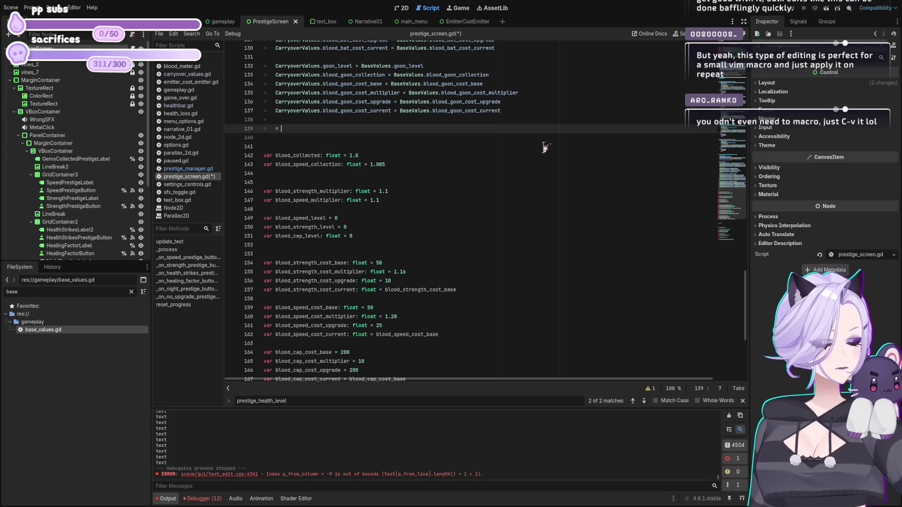
pyautogui.write('cost')
pyautogui.press('Return')
pyautogui.write('CarryoverValues.blood_cap_cost_base = BaseValues.blood_cap_cost_base \tCarryoverValues.blood_cap_cost_multiplier = BaseValues.blood_cap_cost_multiplier \tCarryoverValues.blood_cap_cost_upgrade = BaseValues.blood_cap_cost_upgrade \tCarryoverValues.blood_cap_cost_current = BaseValues.blood_cap_cost_current')
pyautogui.press('Up')
pyautogui.press('Up')
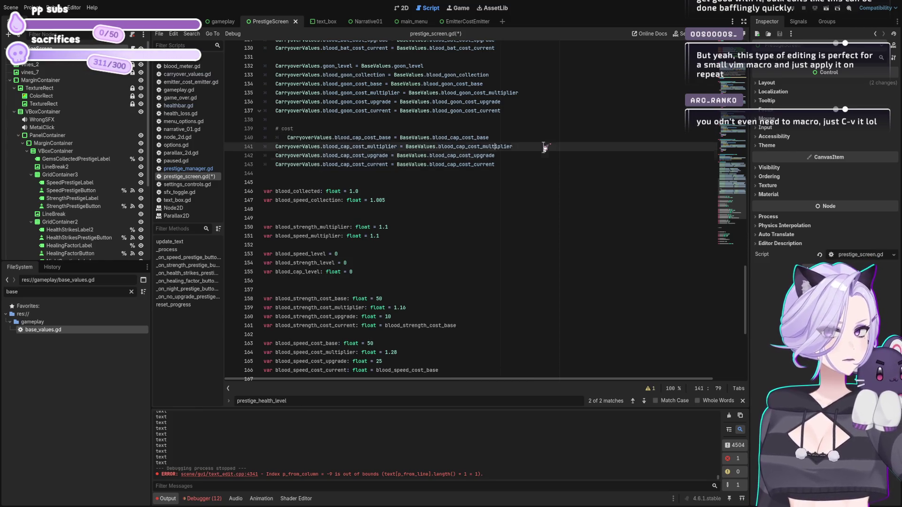
pyautogui.press('Up')
pyautogui.hotkey('shift', 'Tab')
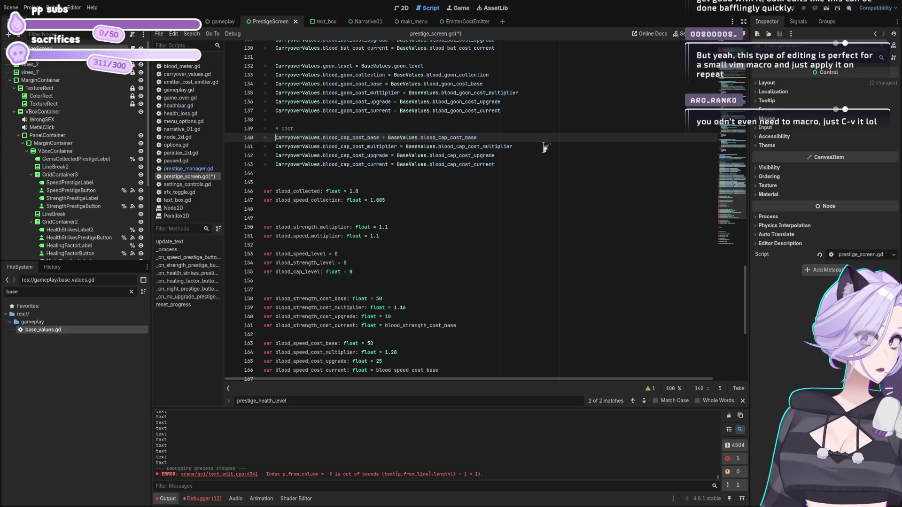
# Cut the old blood_cap_cost variable declarations
pyautogui.scroll(-3, 462, 165)
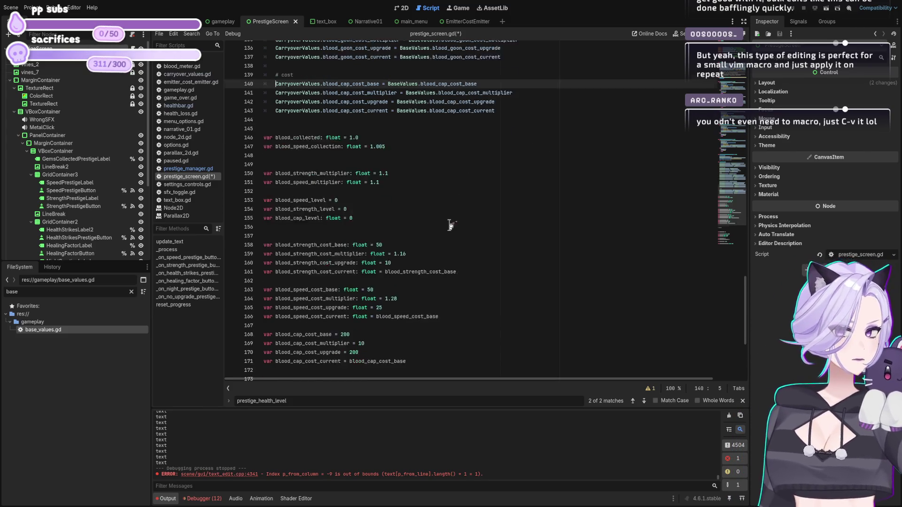
pyautogui.moveTo(408, 335); pyautogui.dragTo(237, 310)
pyautogui.hotkey('ctrl', 'x')
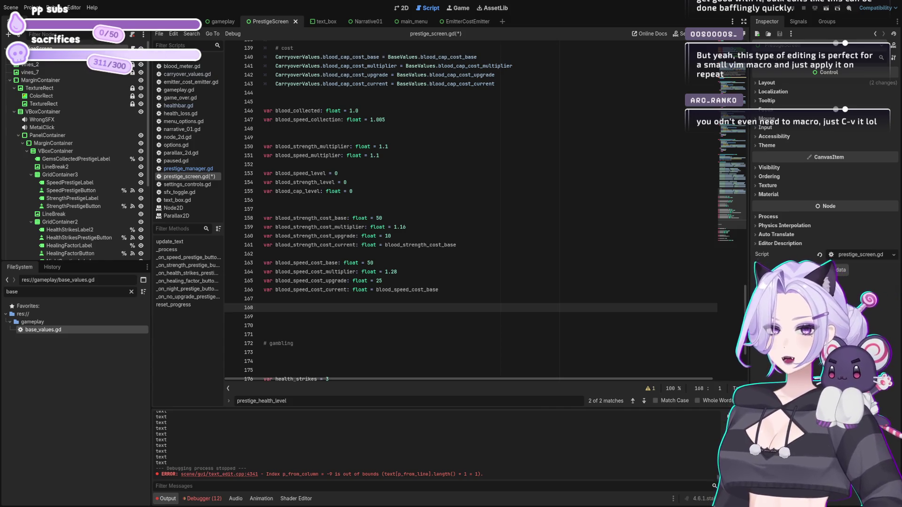
pyautogui.click(386, 91)
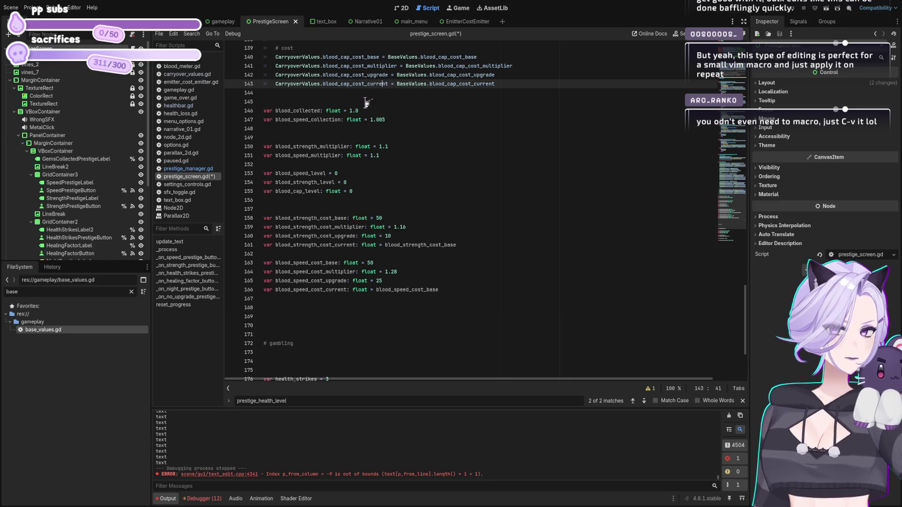
# Paste the four blood_speed_cost carryover lines and remove the old speed cost declarations
pyautogui.hotkey('ctrl', 'v')
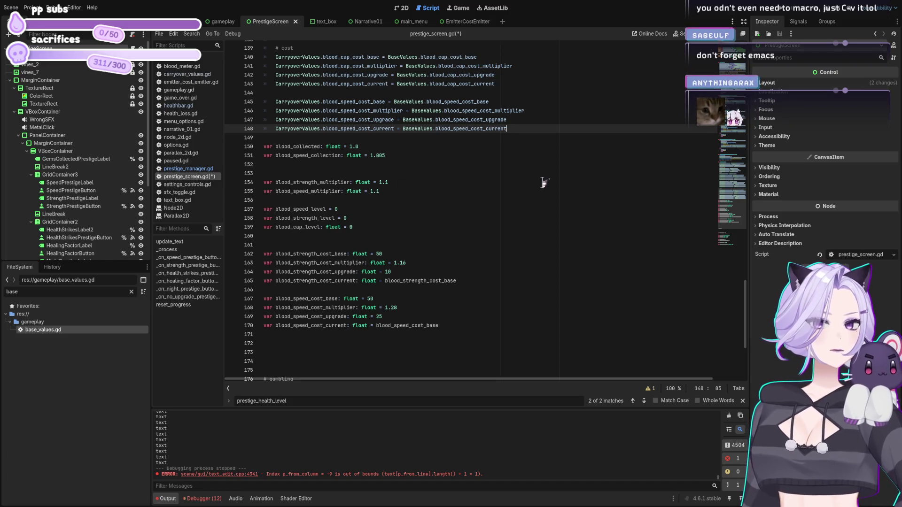
pyautogui.moveTo(451, 326)
pyautogui.mouseDown()
pyautogui.moveTo(237, 312)
pyautogui.moveTo(218, 298)
pyautogui.mouseUp()
pyautogui.hotkey('ctrl', 'x')
pyautogui.press('BackSpace')
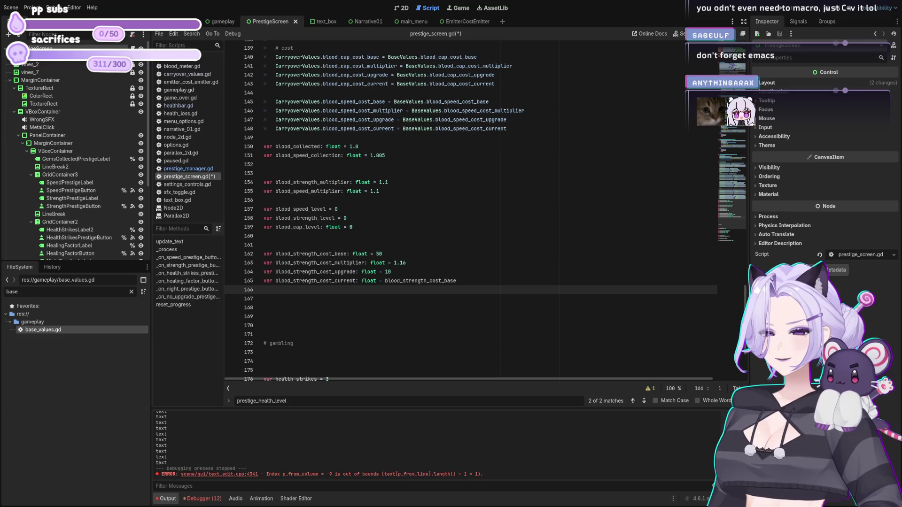
# Add the blood_strength_cost carryover lines under a '# strength' comment
pyautogui.click(408, 137)
pyautogui.write('CarryoverValues.blood_strength_cost_base = BaseValues.blood_strength_cost_base \tCarryoverValues.blood_strength_cost_multiplier = BaseValues.blood_strength_cost_multiplier \tCarryoverValues.blood_strength_cost_upgrade = BaseValues.blood_strength_cost_upgrade \tCarryoverValues.blood_strength_cost_current = BaseValues.blood_strength_cost_current')
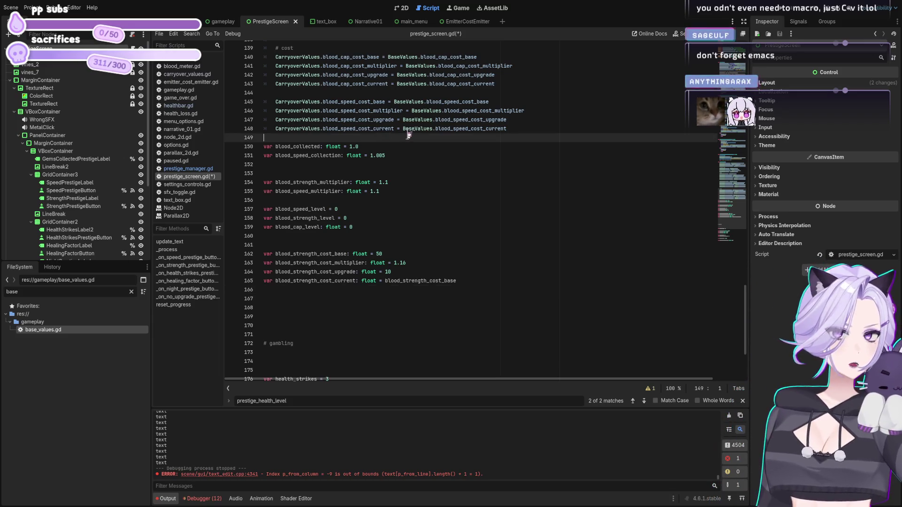
pyautogui.press('Up')
pyautogui.press('Up')
pyautogui.press('Up')
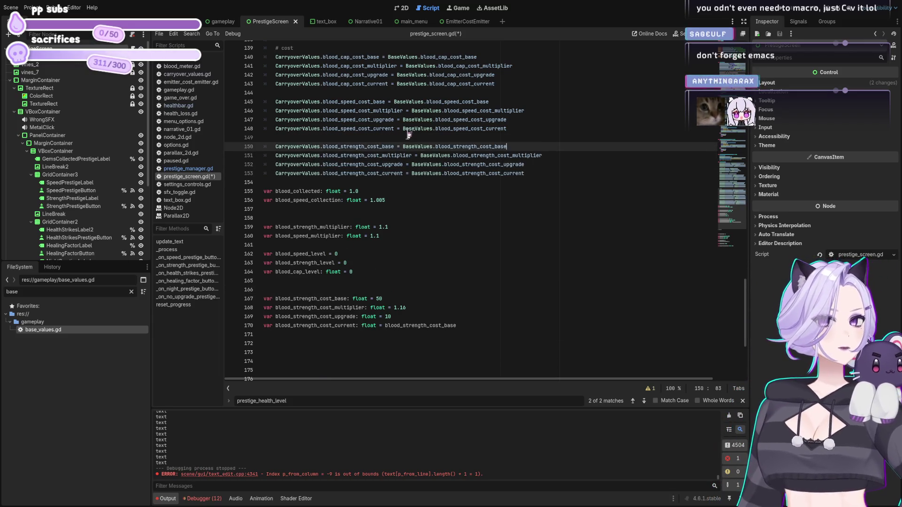
pyautogui.press('Return')
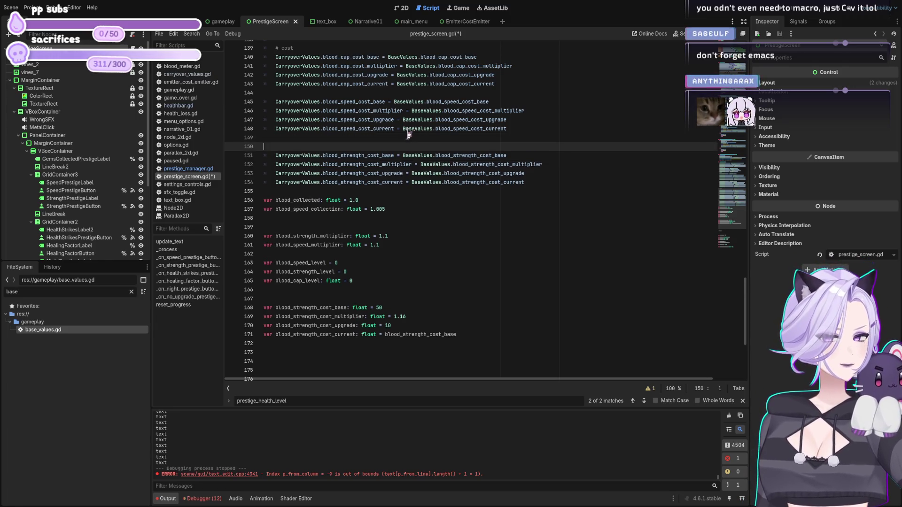
pyautogui.write('#strength')
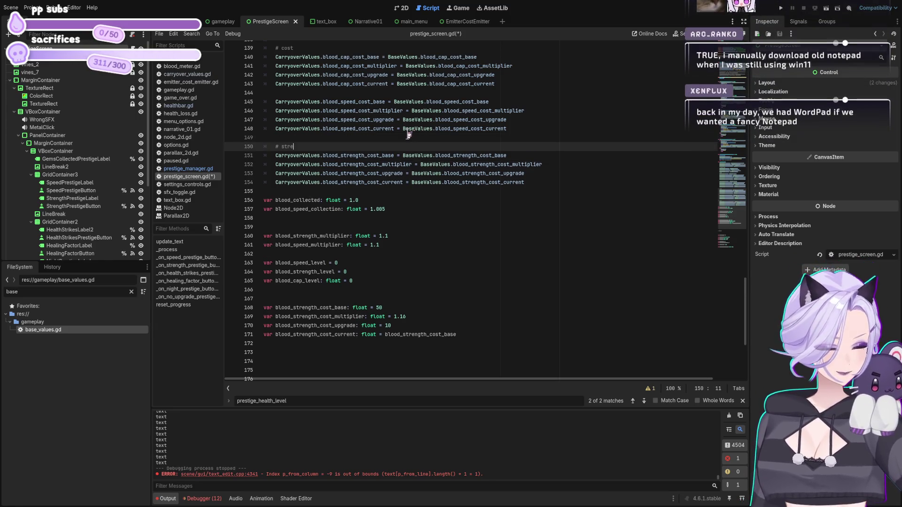
# Add a '# speed' comment above the speed lines and cut the old blood_strength_cost declarations
pyautogui.scroll(2, 414, 163)
pyautogui.click(477, 146)
pyautogui.press('Return')
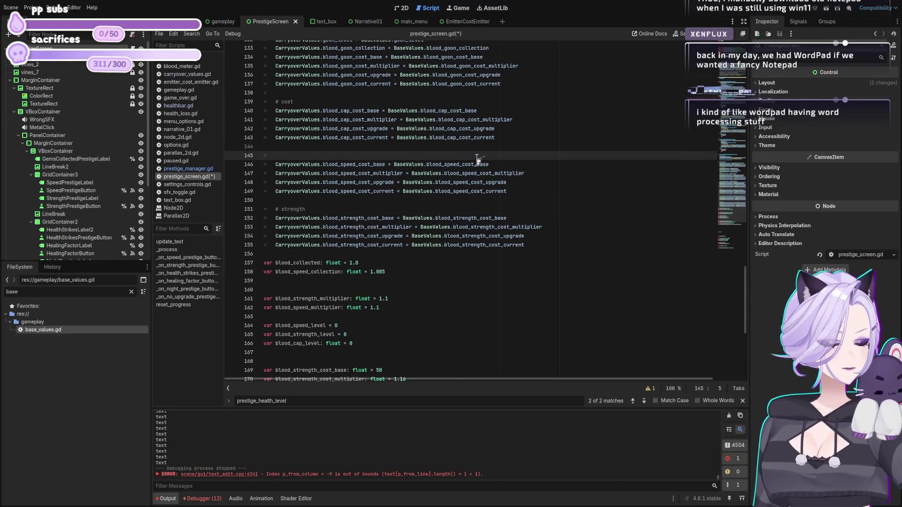
pyautogui.write('d')
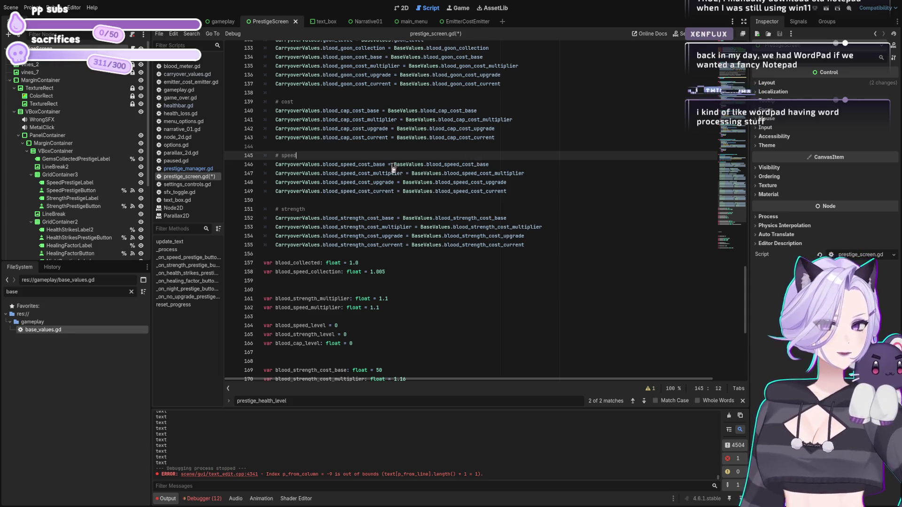
pyautogui.scroll(-3, 394, 169)
pyautogui.moveTo(458, 316); pyautogui.dragTo(263, 275)
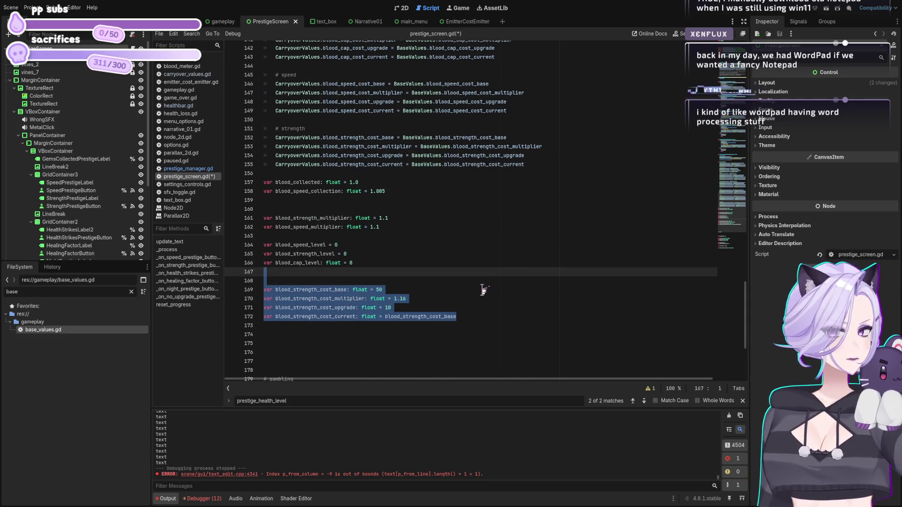
pyautogui.hotkey('ctrl', 'x')
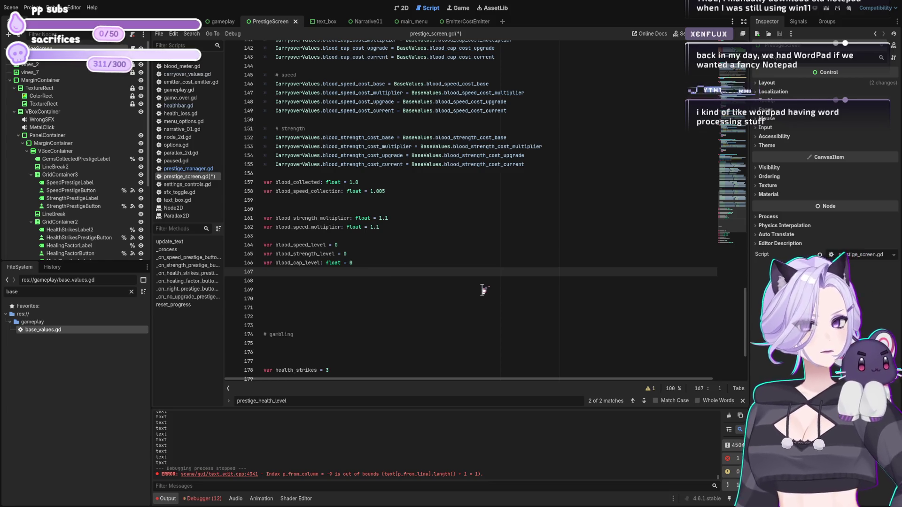
# Add 'CarryoverValues.strength_level = BaseValues.strength_level' under the strength comment
pyautogui.scroll(2, 388, 286)
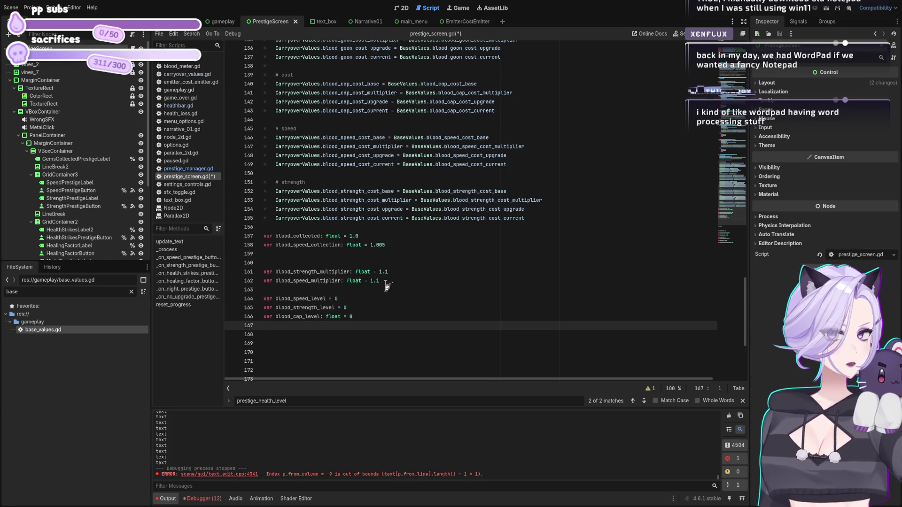
pyautogui.click(358, 316)
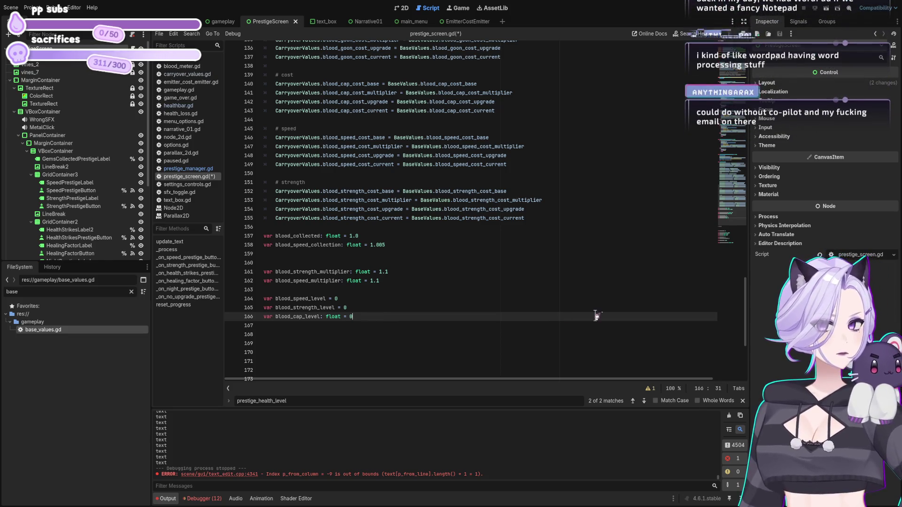
pyautogui.scroll(2, 415, 225)
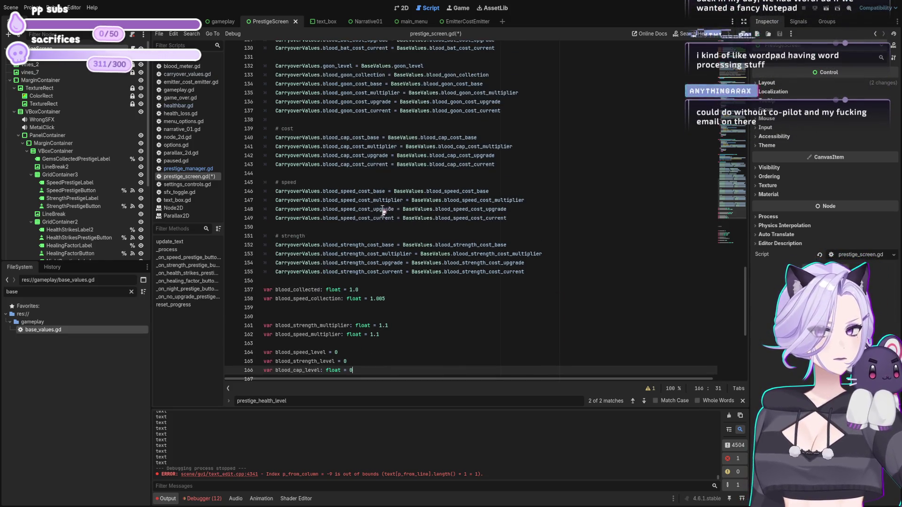
pyautogui.click(439, 67)
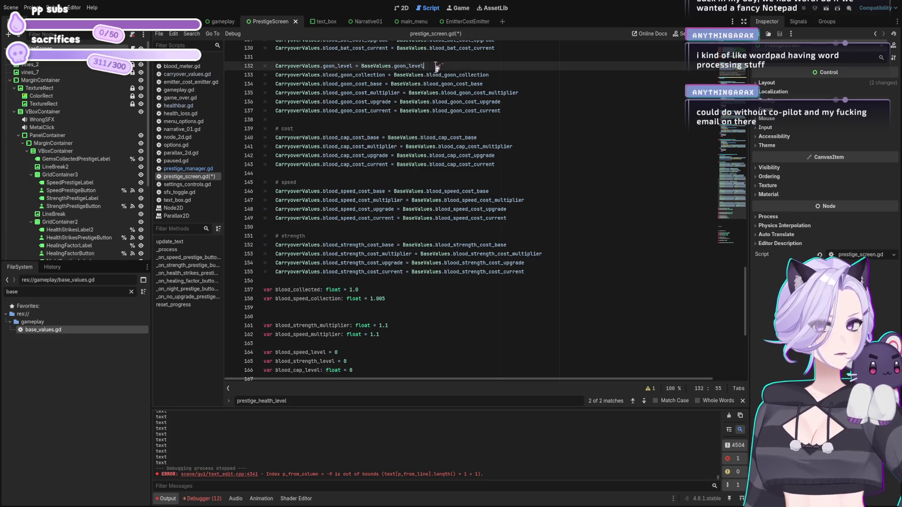
pyautogui.keyDown('shift'); pyautogui.click(275, 66); pyautogui.keyUp('shift')
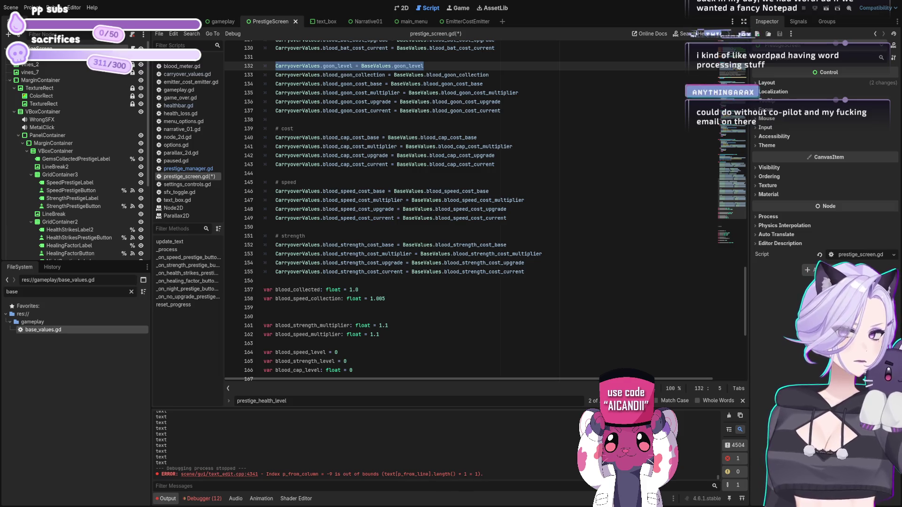
pyautogui.click(294, 236)
pyautogui.press('Return')
pyautogui.write('CarryoverValues.strength_level = BaseValues.strength_level')
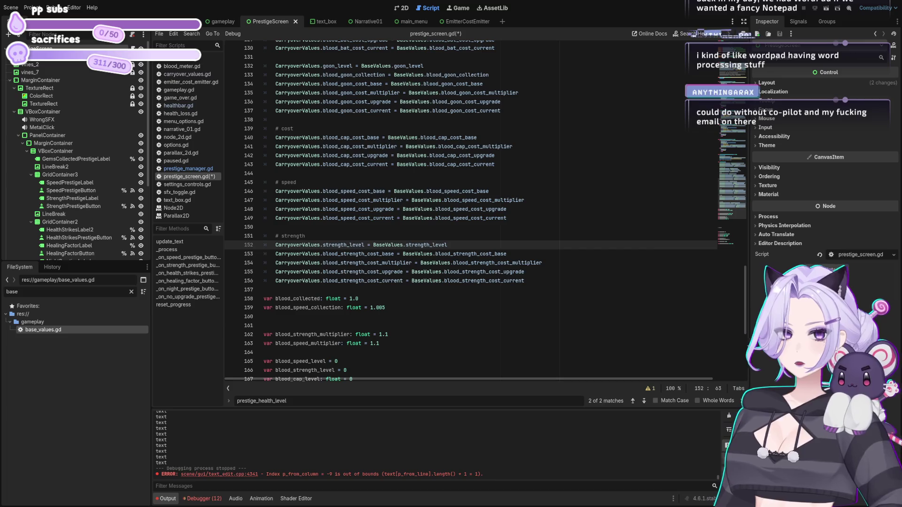
# Paste an indented speed_level carryover line under the speed comment
pyautogui.click(432, 185)
pyautogui.press('Return')
pyautogui.hotkey('shift', 'Home')
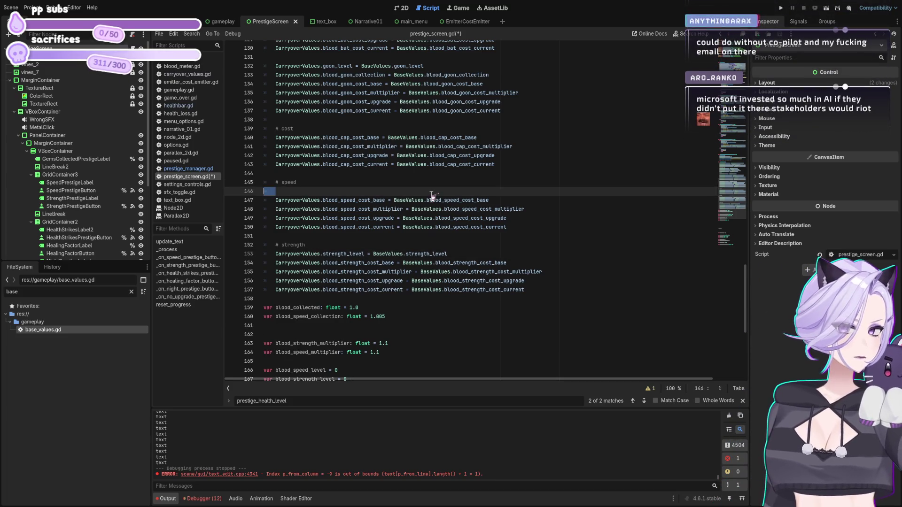
pyautogui.hotkey('ctrl', 'v')
pyautogui.press('Tab')
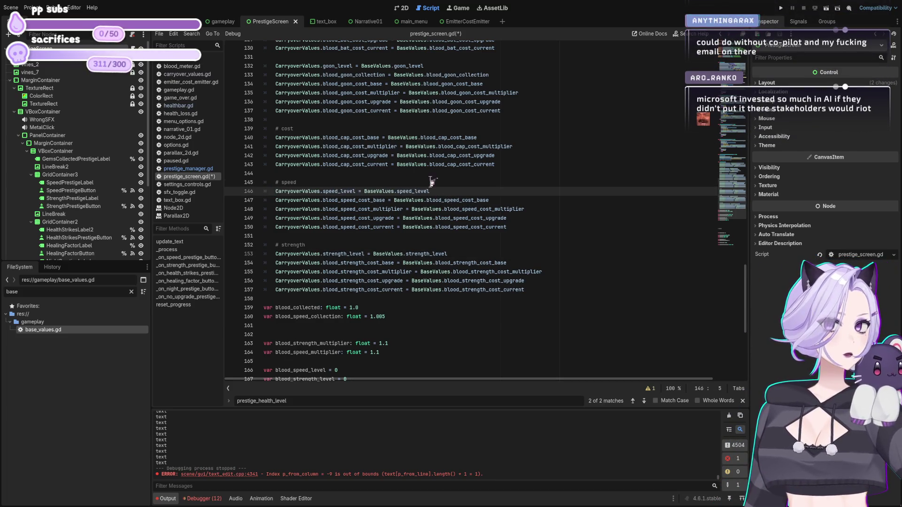
# Delete the leftover blood_collected and blood_speed_collection lines
pyautogui.scroll(7, 437, 188)
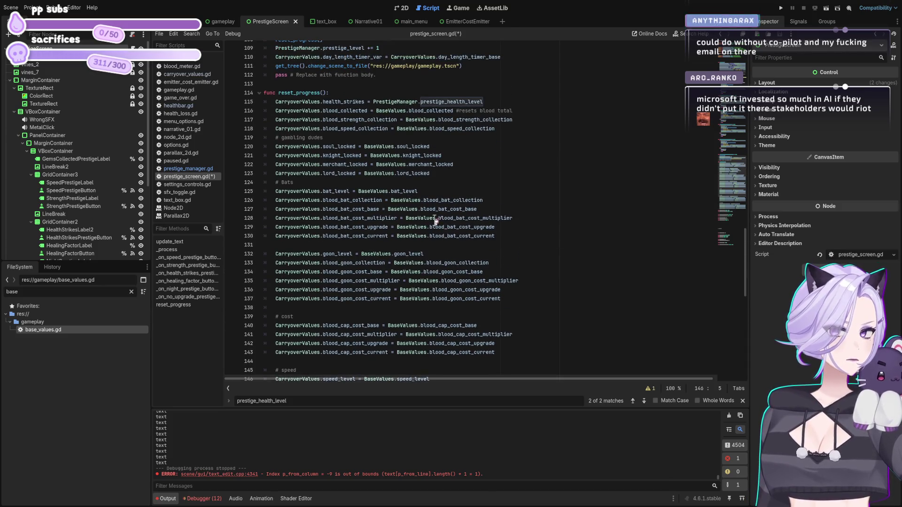
pyautogui.scroll(-6, 431, 164)
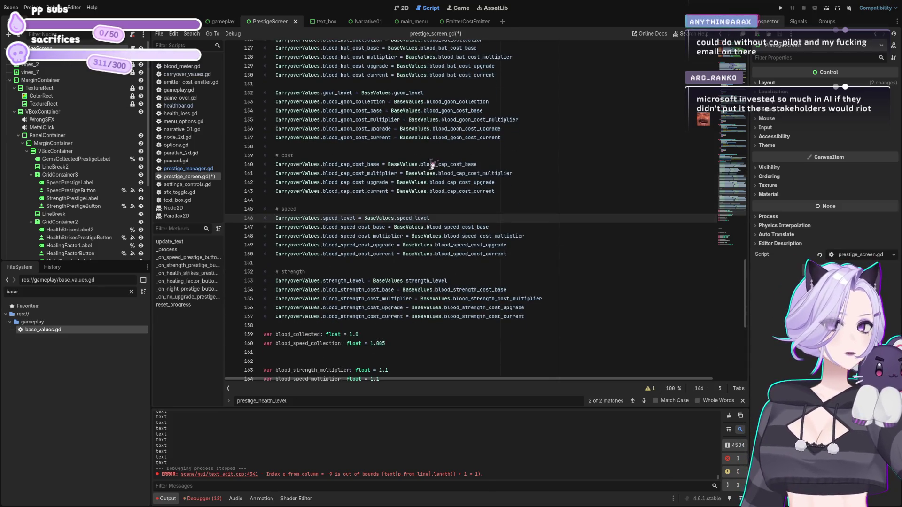
pyautogui.scroll(-4, 431, 165)
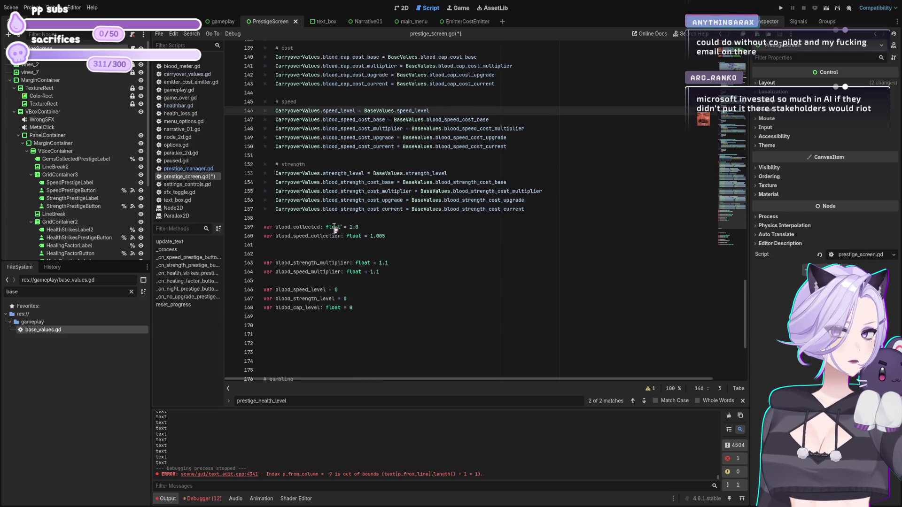
pyautogui.click(334, 228)
pyautogui.click(405, 240)
pyautogui.scroll(10, 437, 237)
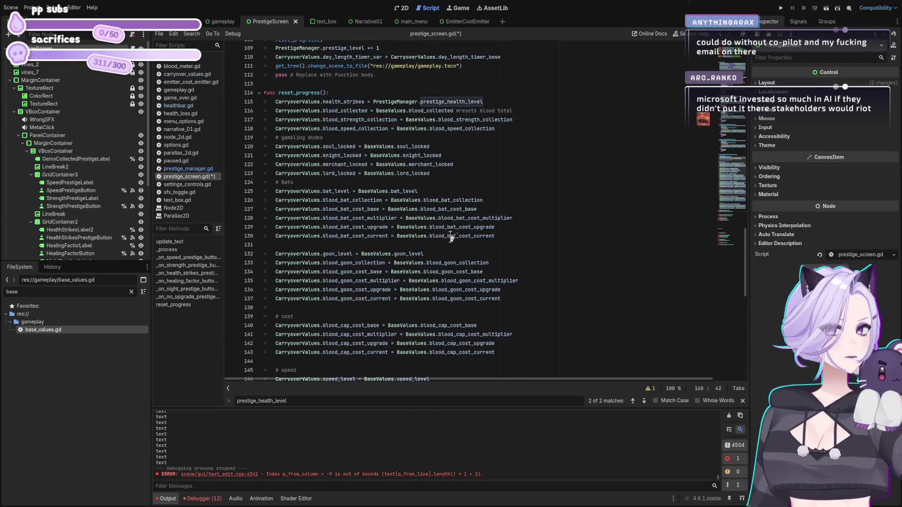
pyautogui.scroll(-10, 470, 212)
pyautogui.hotkey('ctrl', 'shift', 'k')
pyautogui.hotkey('ctrl', 'shift', 'k')
pyautogui.hotkey('ctrl', 'shift', 'k')
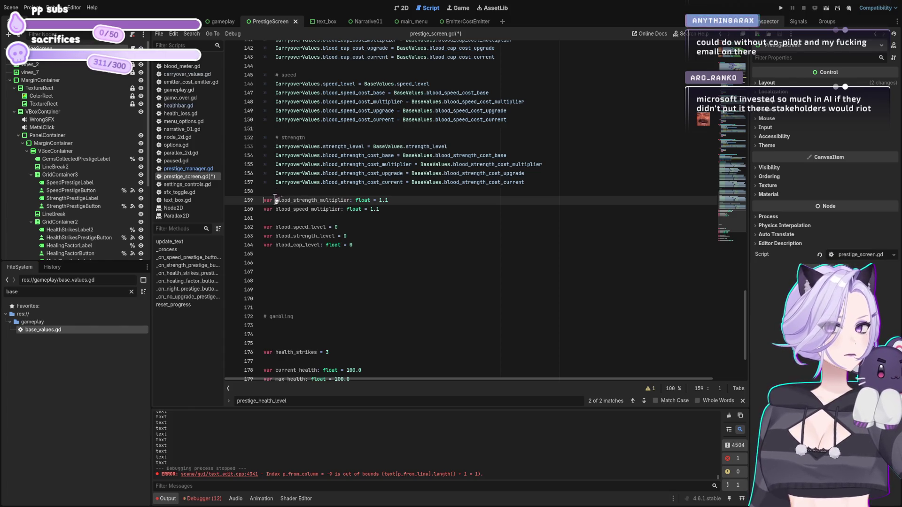
# Replace the strength multiplier's type and default with BaseValues.blood_strength_multiplier
pyautogui.moveTo(276, 200); pyautogui.dragTo(349, 200)
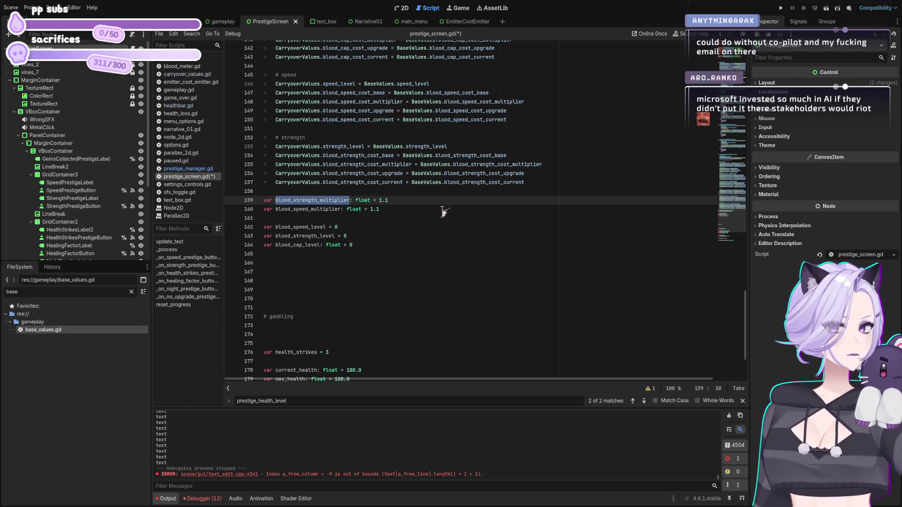
pyautogui.scroll(10, 443, 212)
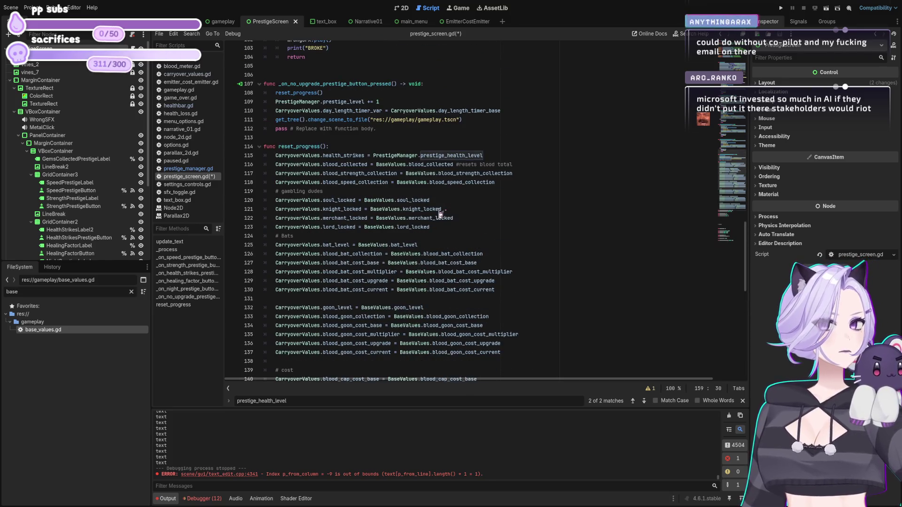
pyautogui.scroll(-10, 440, 213)
pyautogui.click(393, 173)
pyautogui.hotkey('ctrl', 'shift', 'Left')
pyautogui.hotkey('ctrl', 'shift', 'Left')
pyautogui.hotkey('ctrl', 'shift', 'Left')
pyautogui.hotkey('ctrl', 'v')
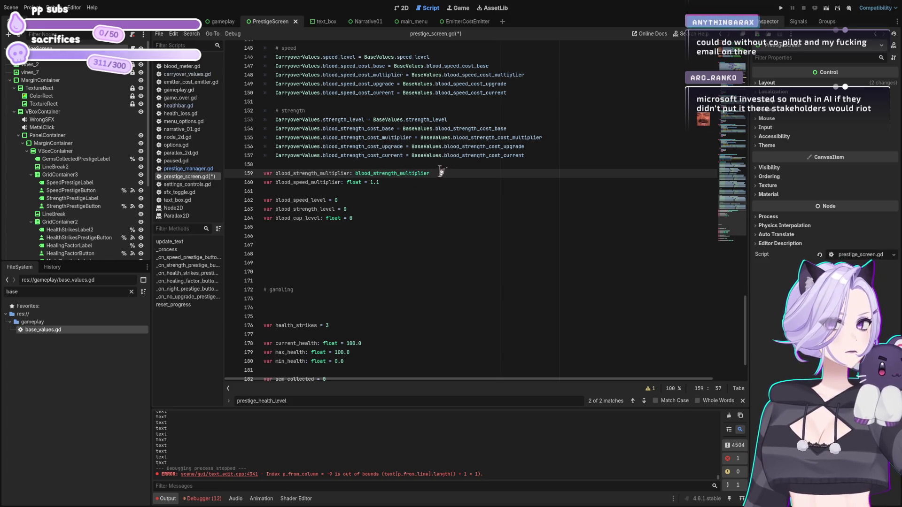
pyautogui.moveTo(412, 156); pyautogui.dragTo(444, 156)
pyautogui.hotkey('ctrl', 'c')
pyautogui.moveTo(355, 174); pyautogui.dragTo(358, 173)
pyautogui.hotkey('ctrl', 'v')
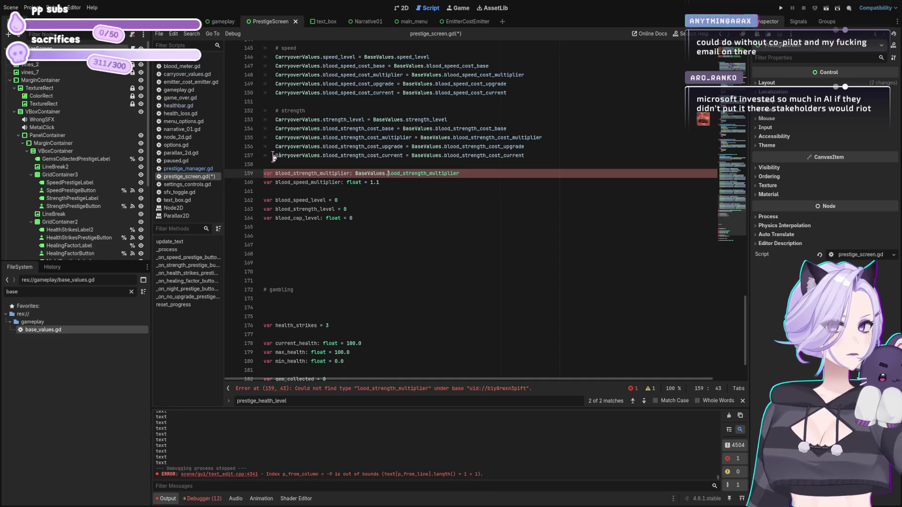
pyautogui.write('b')
# Swap the leading var for the CarryoverValues prefix and indent the line into the strength block
pyautogui.moveTo(276, 156); pyautogui.dragTo(322, 156)
pyautogui.hotkey('ctrl', 'c')
pyautogui.moveTo(276, 173); pyautogui.dragTo(264, 173)
pyautogui.hotkey('ctrl', 'v')
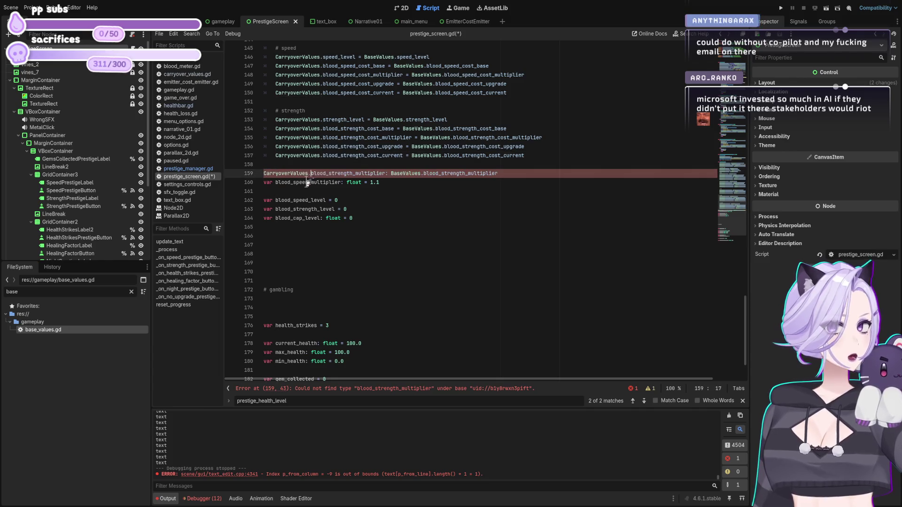
pyautogui.press('Home')
pyautogui.press('BackSpace')
pyautogui.press('Tab')
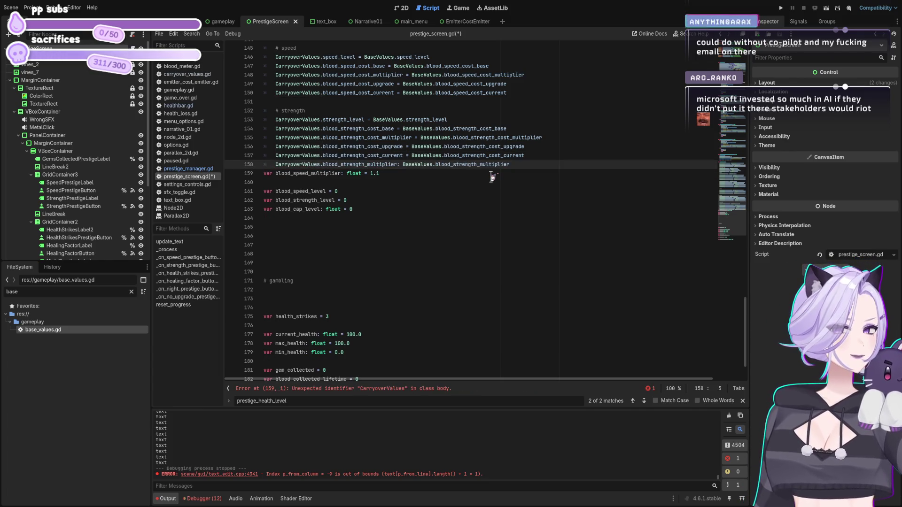
# Drop var from the speed multiplier line and turn the strength multiplier's colon into '='
pyautogui.press('Down')
pyautogui.press('BackSpace')
pyautogui.press('BackSpace')
pyautogui.press('BackSpace')
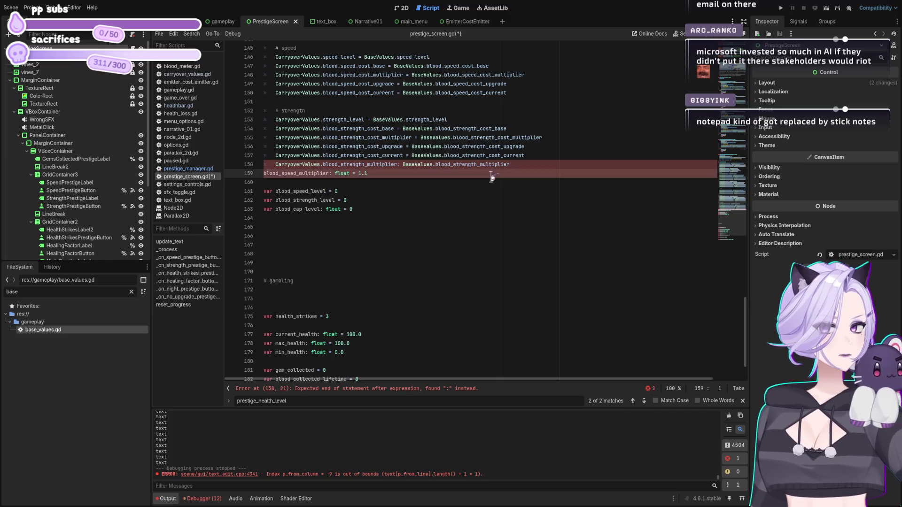
pyautogui.click(401, 164)
pyautogui.press('BackSpace')
pyautogui.write('=')
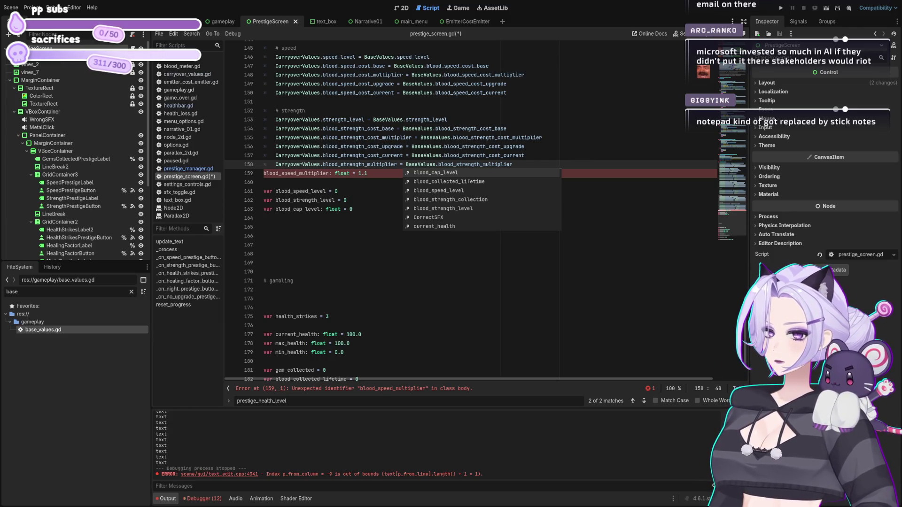
pyautogui.press('Escape')
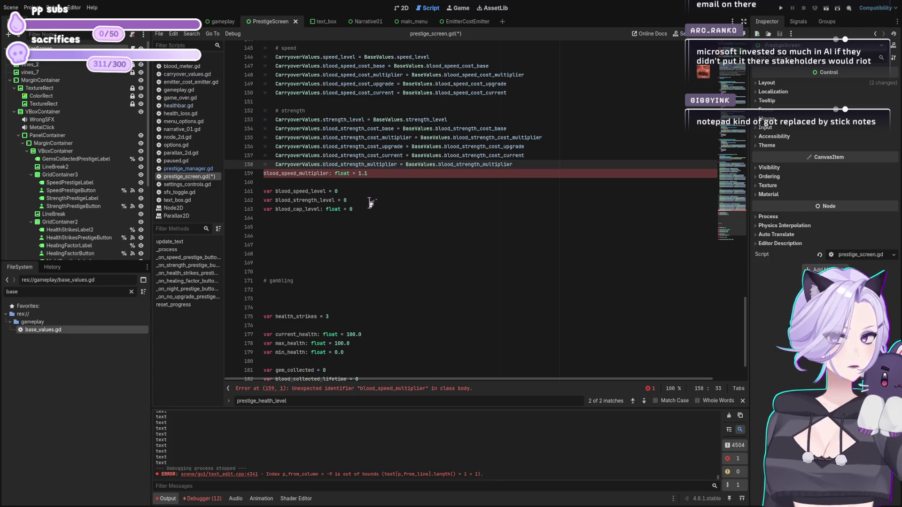
# Move blood_cap_level under '# cost' as a CarryoverValues.blood_cap_level = BaseValues assignment
pyautogui.click(372, 207)
pyautogui.scroll(5, 398, 196)
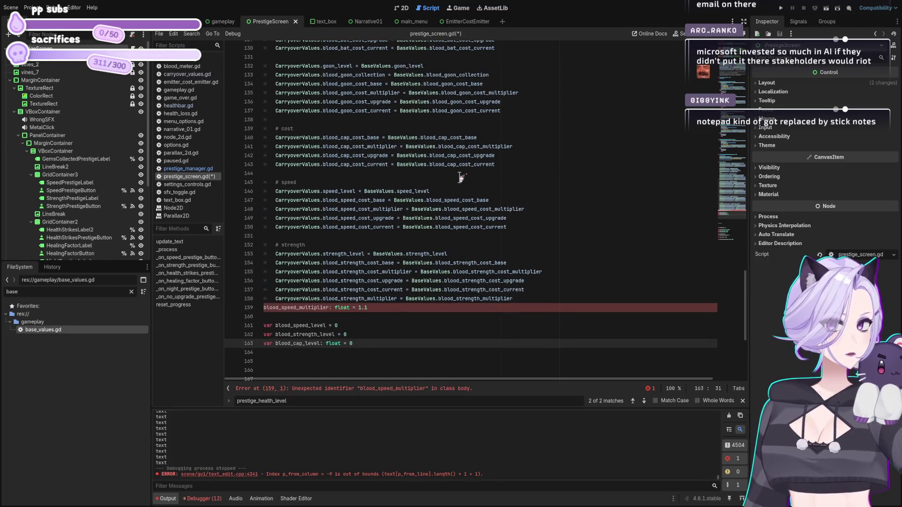
pyautogui.hotkey('shift', 'Home')
pyautogui.press('BackSpace')
pyautogui.click(392, 128)
pyautogui.press('Return')
pyautogui.hotkey('ctrl', 'v')
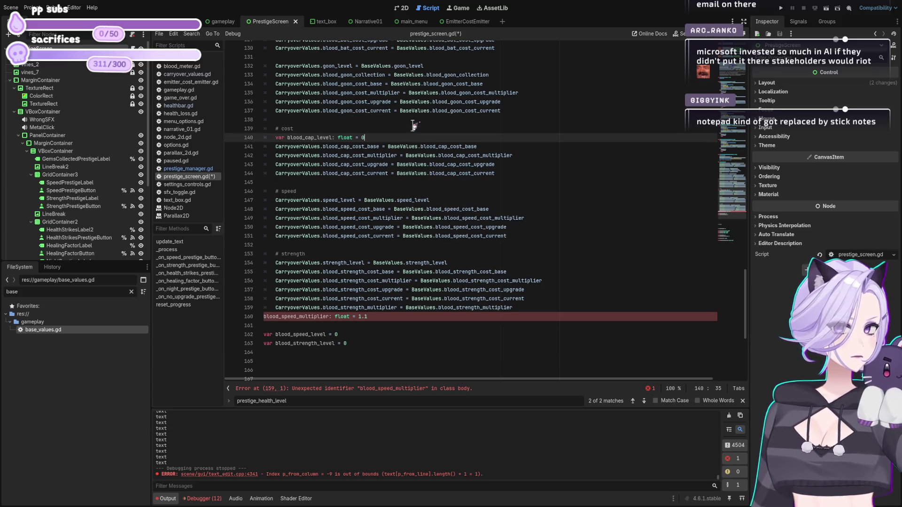
pyautogui.write('CarryoverV')
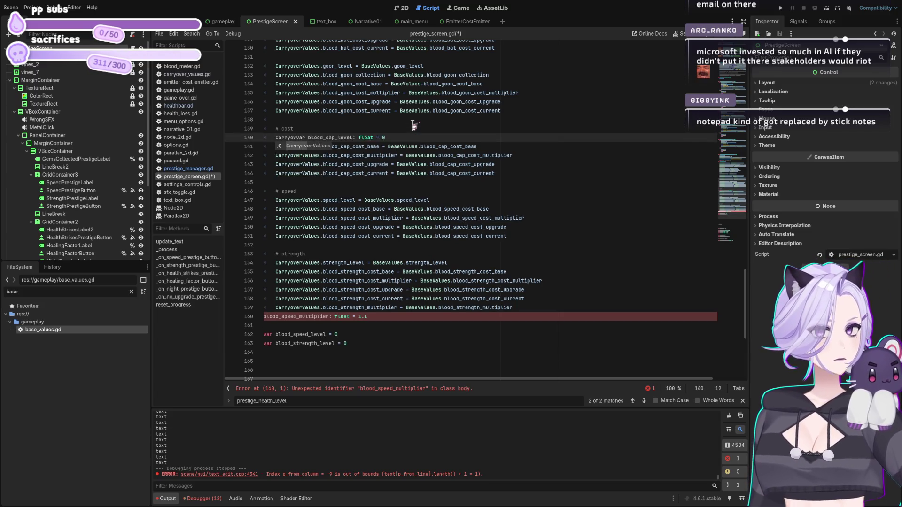
pyautogui.write('alues.')
pyautogui.press('Delete')
pyautogui.press('Delete')
pyautogui.press('Delete')
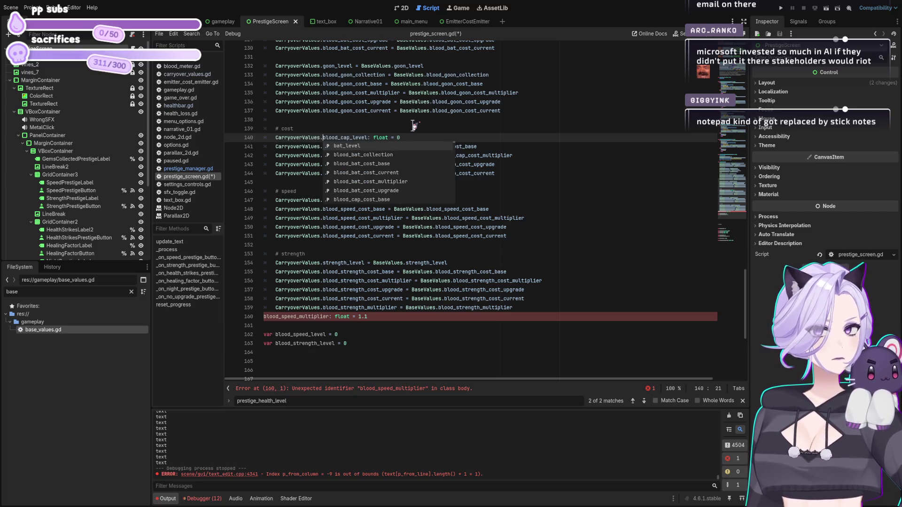
pyautogui.press('End')
pyautogui.press('BackSpace')
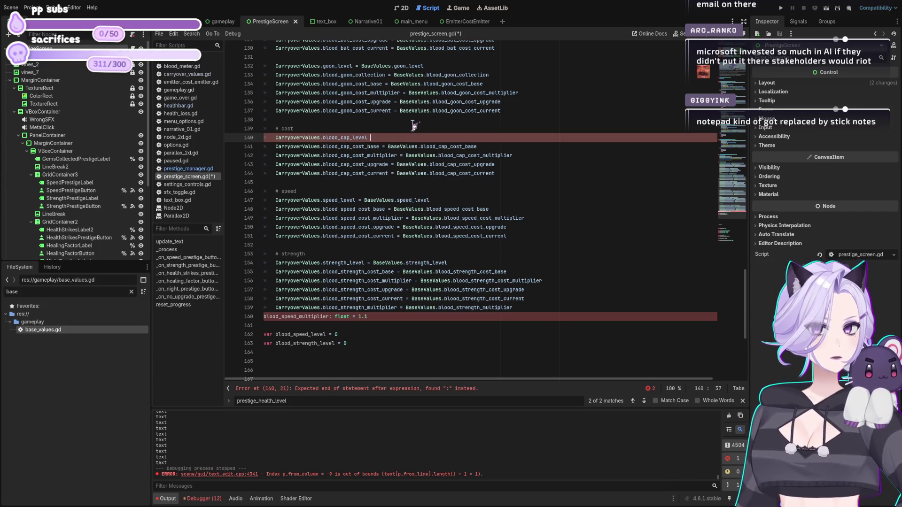
pyautogui.write('= BaseValues.blood_cap_level')
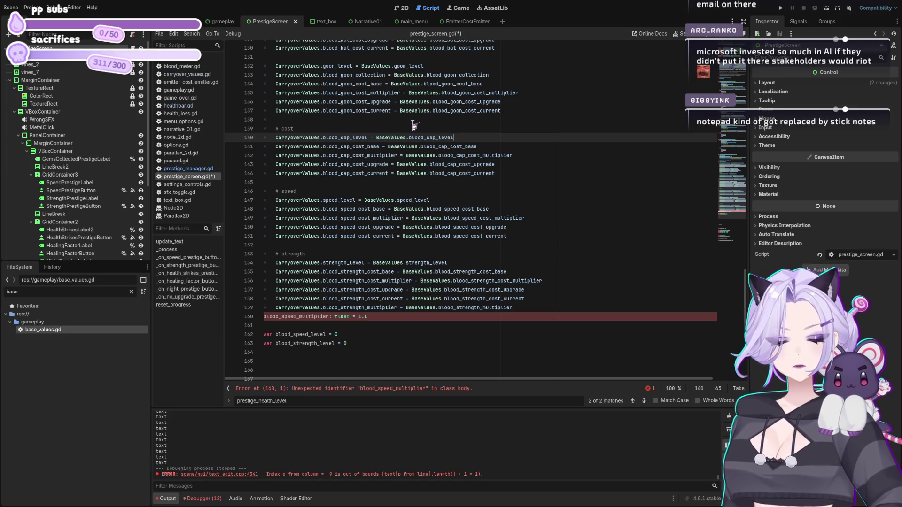
# Check the strength multiplier line and the flagged speed multiplier line
pyautogui.scroll(-3, 414, 126)
pyautogui.click(381, 228)
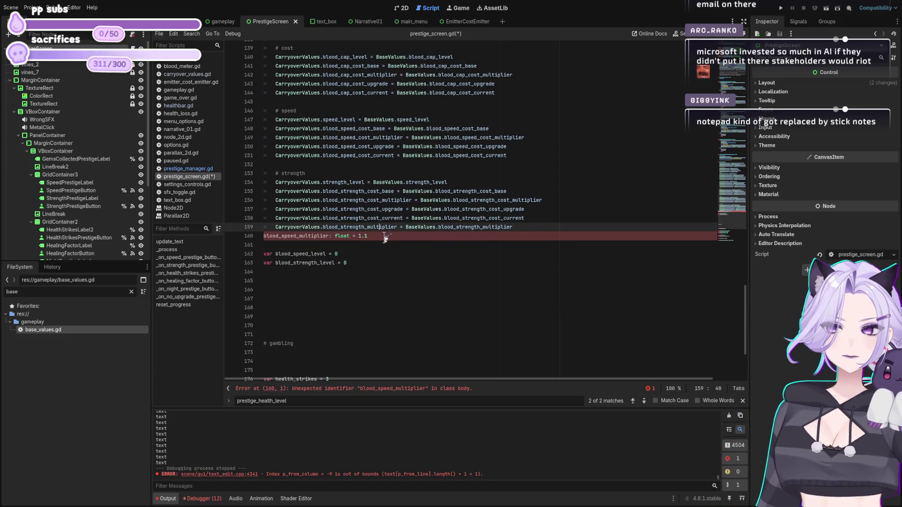
pyautogui.click(526, 239)
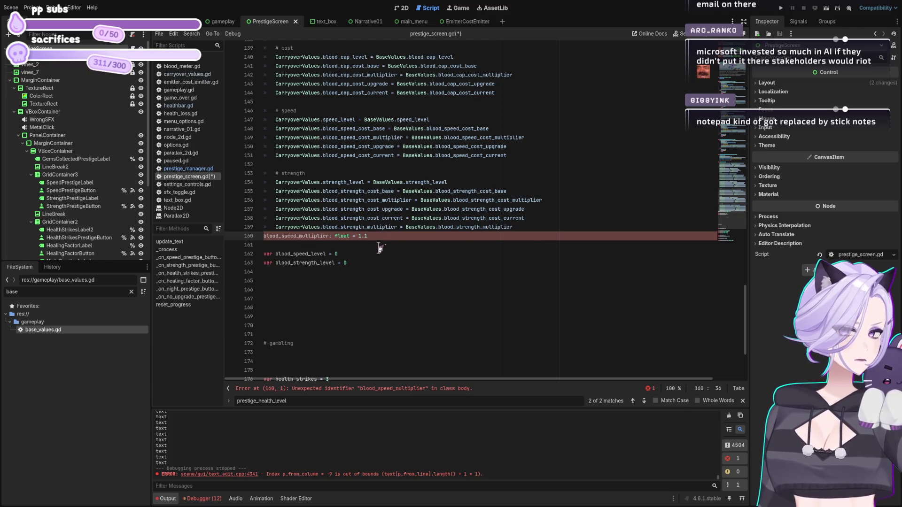
pyautogui.scroll(4, 444, 268)
pyautogui.scroll(3, 444, 267)
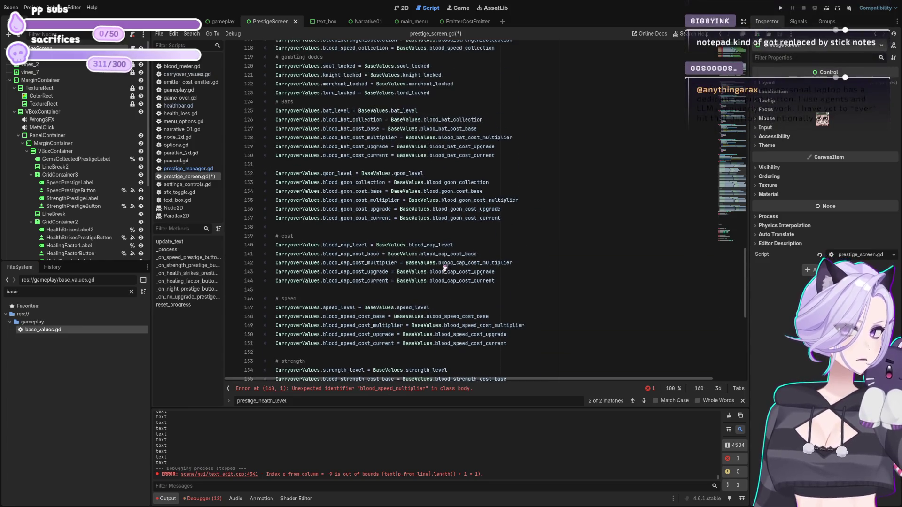
pyautogui.scroll(2, 444, 267)
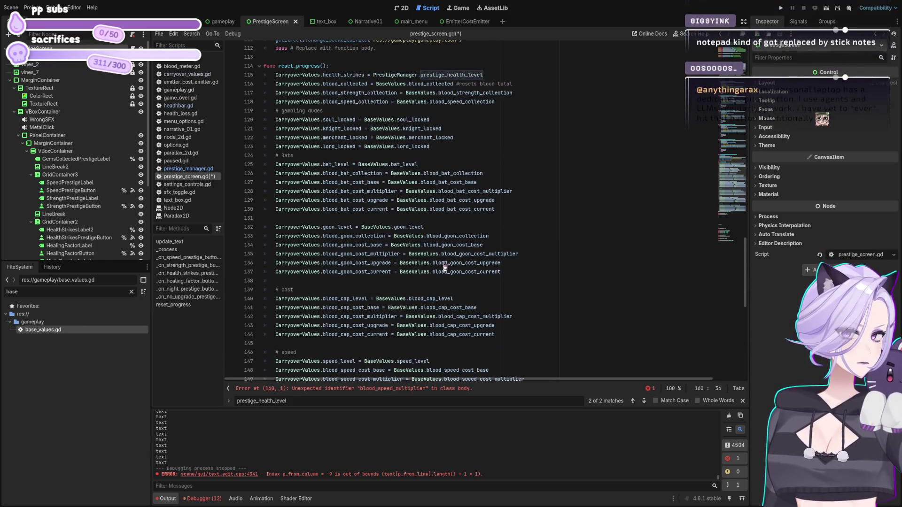